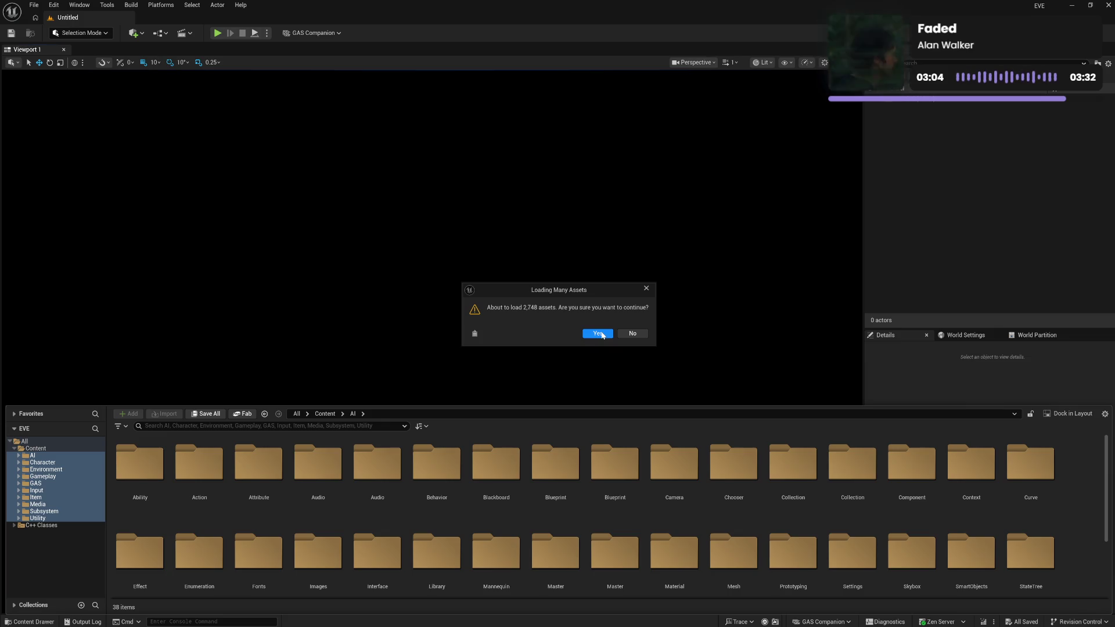
# Confirm loading all 2,748 assets from the selected content folders.
pyautogui.click(602, 334)
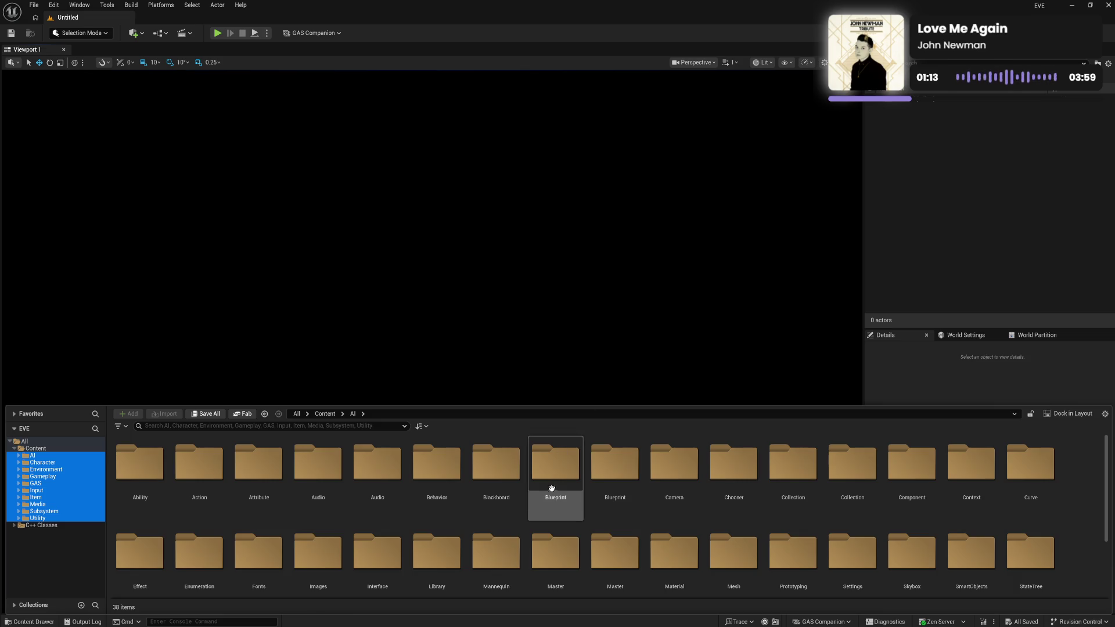
# Browse through the Input and Gameplay folders to the AI folder.
pyautogui.click(59, 491)
pyautogui.click(55, 476)
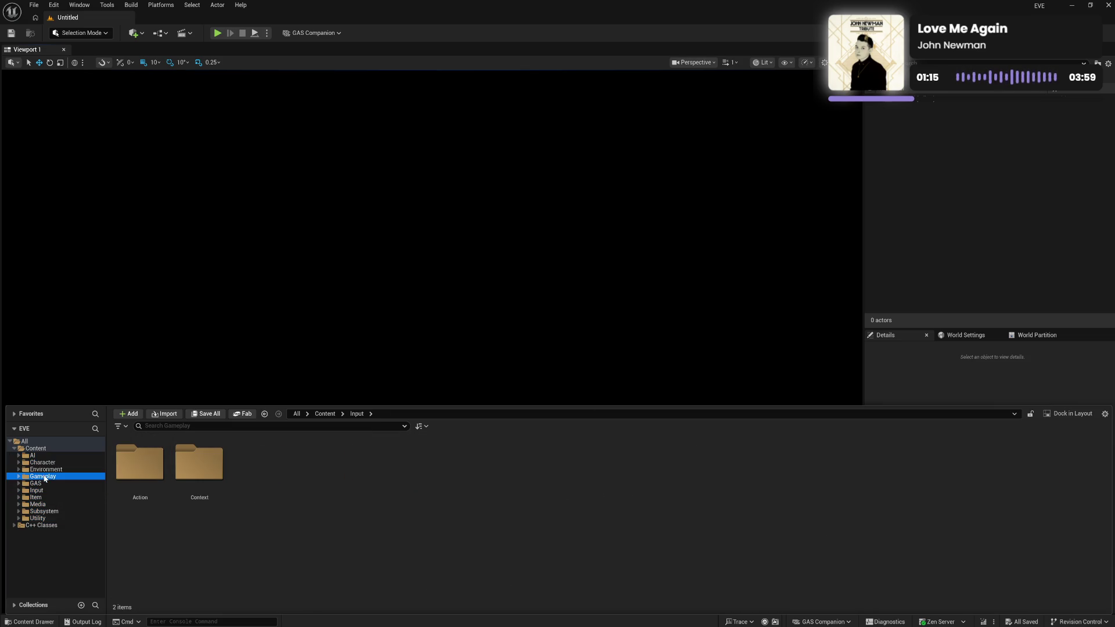
pyautogui.click(46, 456)
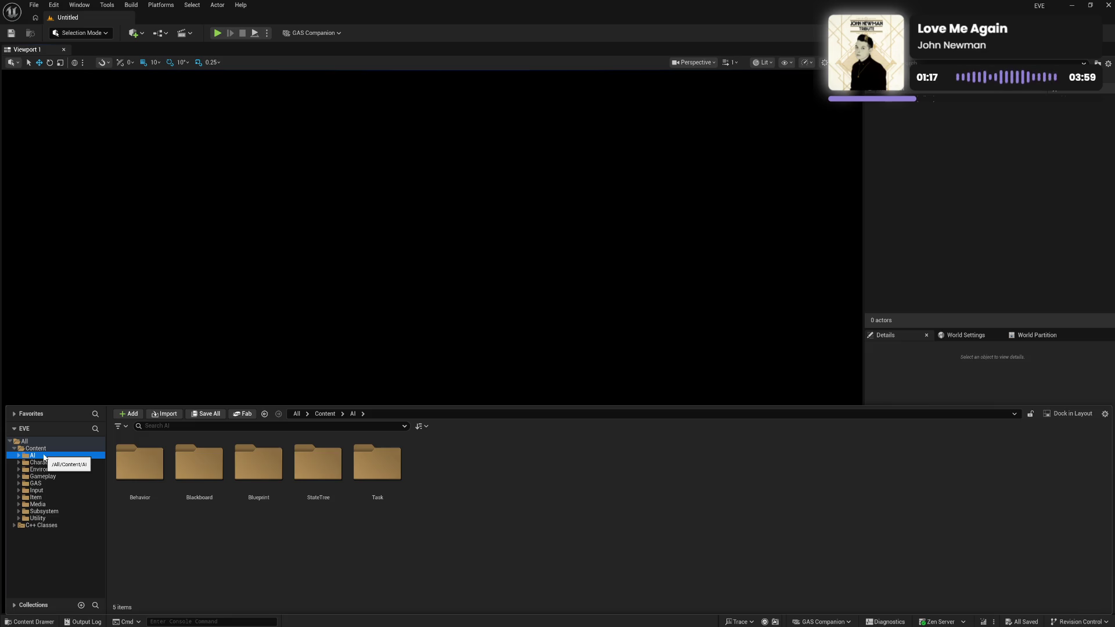
# Attempt deleting the AI folder, then cancel because its assets are still referenced.
pyautogui.press('Delete')
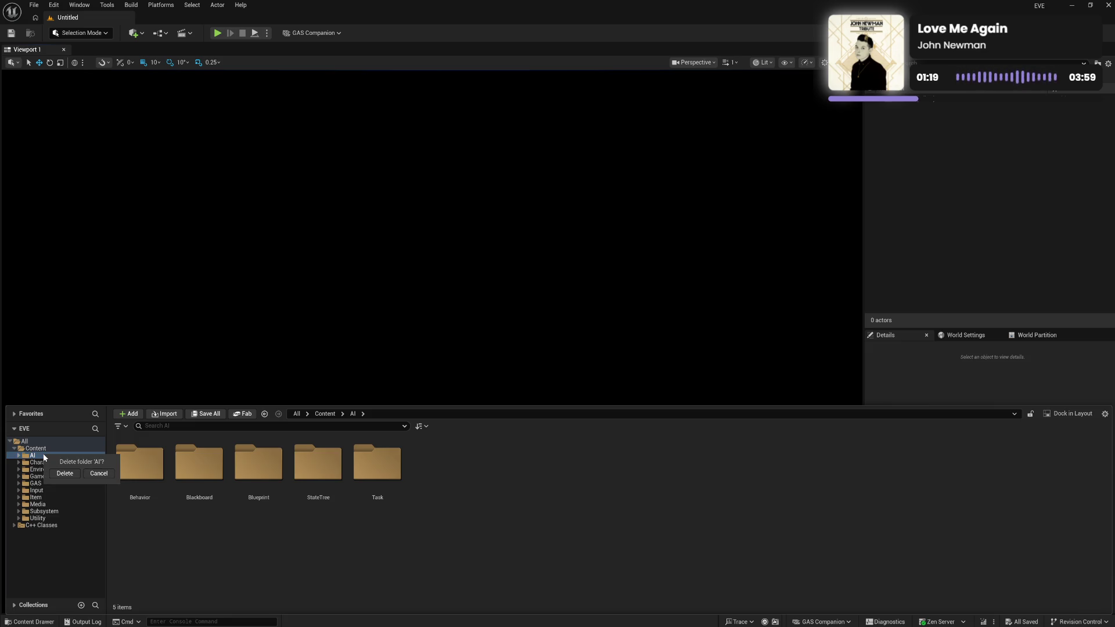
pyautogui.click(65, 473)
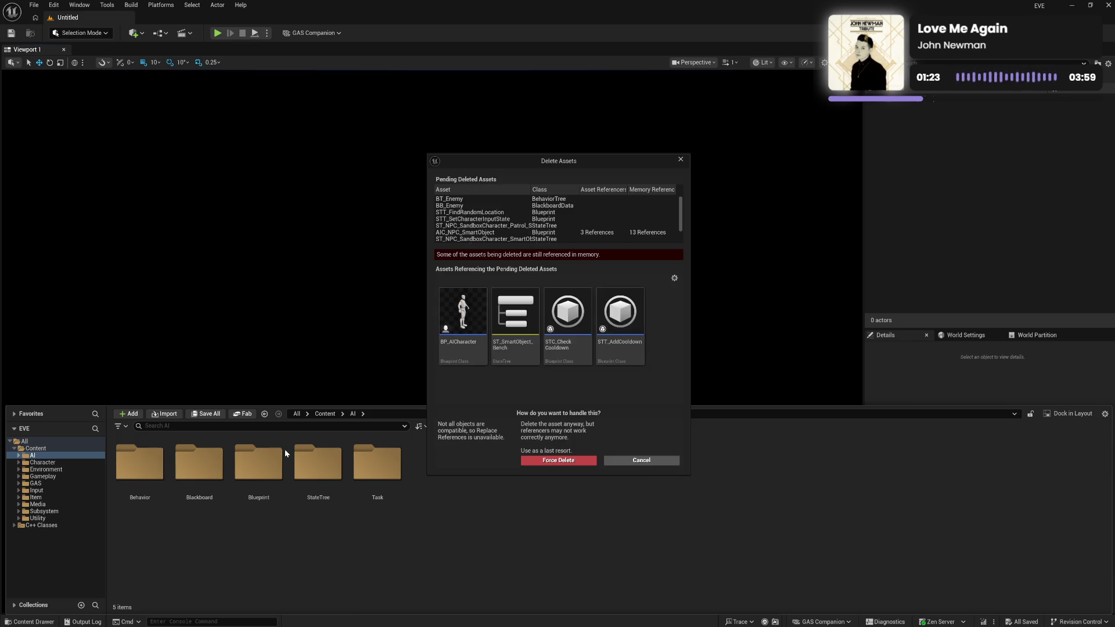
pyautogui.click(643, 460)
pyautogui.click(47, 463)
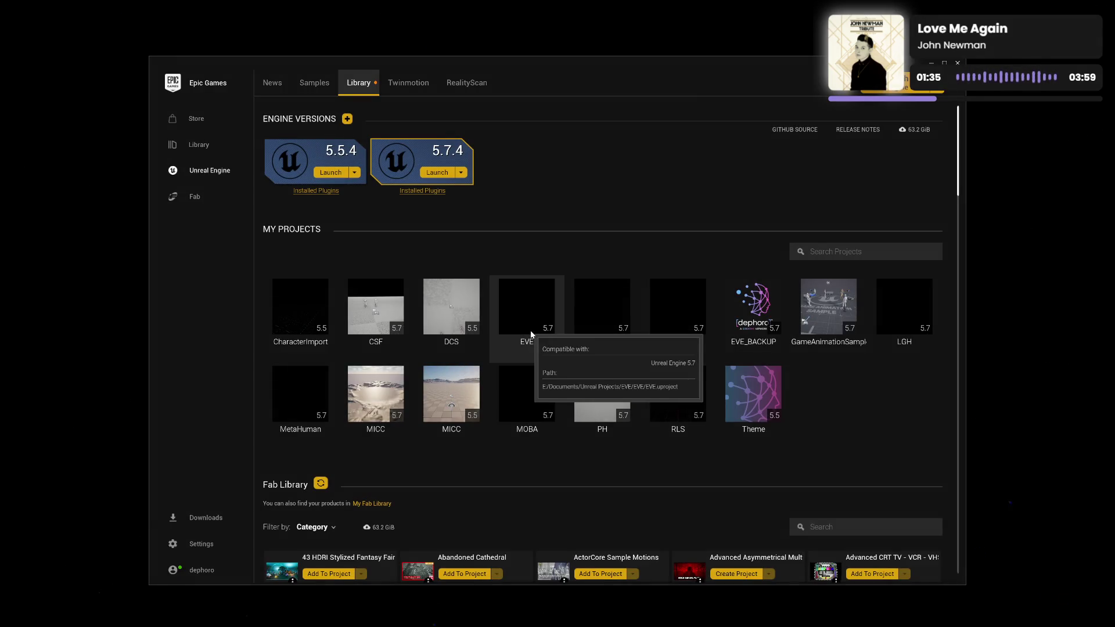
# Delete the inner EVE project folder in Explorer, then launch Unreal Engine 5.7.4.
pyautogui.rightClick(528, 323)
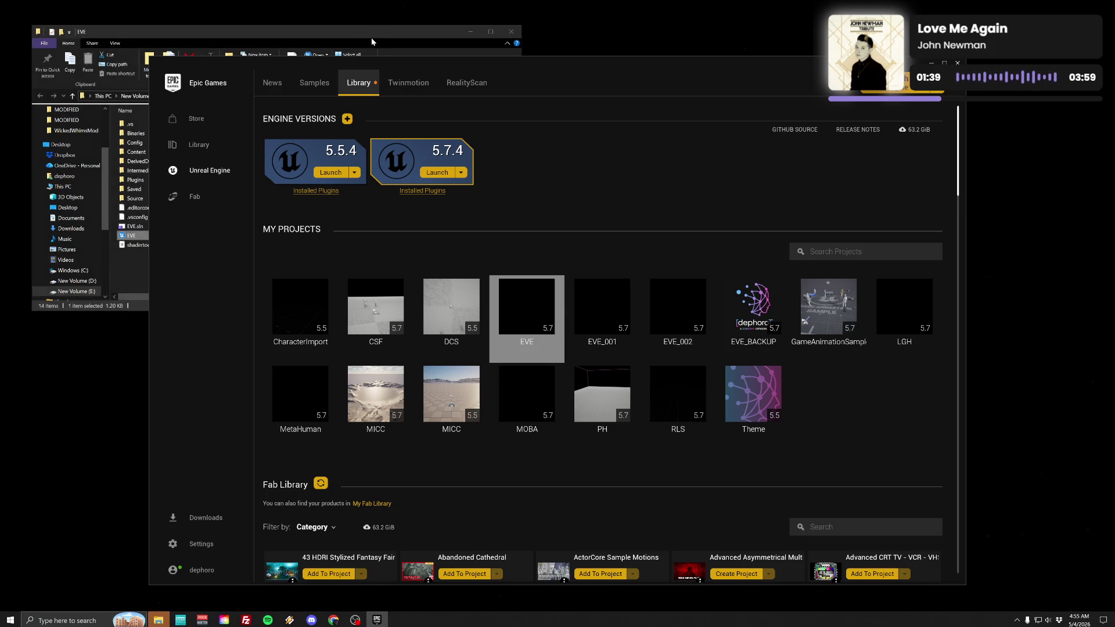
pyautogui.click(372, 41)
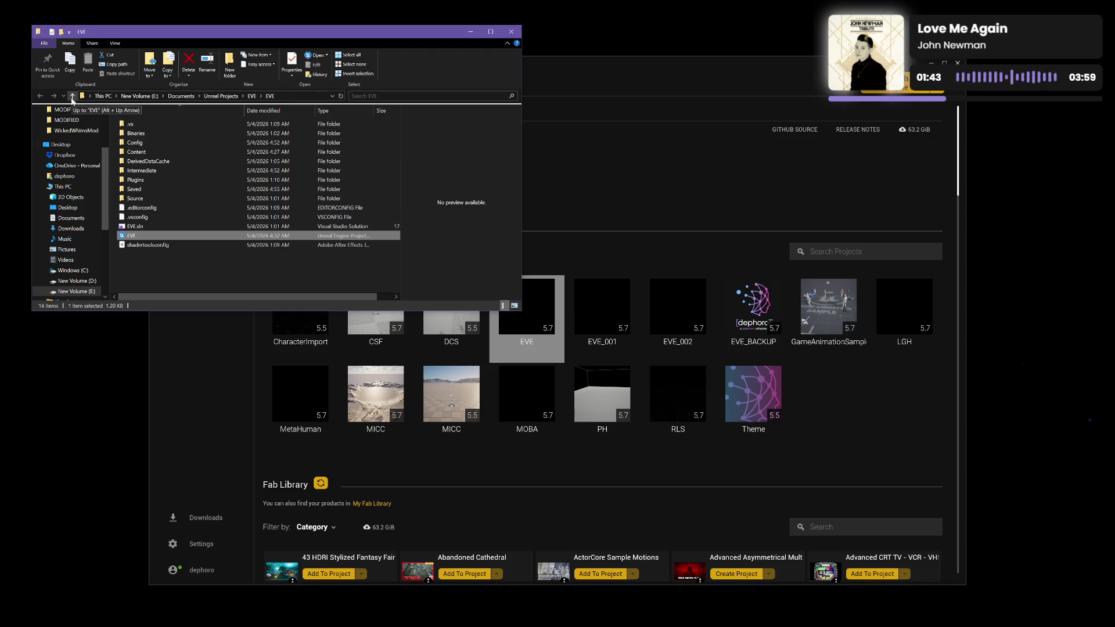
pyautogui.click(72, 98)
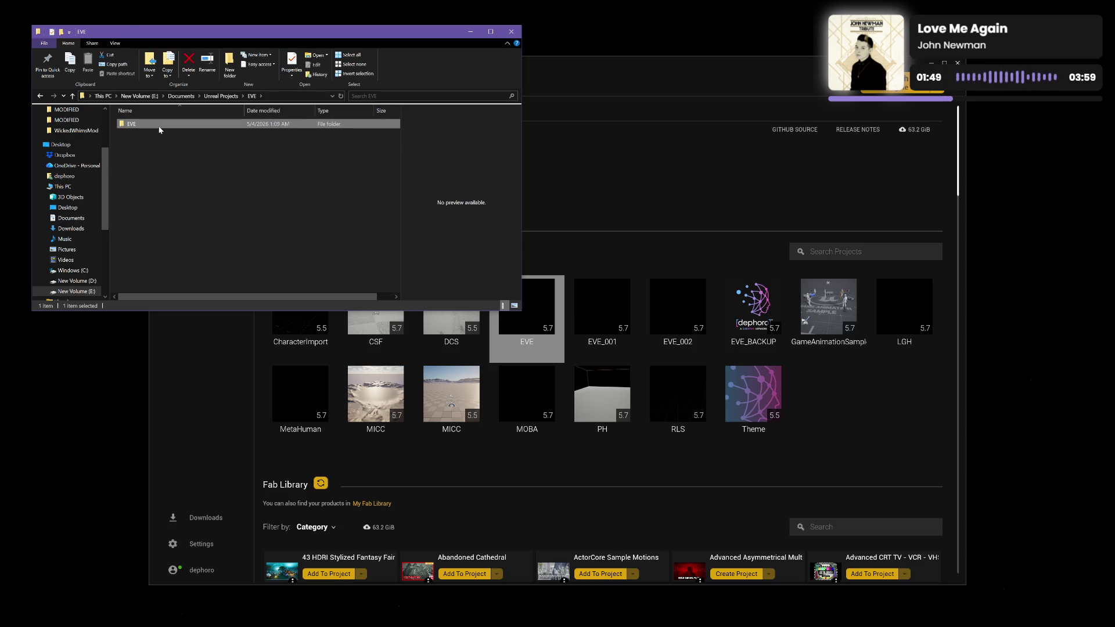
pyautogui.press('Delete')
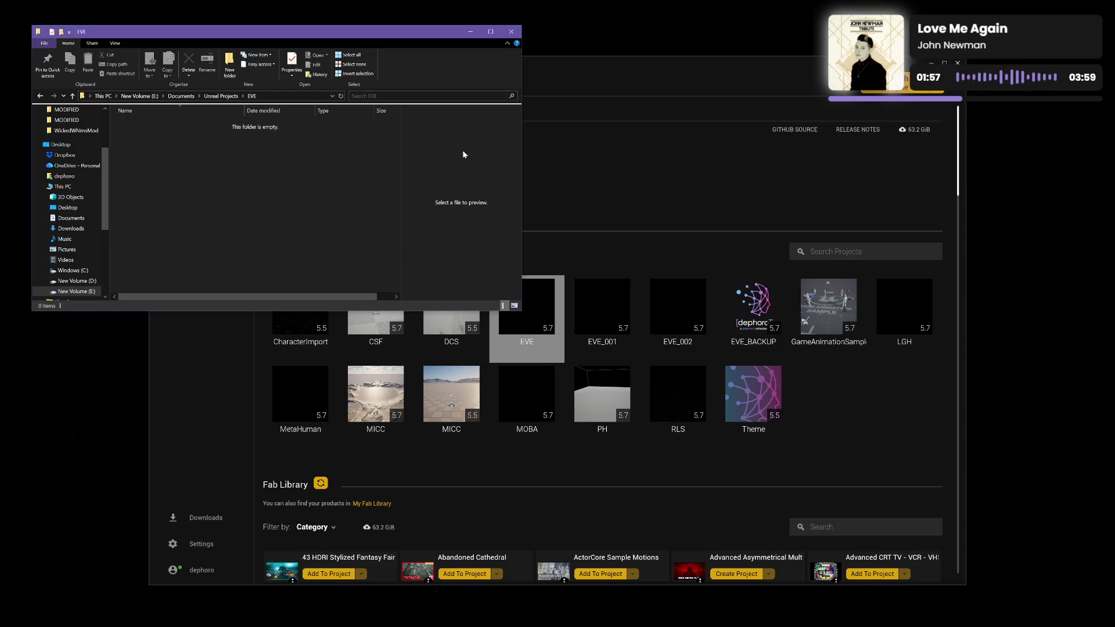
pyautogui.click(511, 31)
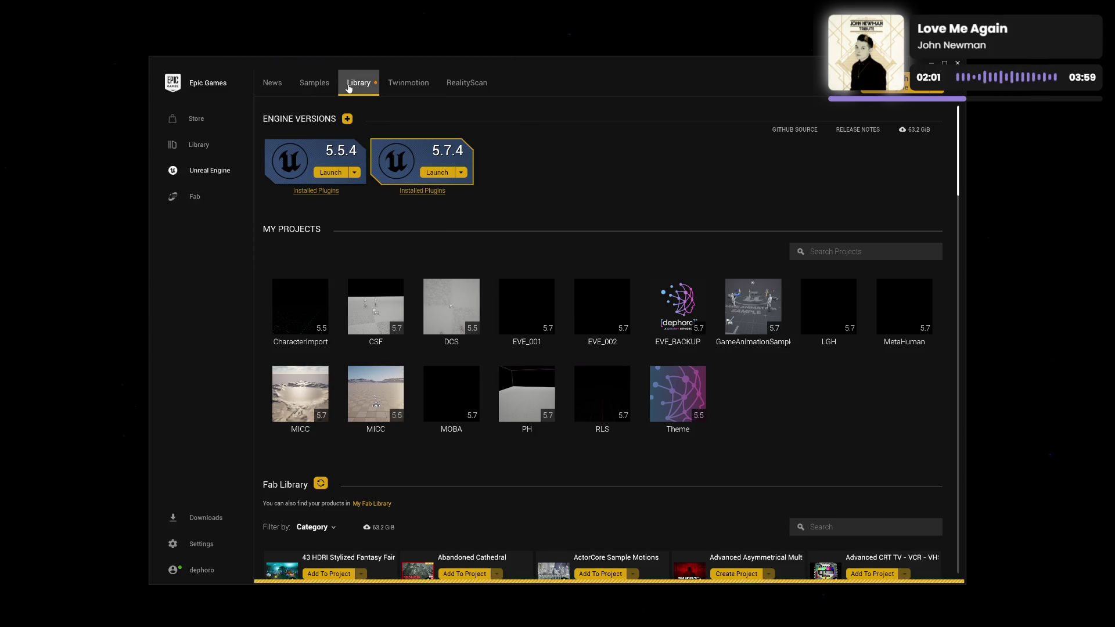
pyautogui.click(435, 175)
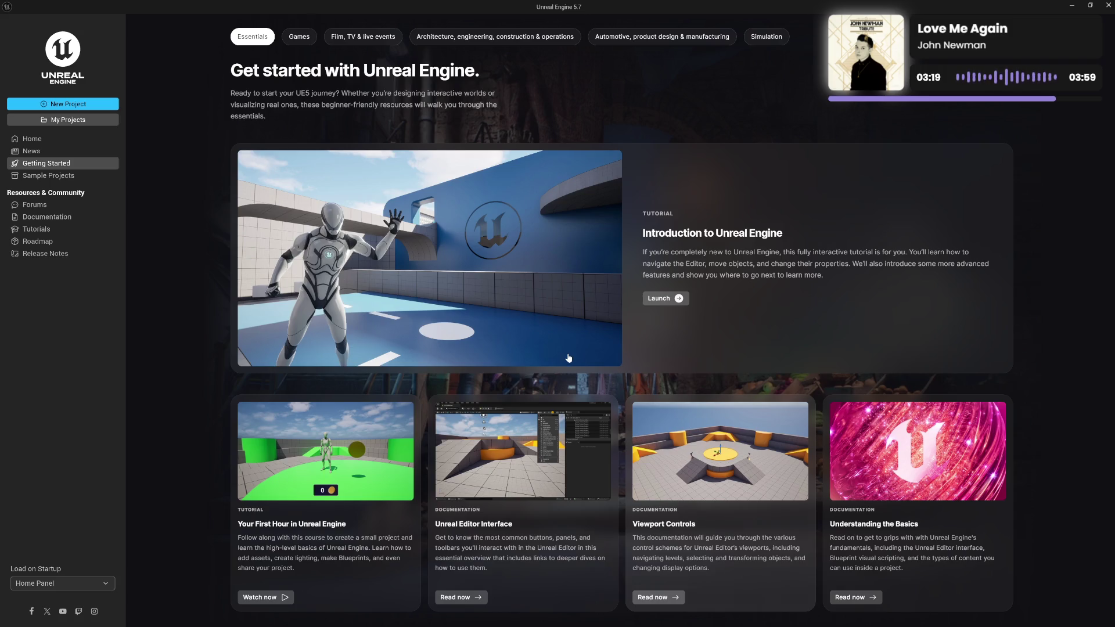
# Close the Unreal Engine 5.7 start window to return to the launcher library.
pyautogui.moveTo(566, 358)
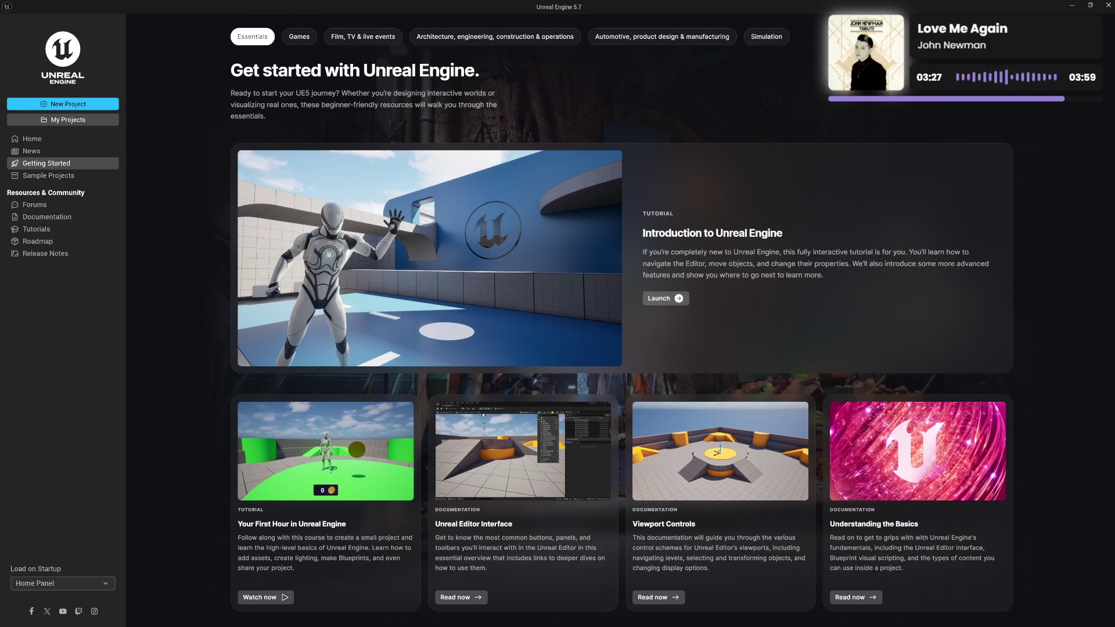
pyautogui.click(1110, 7)
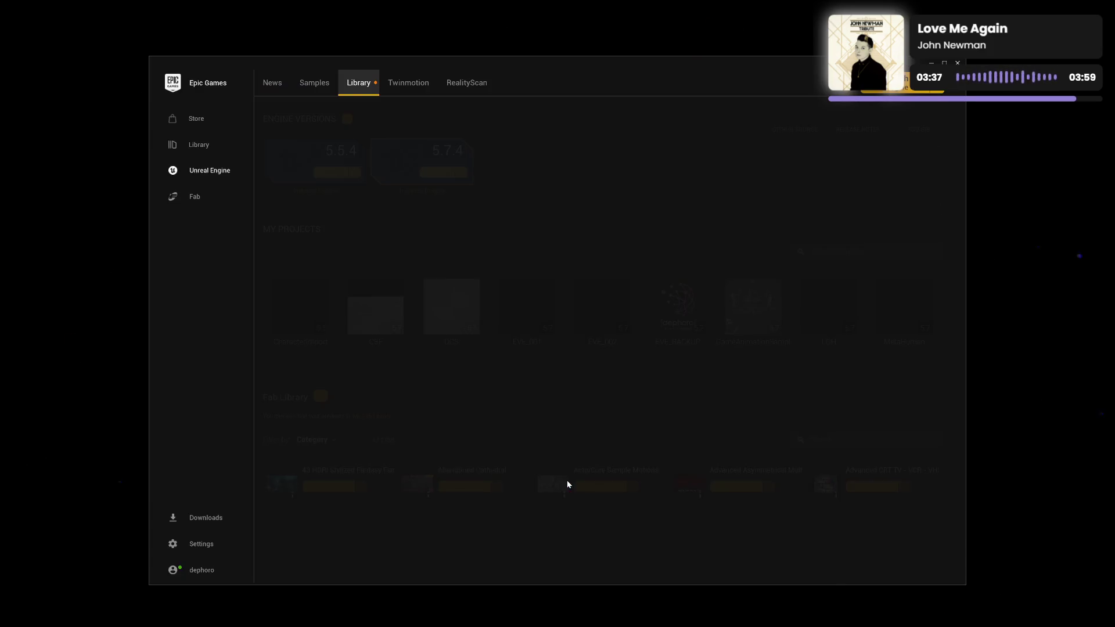
# Start cloning EVE_002 and rename the clone to EVE.
pyautogui.rightClick(613, 312)
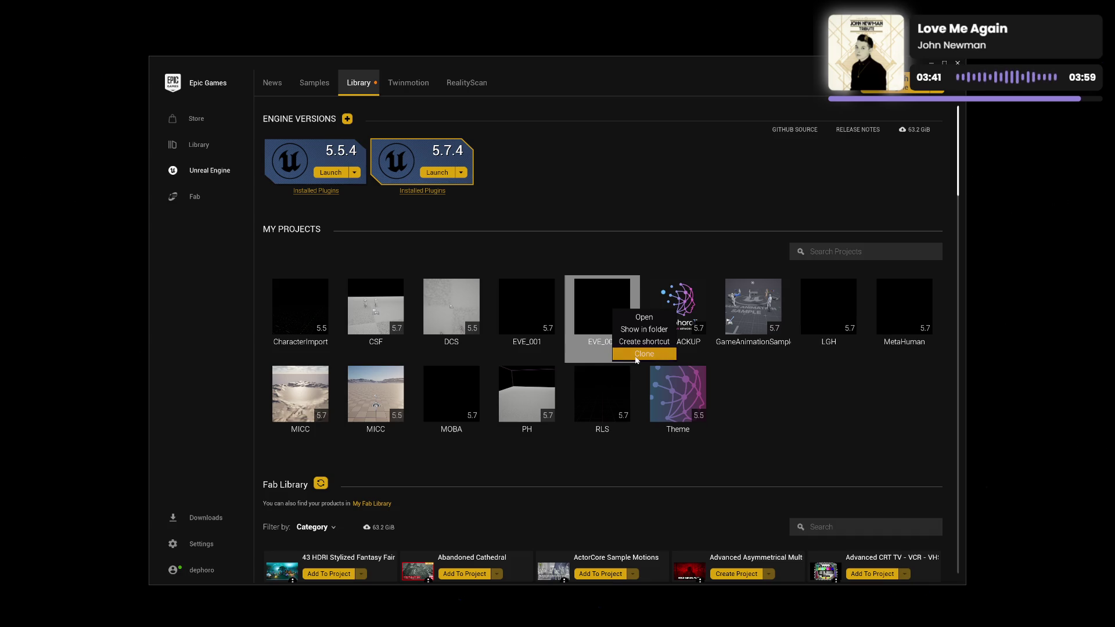
pyautogui.click(636, 356)
pyautogui.hotkey('shift', 'Left')
pyautogui.hotkey('shift', 'Left')
pyautogui.hotkey('shift', 'Left')
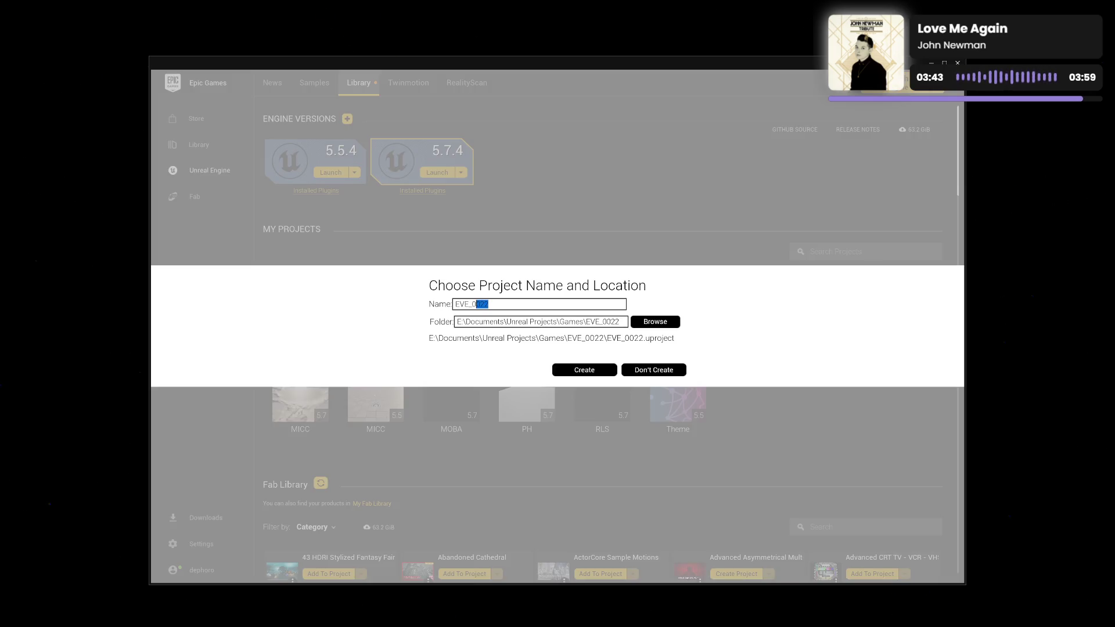
pyautogui.press('BackSpace')
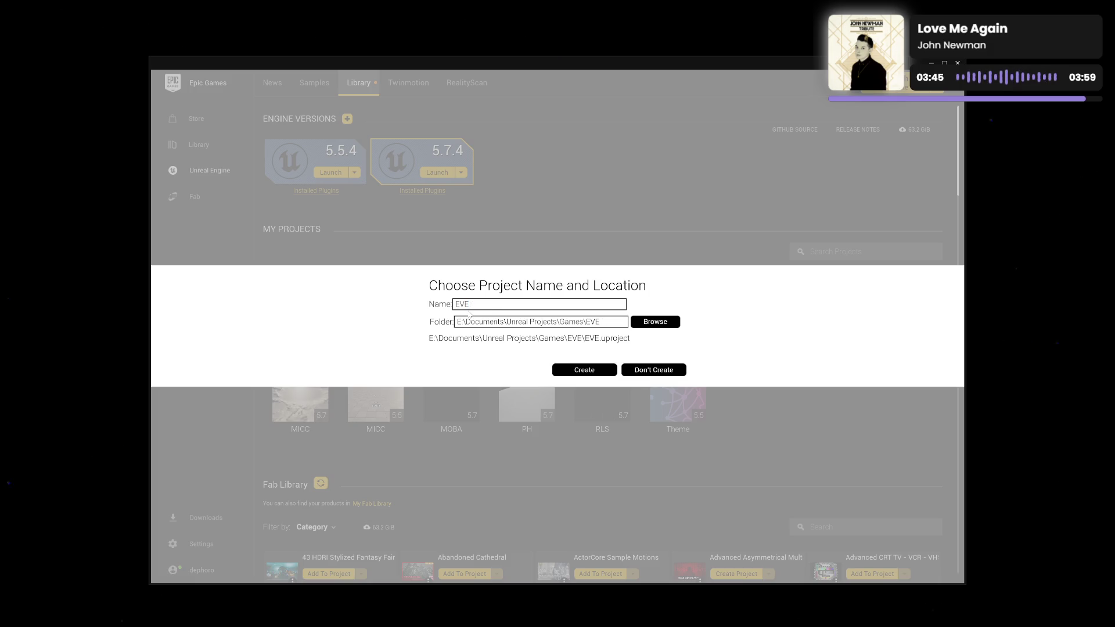
# Set the clone's location to Unreal Projects\EVE\EVE.
pyautogui.click(655, 321)
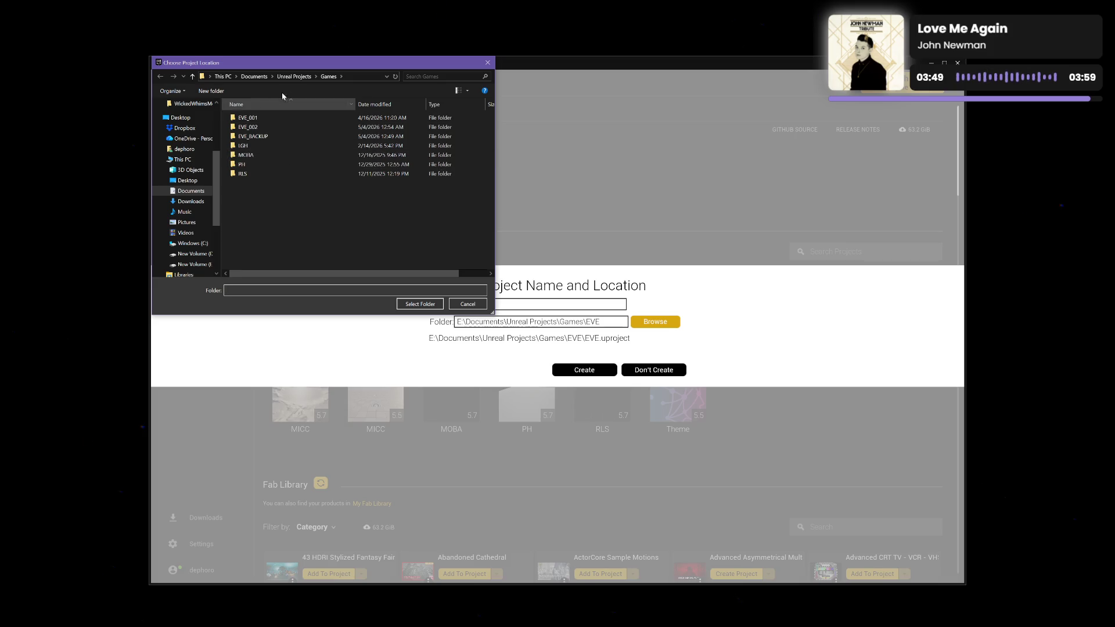
pyautogui.click(304, 78)
pyautogui.click(297, 119)
pyautogui.doubleClick(297, 119)
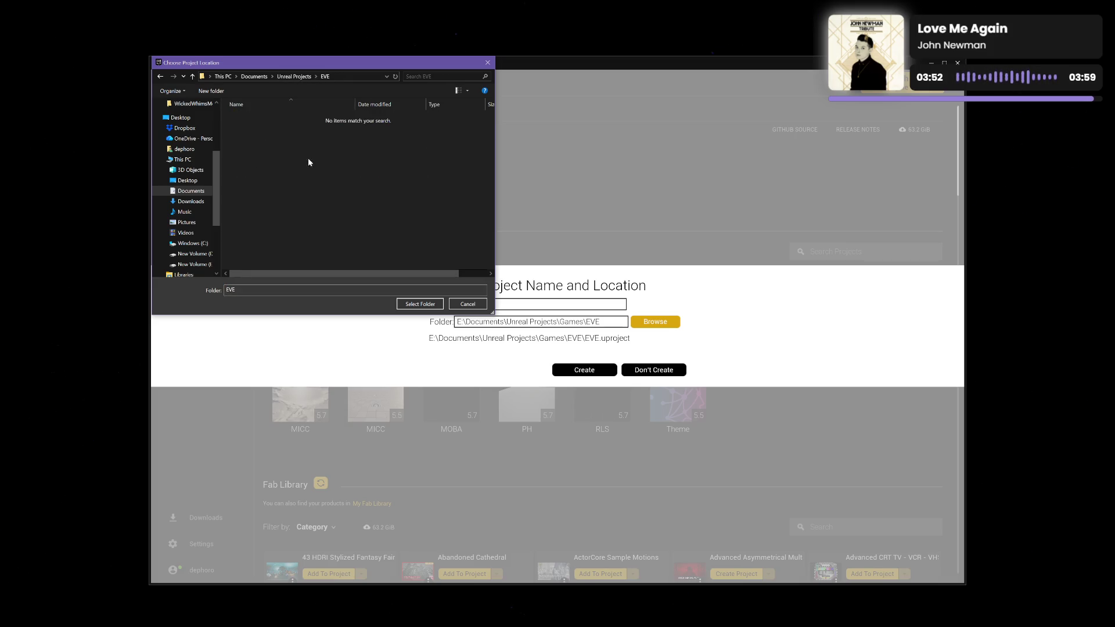
pyautogui.click(422, 308)
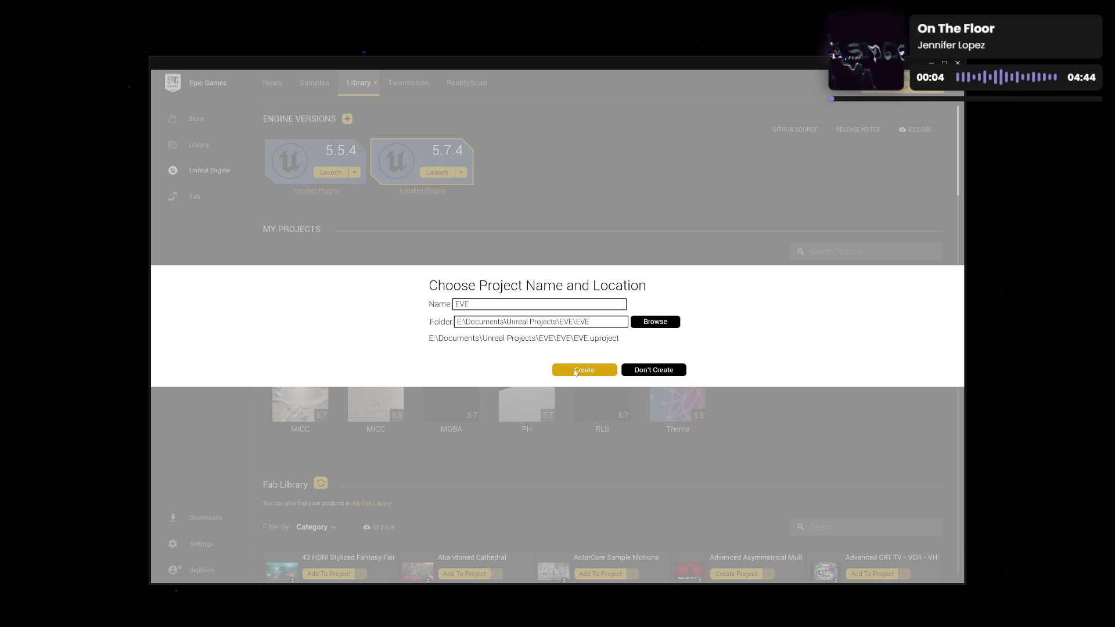
# Create the clone, accept the code project rename, and select EVE in the refreshed library.
pyautogui.click(575, 373)
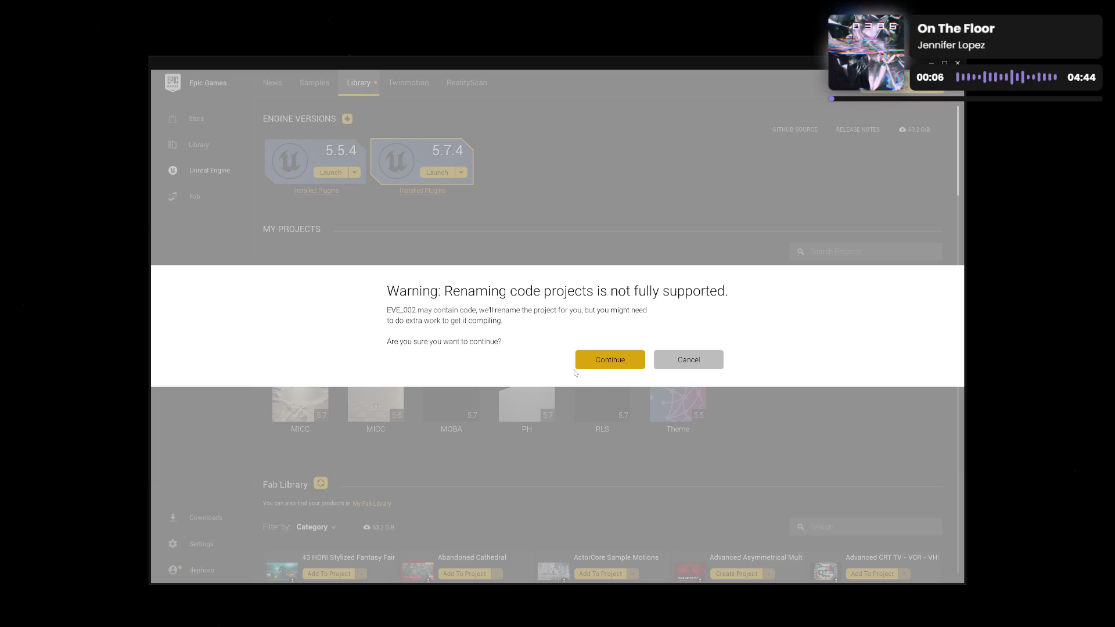
pyautogui.click(601, 362)
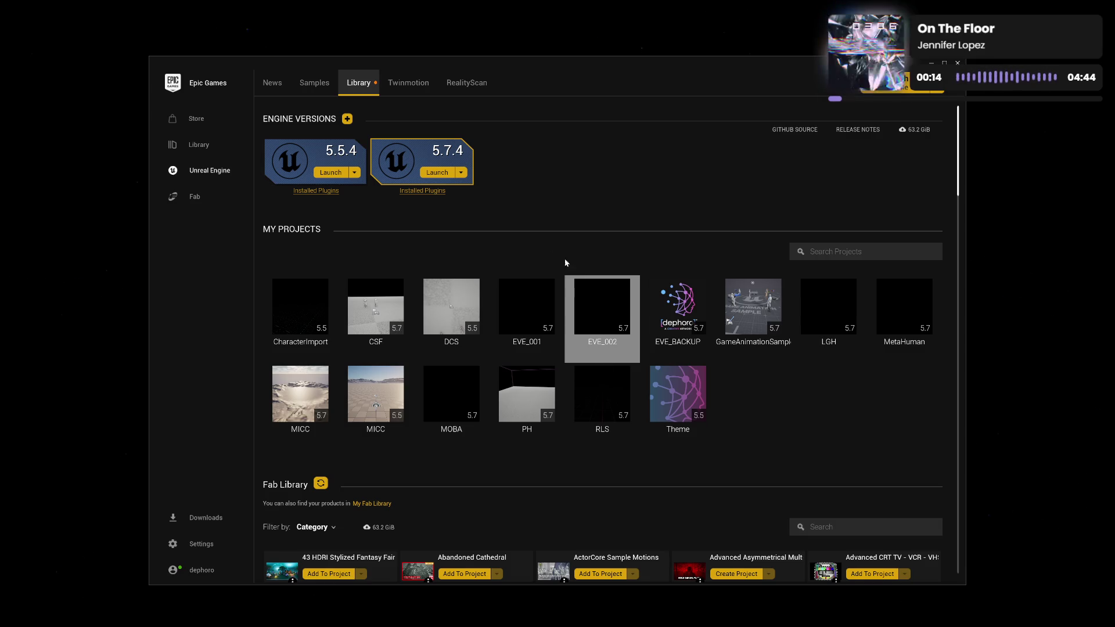
pyautogui.click(410, 83)
pyautogui.click(360, 82)
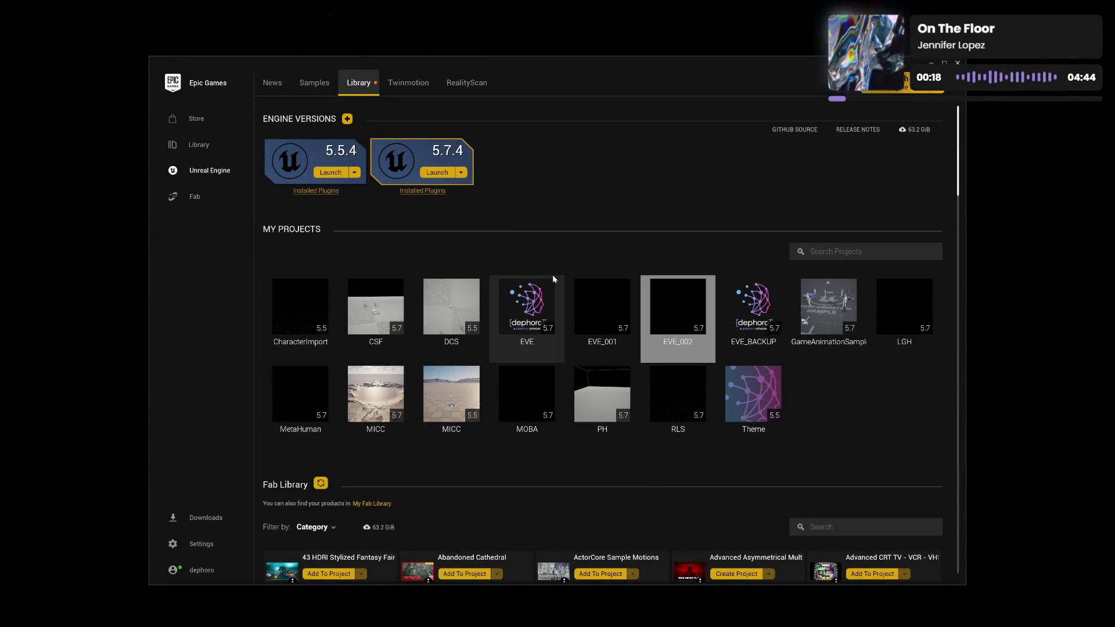
pyautogui.moveTo(542, 293)
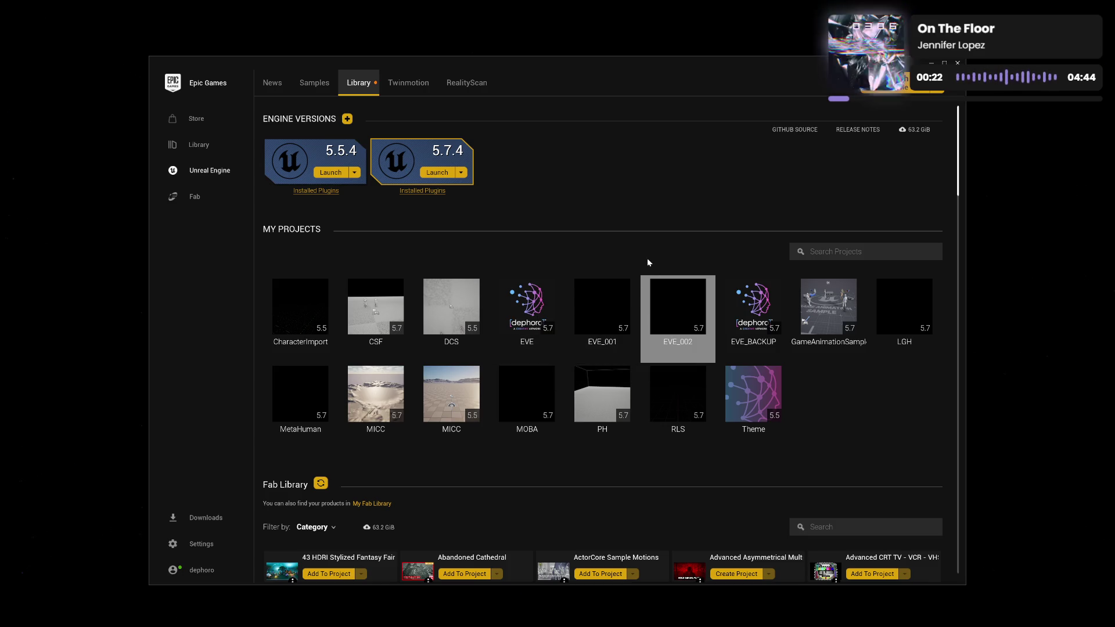
pyautogui.moveTo(527, 312)
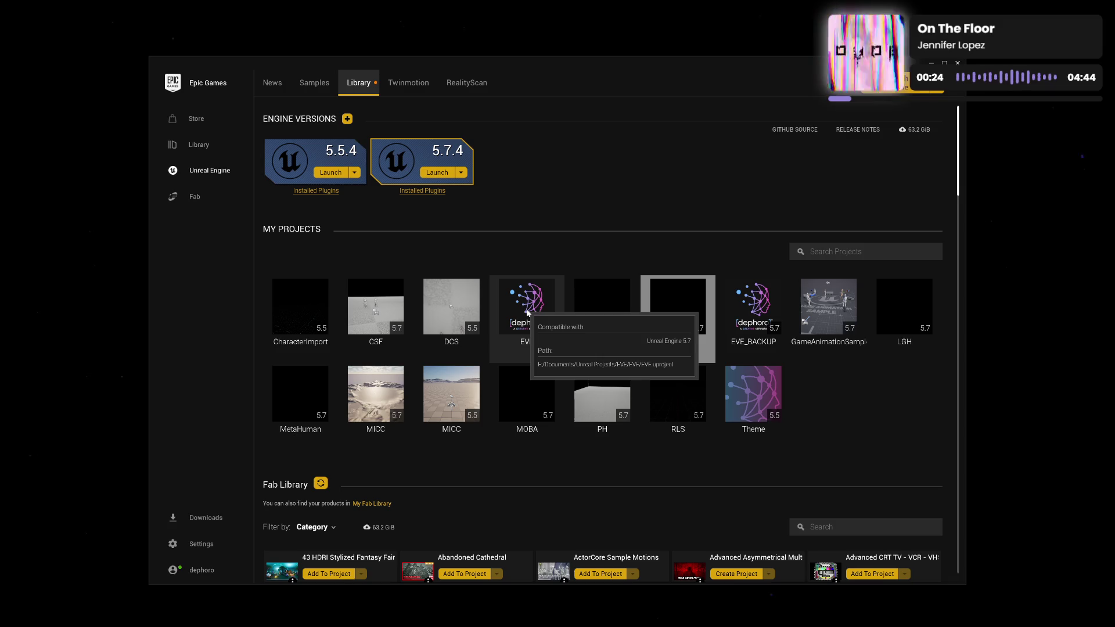
pyautogui.click(527, 314)
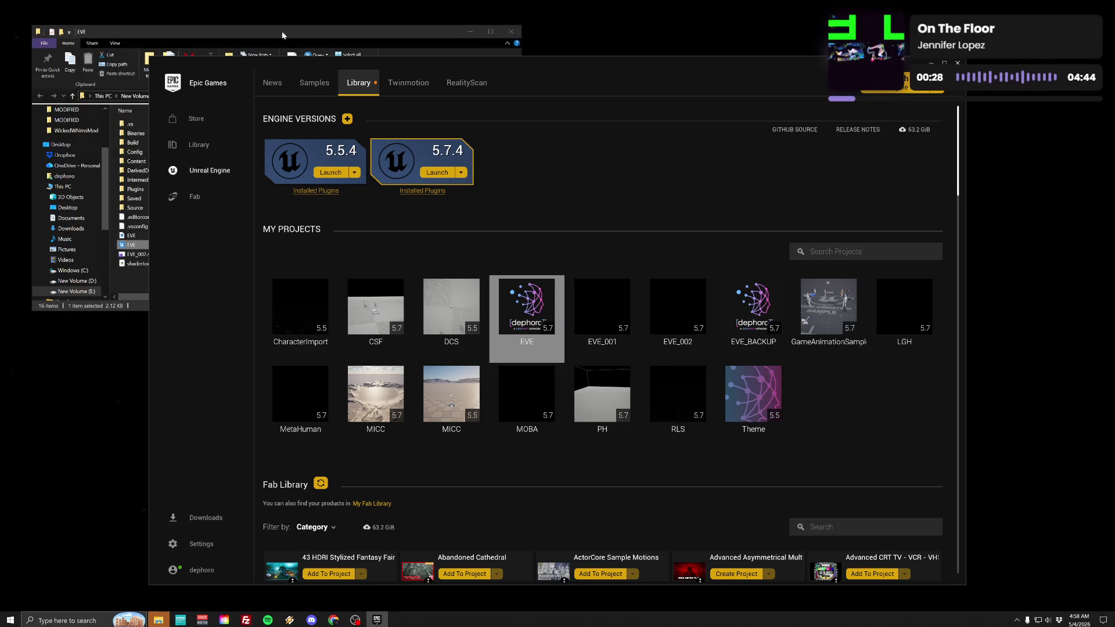
# Open the inner EVE project folder and begin renaming EVE_002.sln.
pyautogui.click(302, 40)
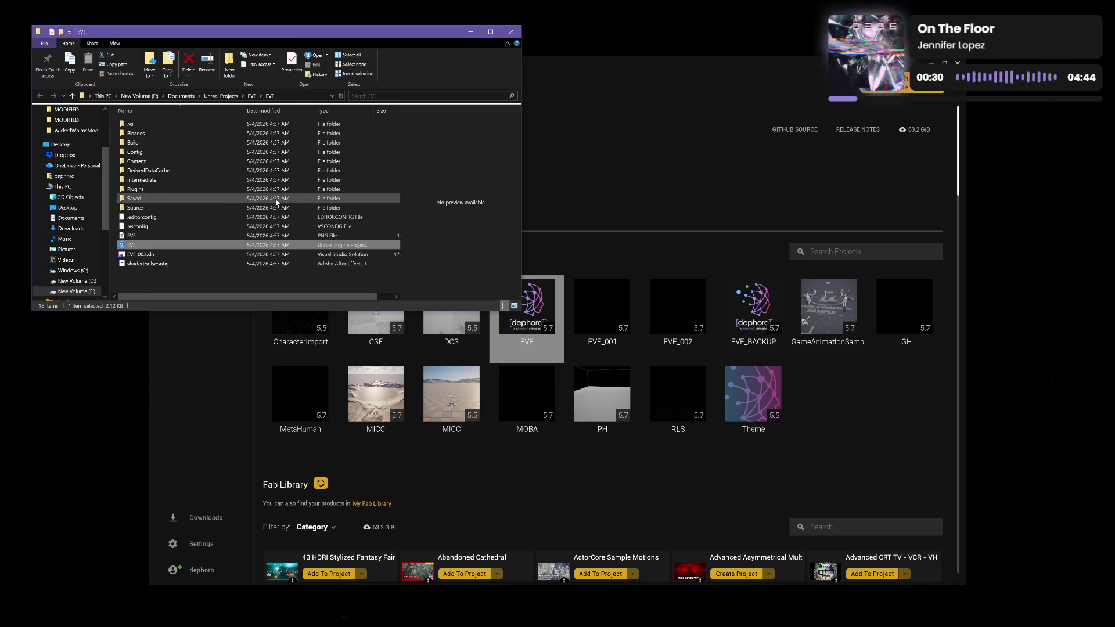
pyautogui.click(72, 95)
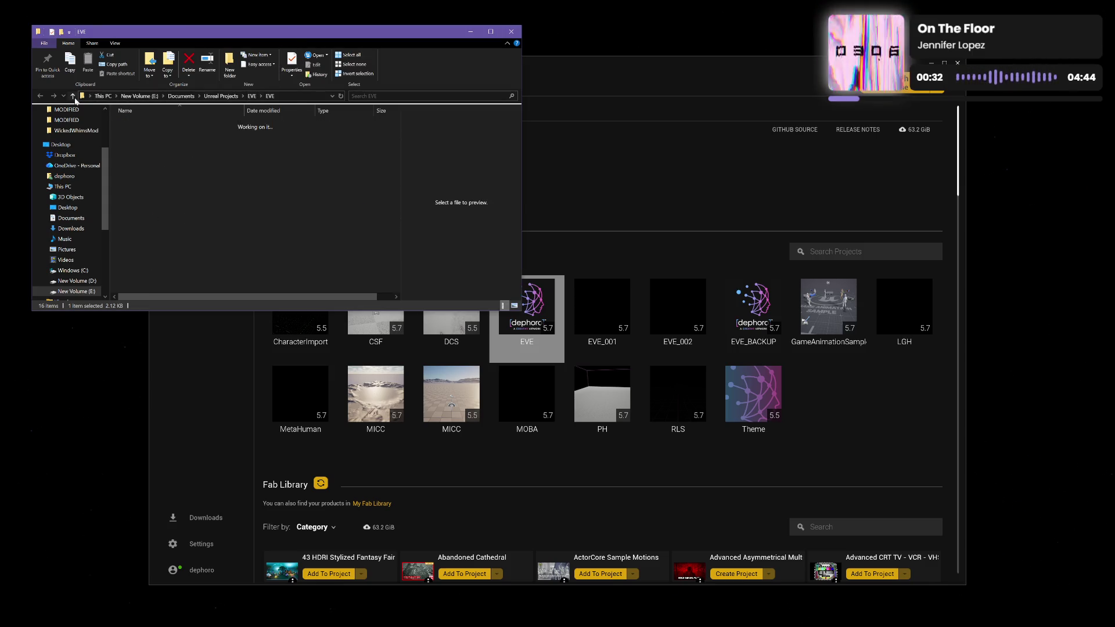
pyautogui.click(149, 168)
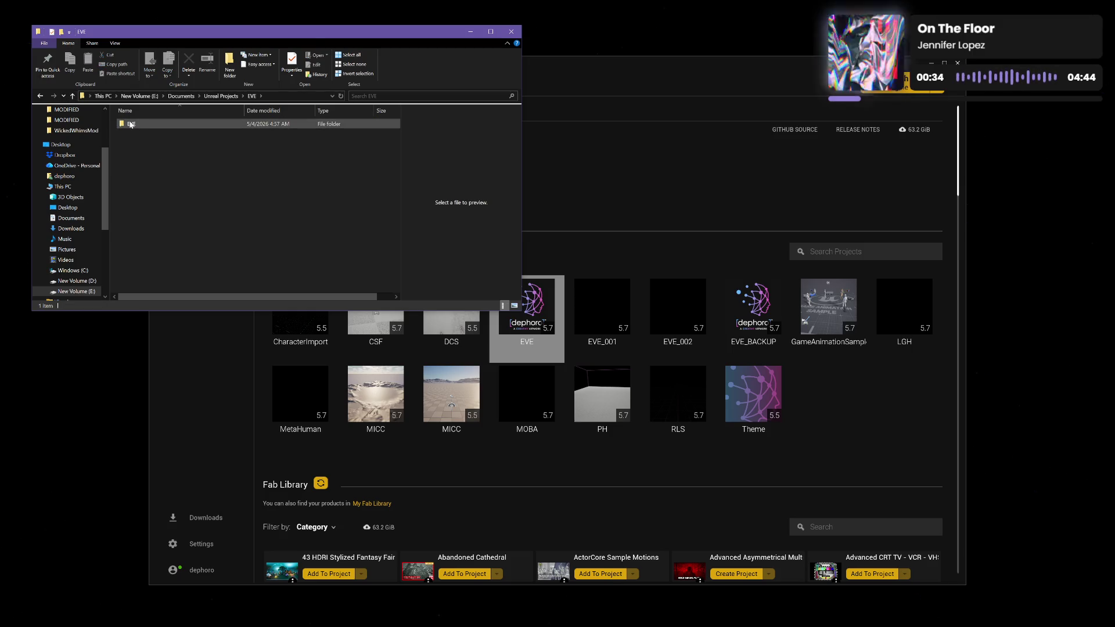
pyautogui.moveTo(131, 125)
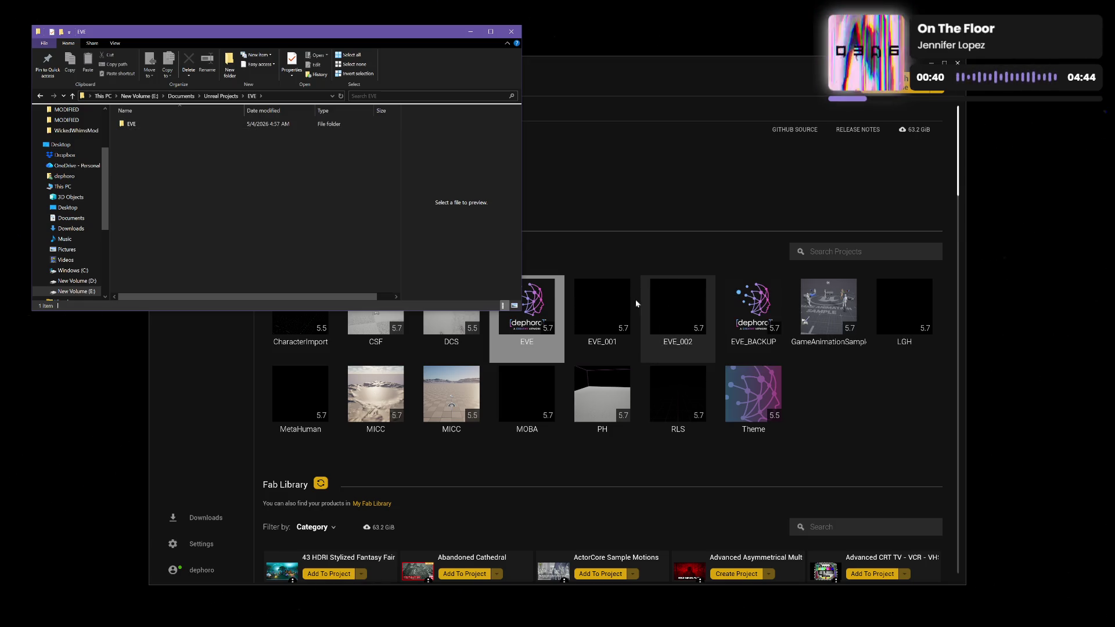
pyautogui.moveTo(545, 310)
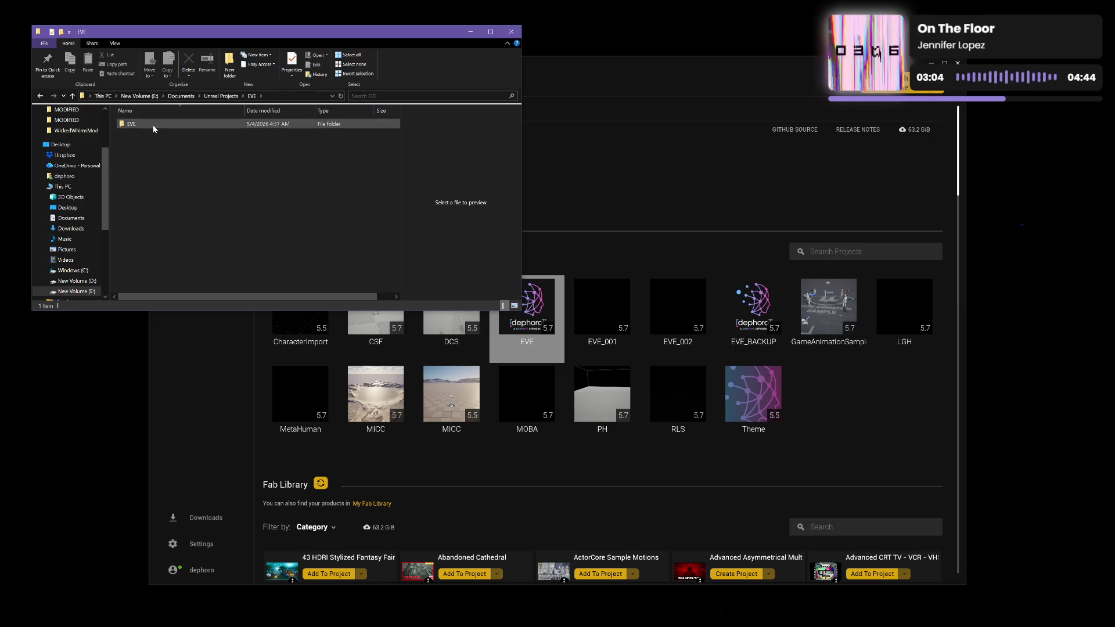
pyautogui.moveTo(133, 125)
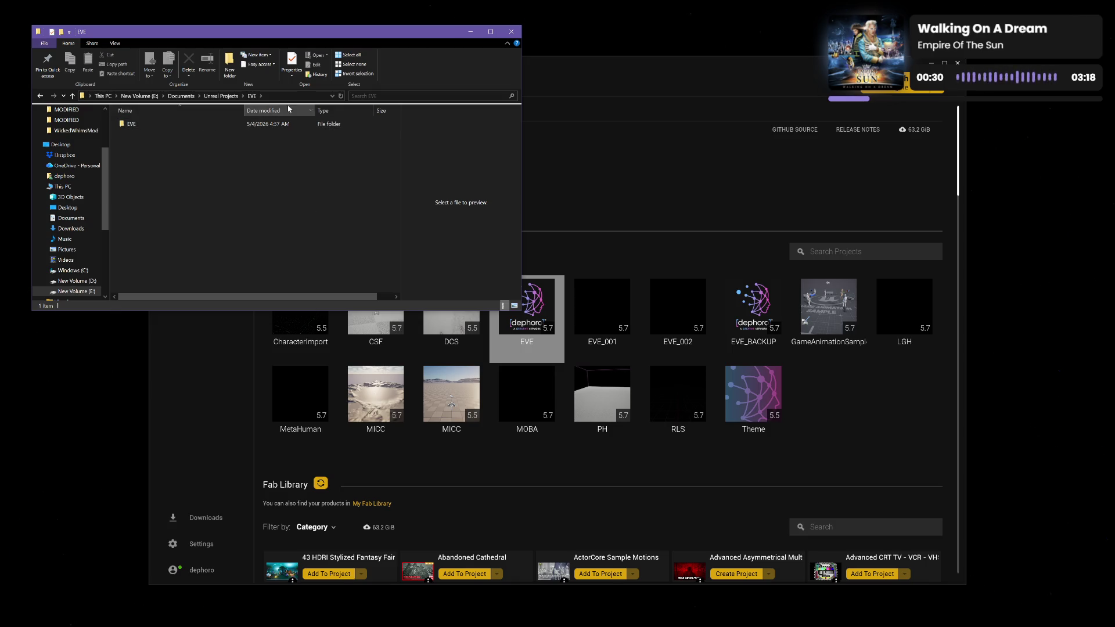
pyautogui.doubleClick(131, 125)
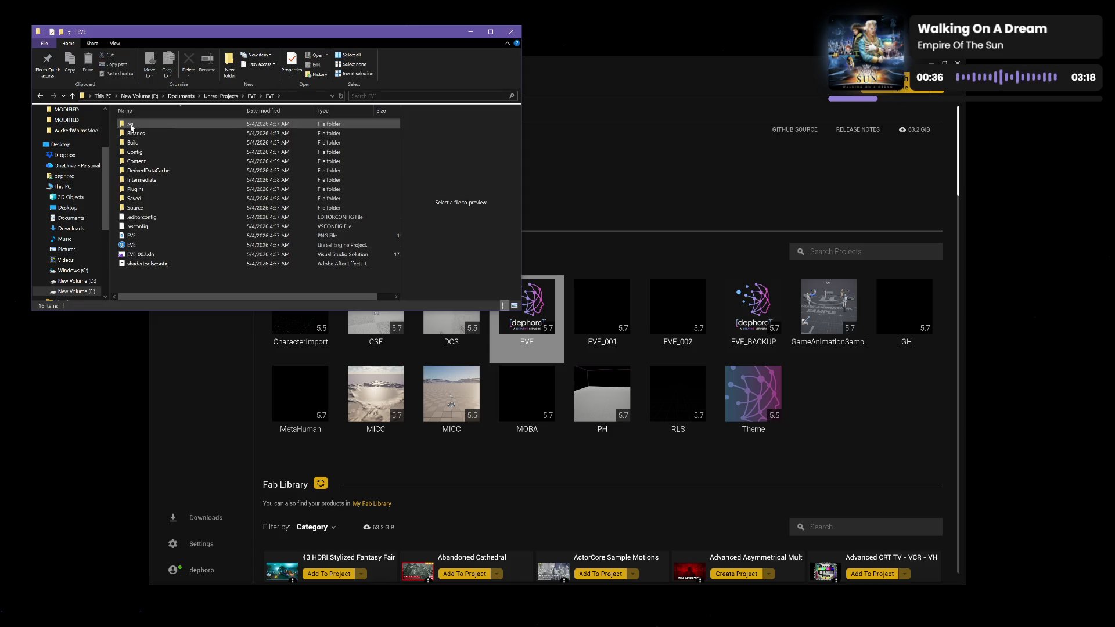
pyautogui.click(170, 254)
pyautogui.press('F2')
# Finish renaming the solution file to EVE.sln.
pyautogui.press('Right')
pyautogui.press('BackSpace')
pyautogui.press('BackSpace')
pyautogui.press('BackSpace')
pyautogui.press('BackSpace')
pyautogui.press('Return')
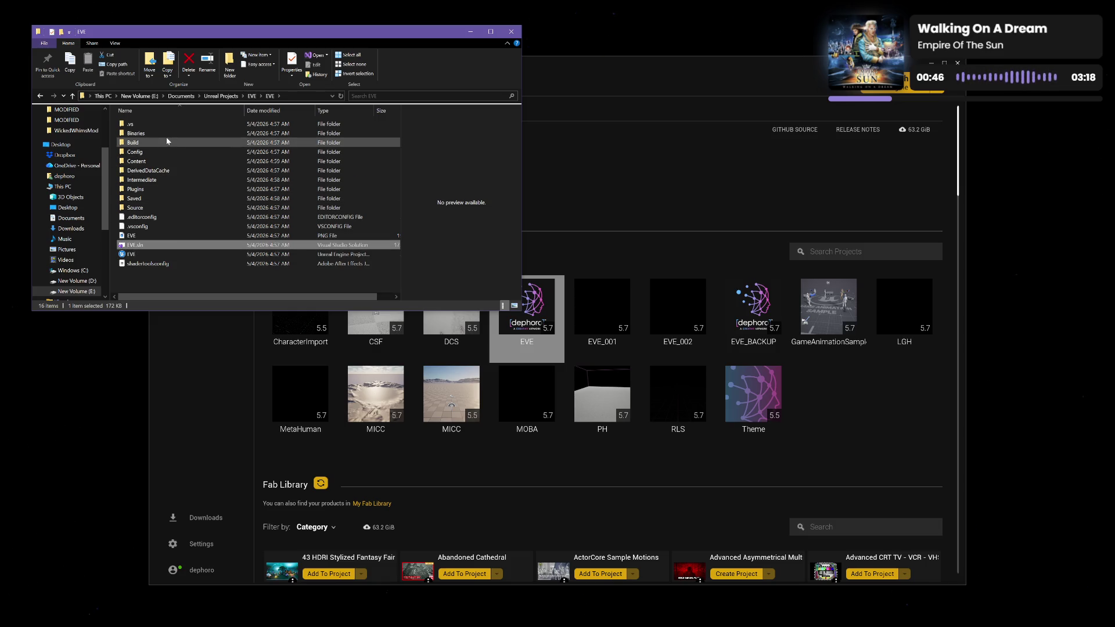
# Change GameName=EVE_002 to GameName=EVE in Config\DefaultEngine.ini and save it.
pyautogui.doubleClick(162, 152)
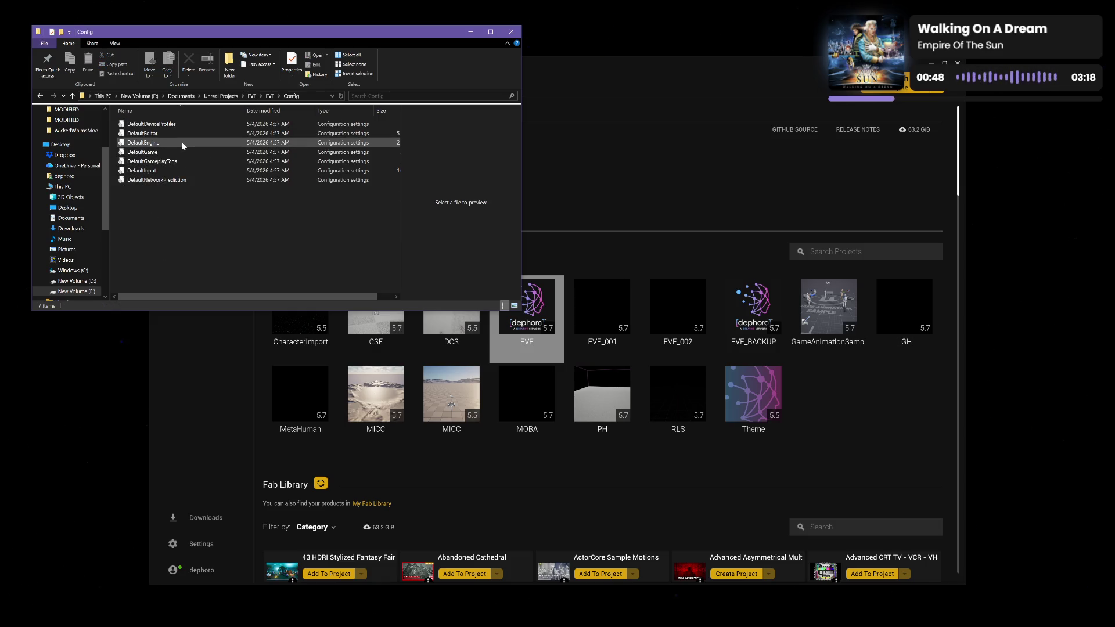
pyautogui.doubleClick(183, 146)
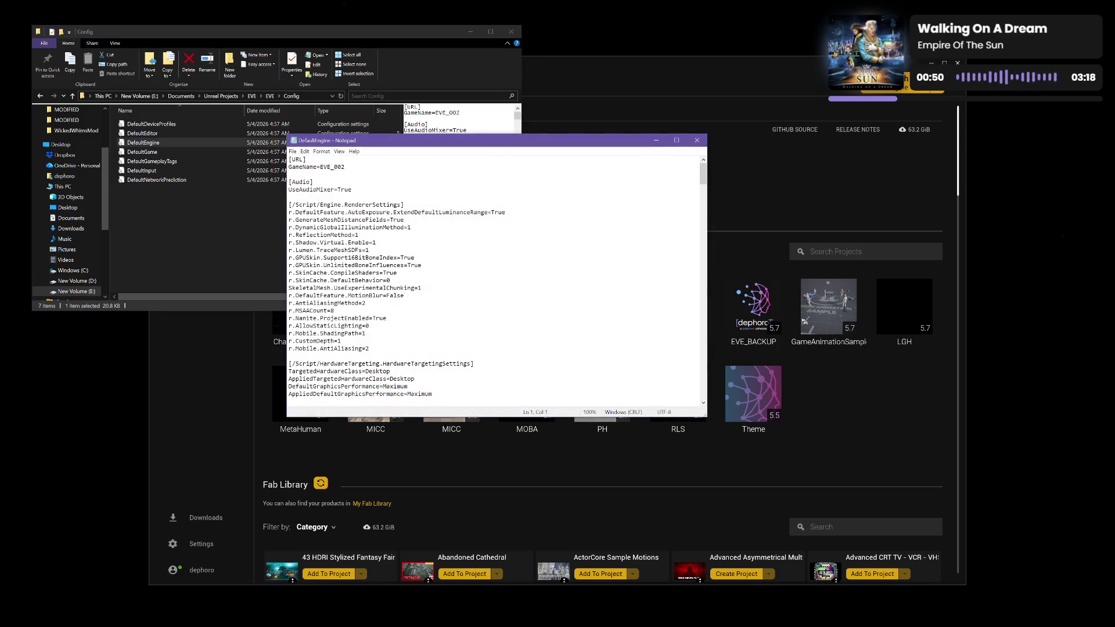
pyautogui.hotkey('shift', 'Left')
pyautogui.hotkey('shift', 'Left')
pyautogui.hotkey('shift', 'Left')
pyautogui.press('BackSpace')
pyautogui.hotkey('ctrl', 's')
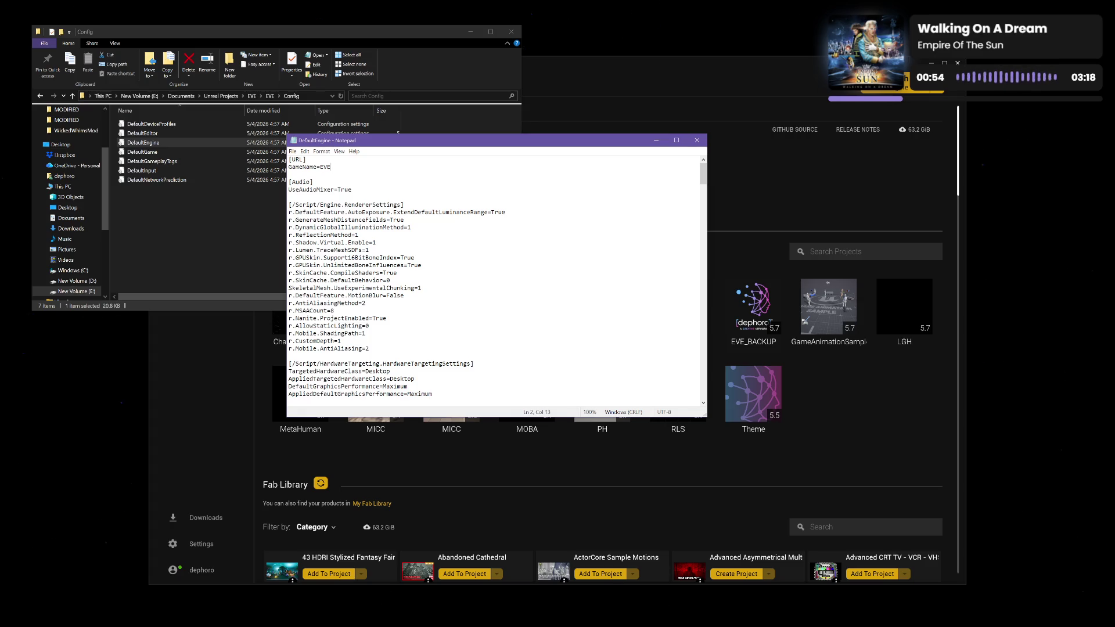
pyautogui.click(697, 140)
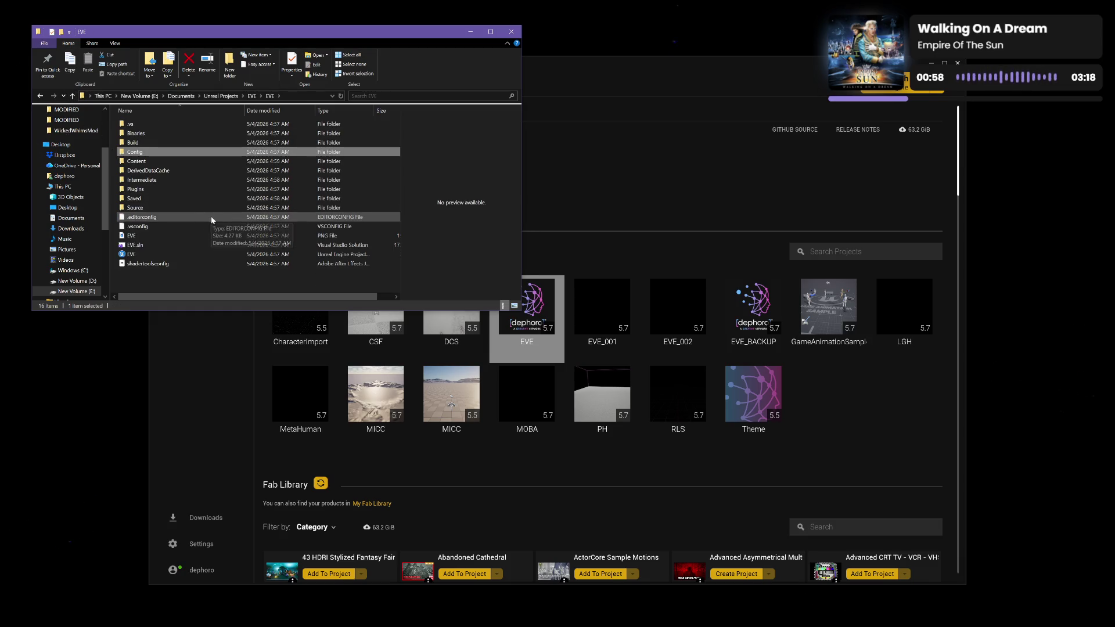
# Regenerate the Visual Studio project files for EVE, then close the folder window.
pyautogui.rightClick(189, 257)
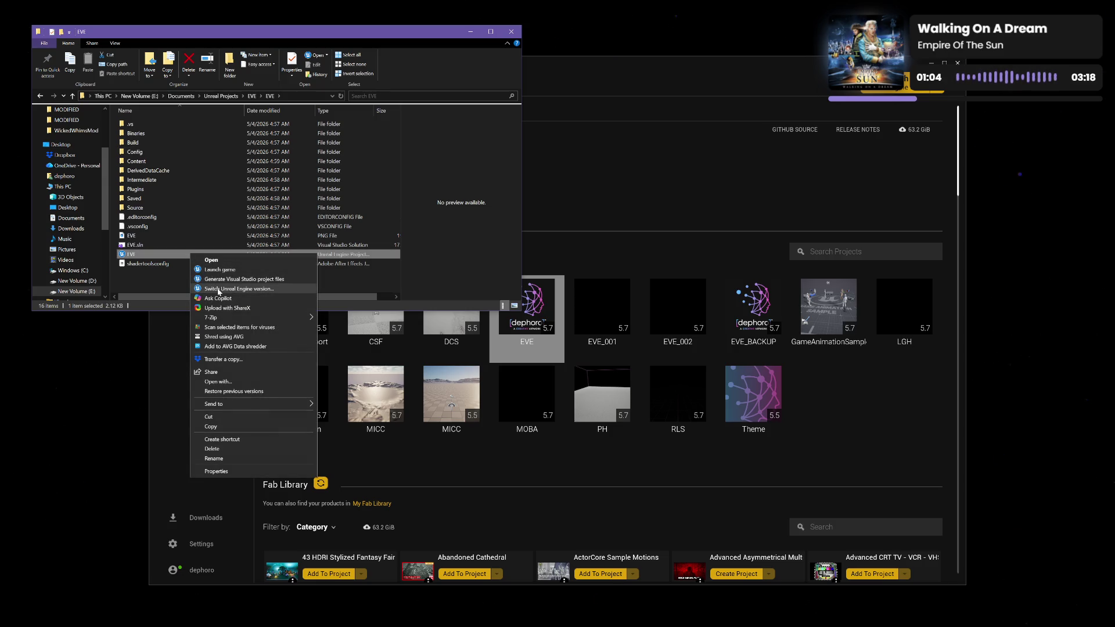
pyautogui.click(252, 281)
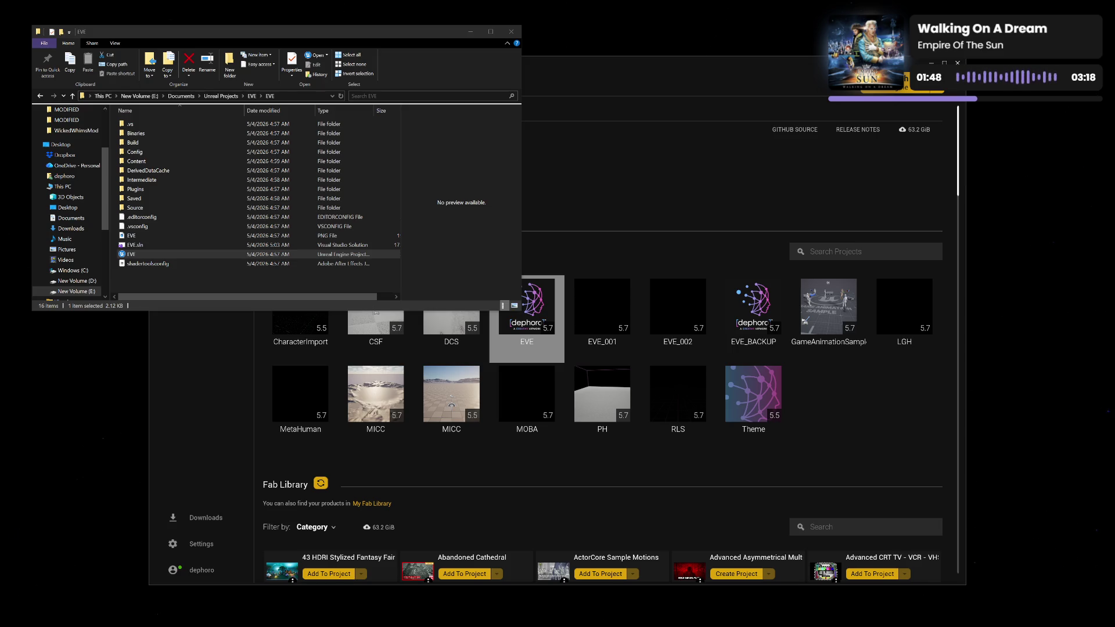
pyautogui.moveTo(442, 37)
pyautogui.mouseDown()
pyautogui.moveTo(481, 127)
pyautogui.moveTo(440, 412)
pyautogui.moveTo(552, 167)
pyautogui.moveTo(450, 74)
pyautogui.mouseUp()
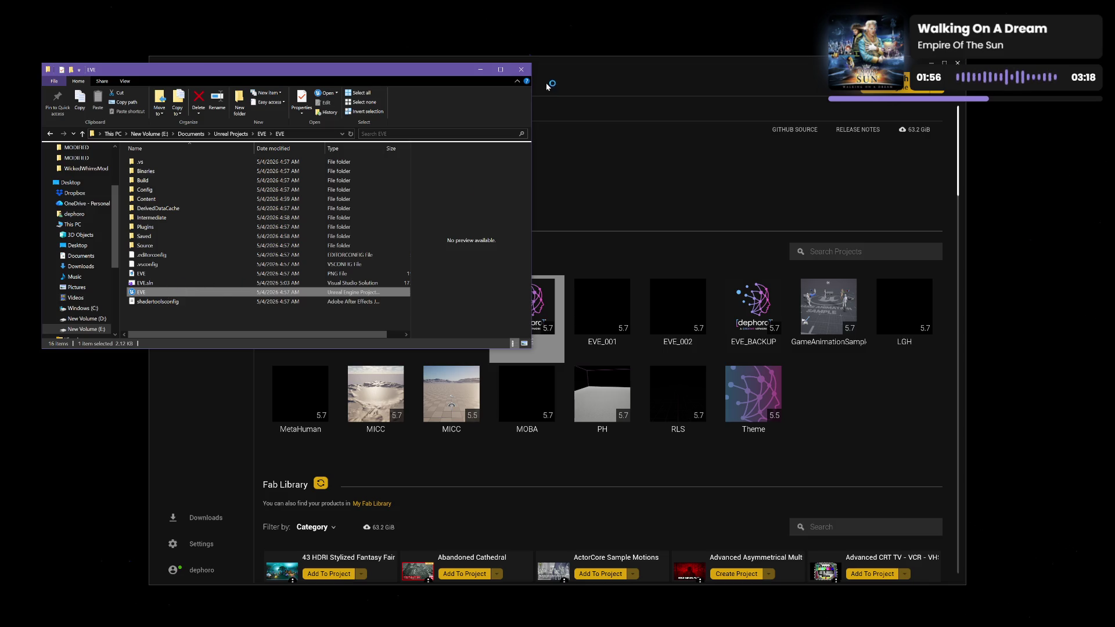
pyautogui.click(522, 70)
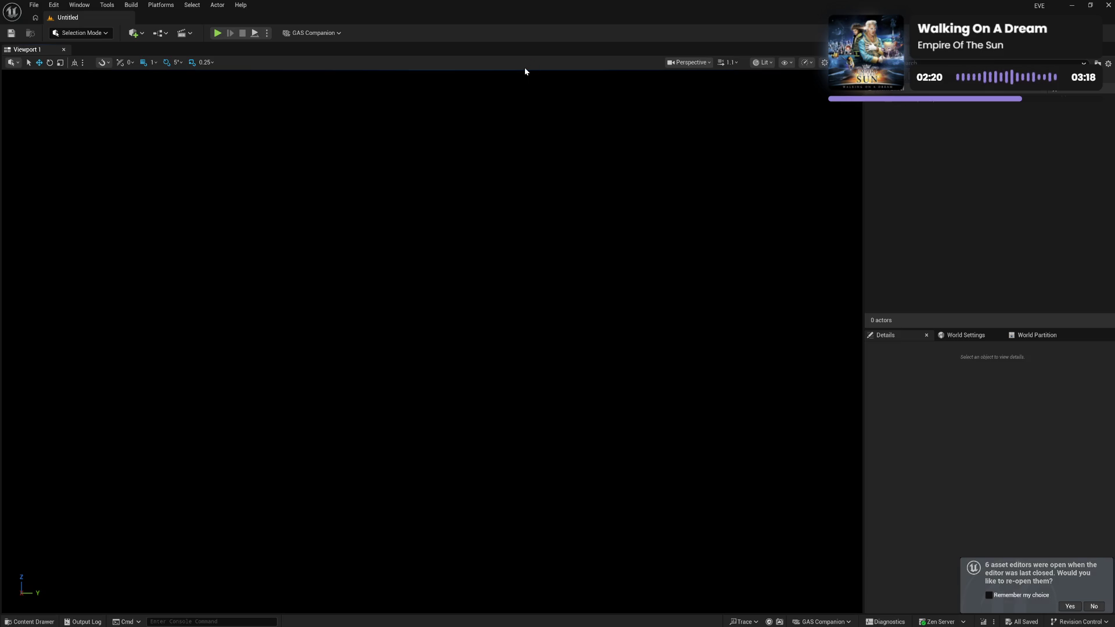
# Focus the Details panel of the restored PC_World blueprint editor.
pyautogui.click(1015, 431)
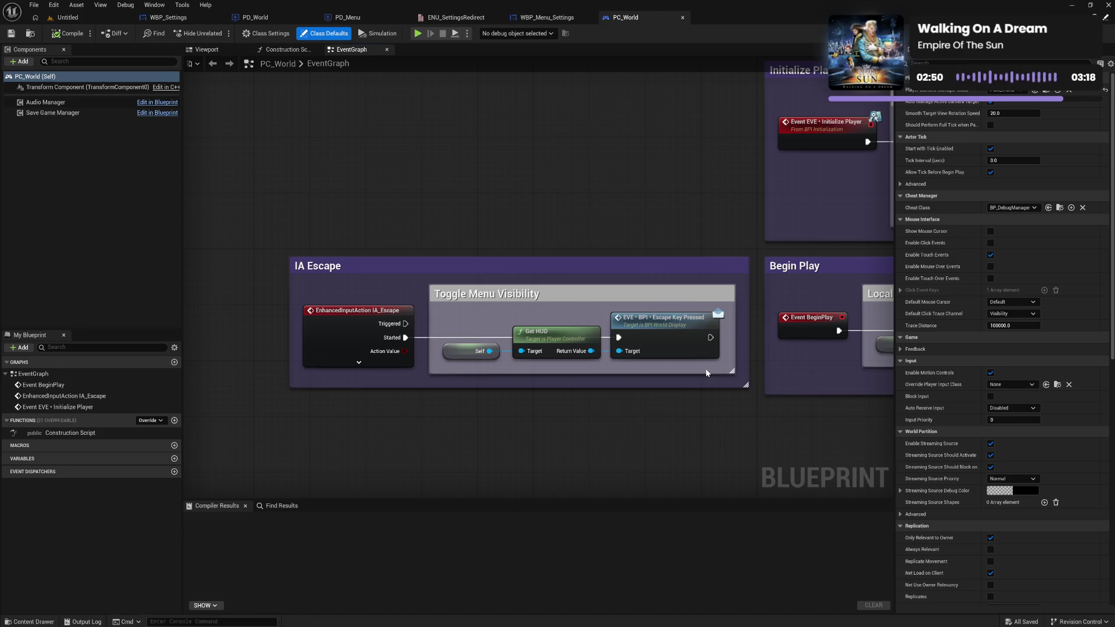
# Pan PC_World to the Local Player Controller Check nodes and view ENU_SettingsRedirect and WBP_Menu_Settings.
pyautogui.moveTo(852, 288); pyautogui.dragTo(655, 243)
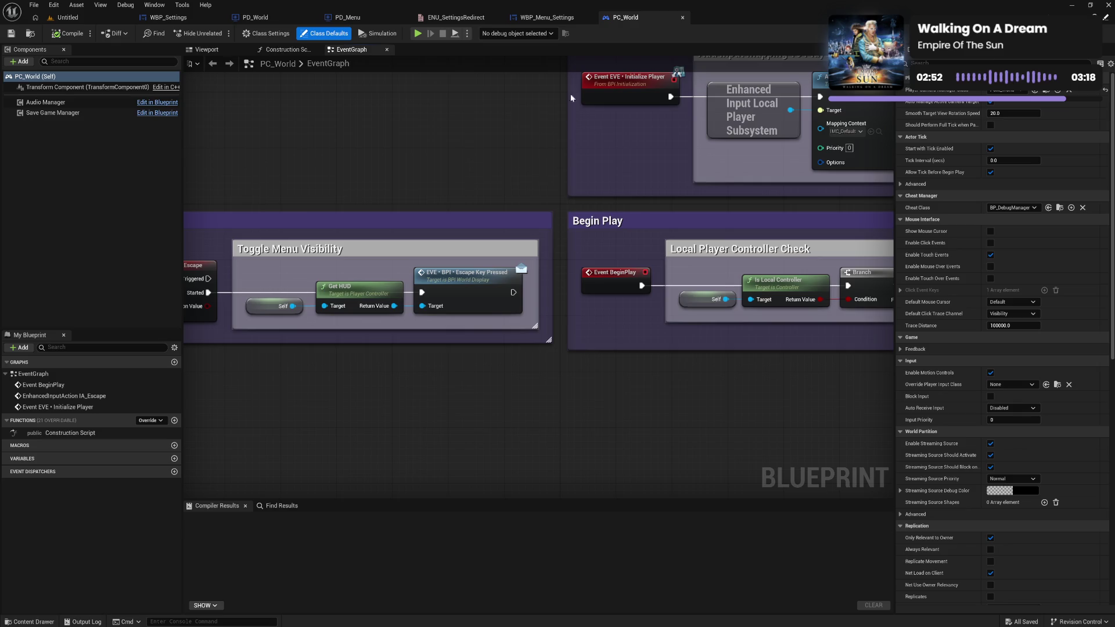
pyautogui.click(482, 19)
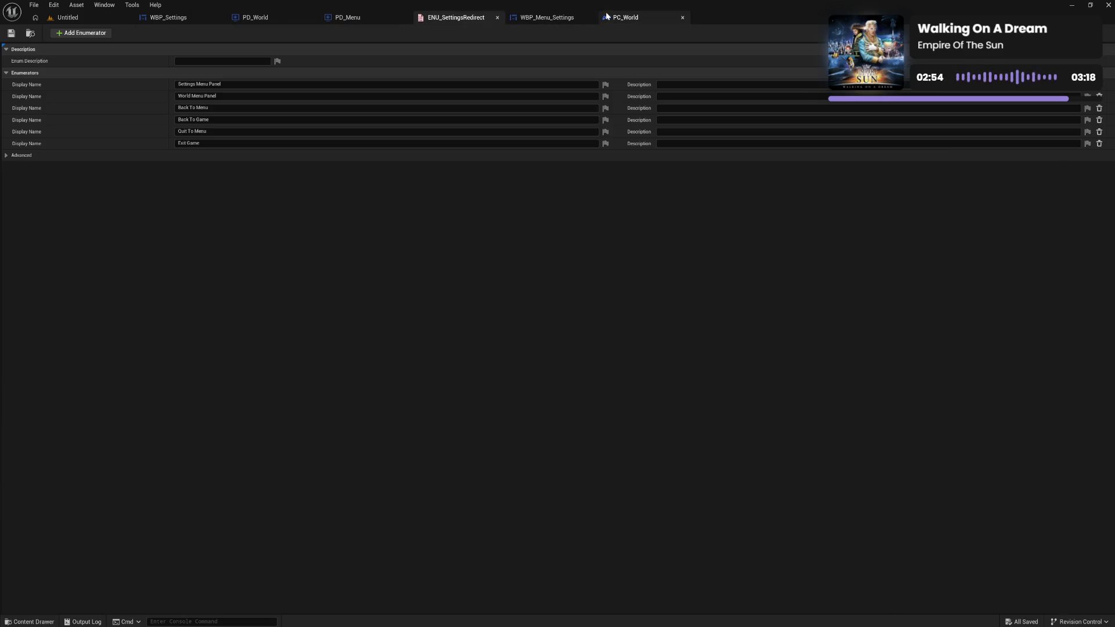
pyautogui.click(607, 16)
pyautogui.click(540, 17)
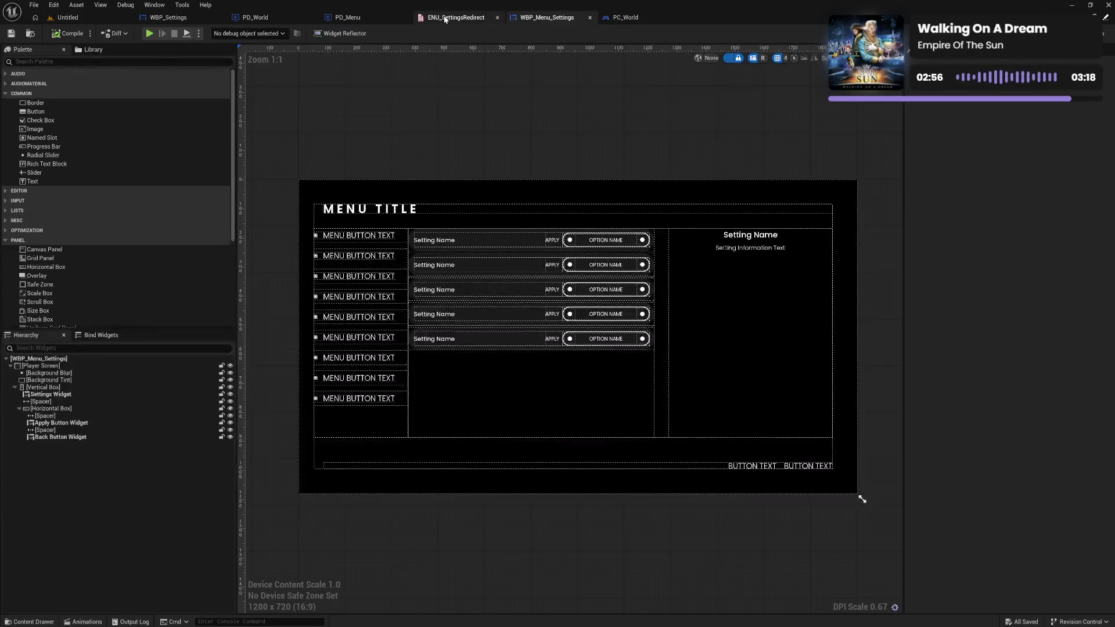
pyautogui.click(445, 20)
# Check PD_Menu, PD_World, WBP_Settings and PC_World, then list recent levels from Untitled.
pyautogui.click(348, 17)
pyautogui.click(255, 17)
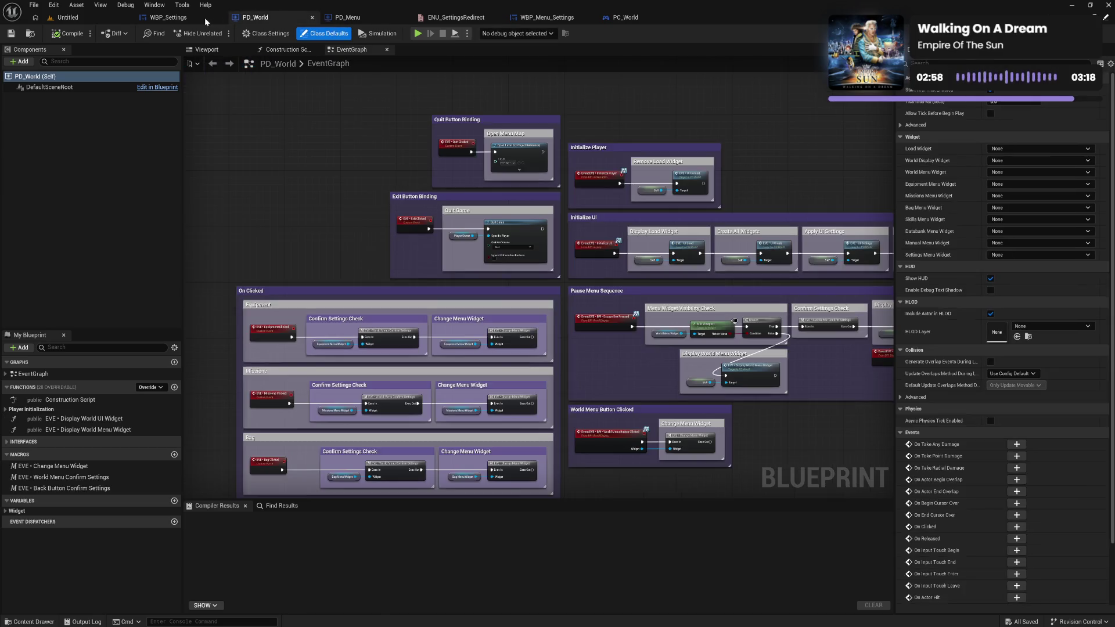
pyautogui.click(205, 18)
pyautogui.click(624, 18)
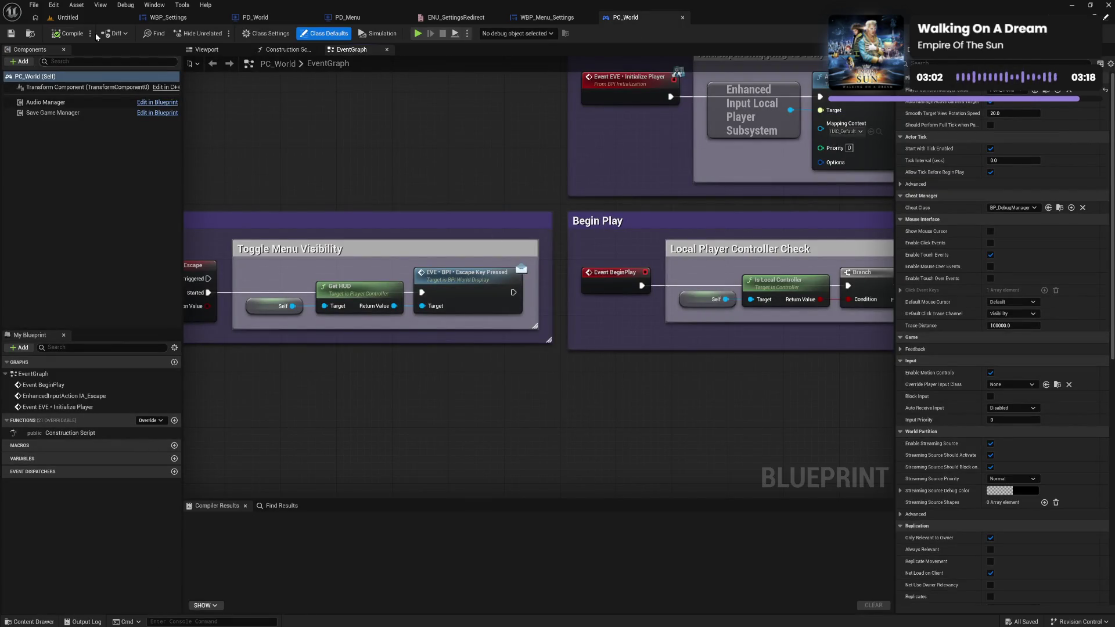
pyautogui.click(63, 17)
pyautogui.click(35, 5)
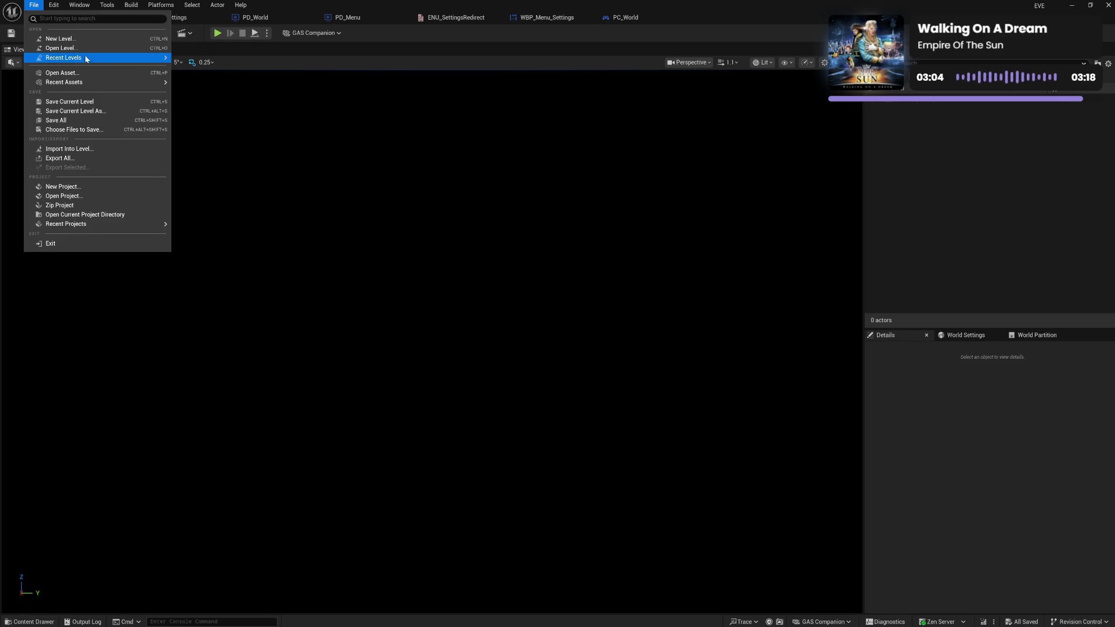
# Load MAP_E01 and run it as a Standalone Game preview of the PROJECT EVE menu.
pyautogui.moveTo(87, 57)
pyautogui.press('Escape')
pyautogui.press('Escape')
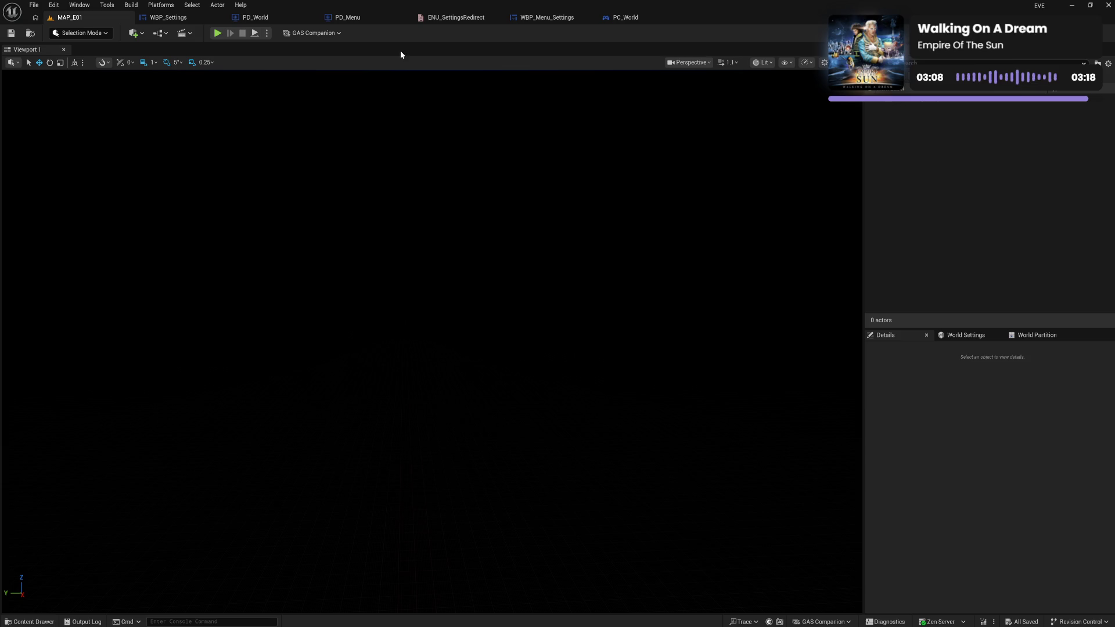
pyautogui.click(536, 18)
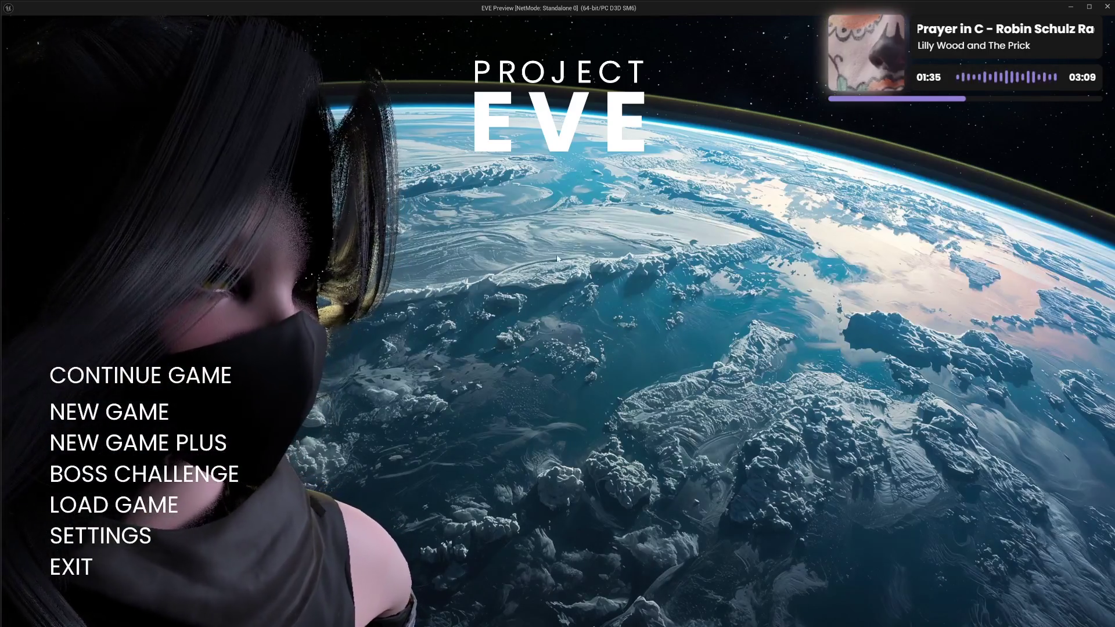
# In the game settings, switch Display Mode to WINDOWED, then back to BORDERLESS.
pyautogui.click(114, 540)
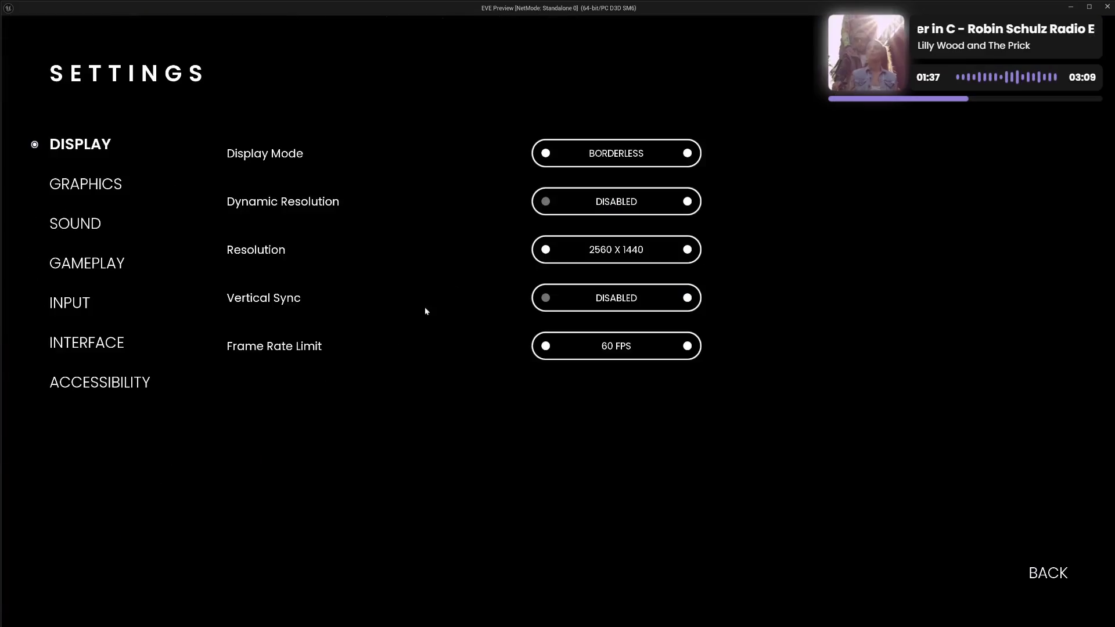
pyautogui.click(688, 154)
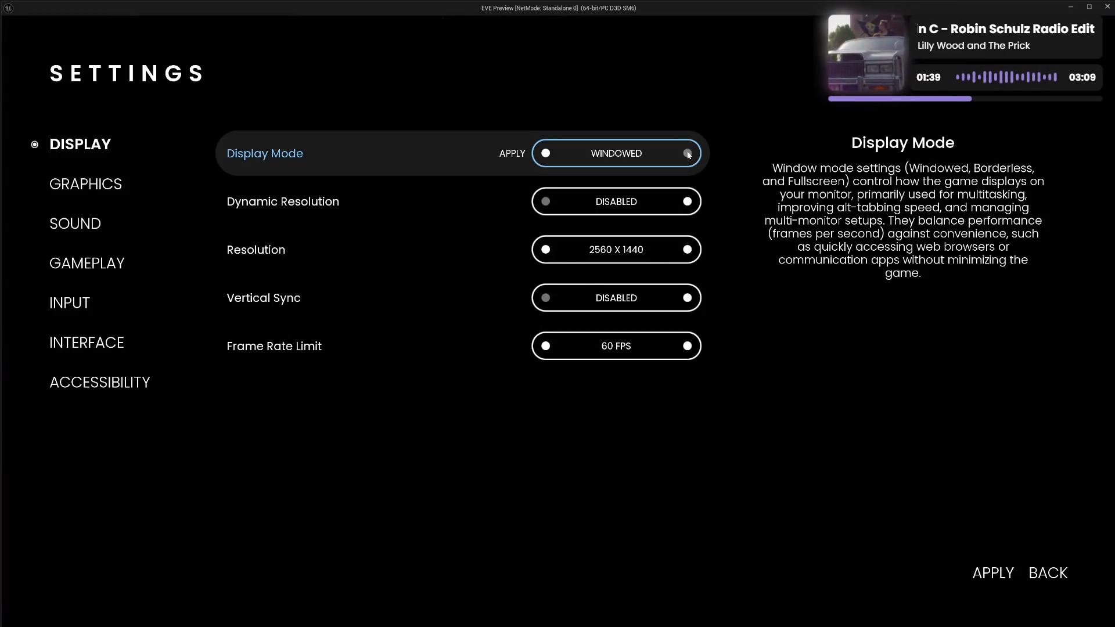
pyautogui.click(511, 155)
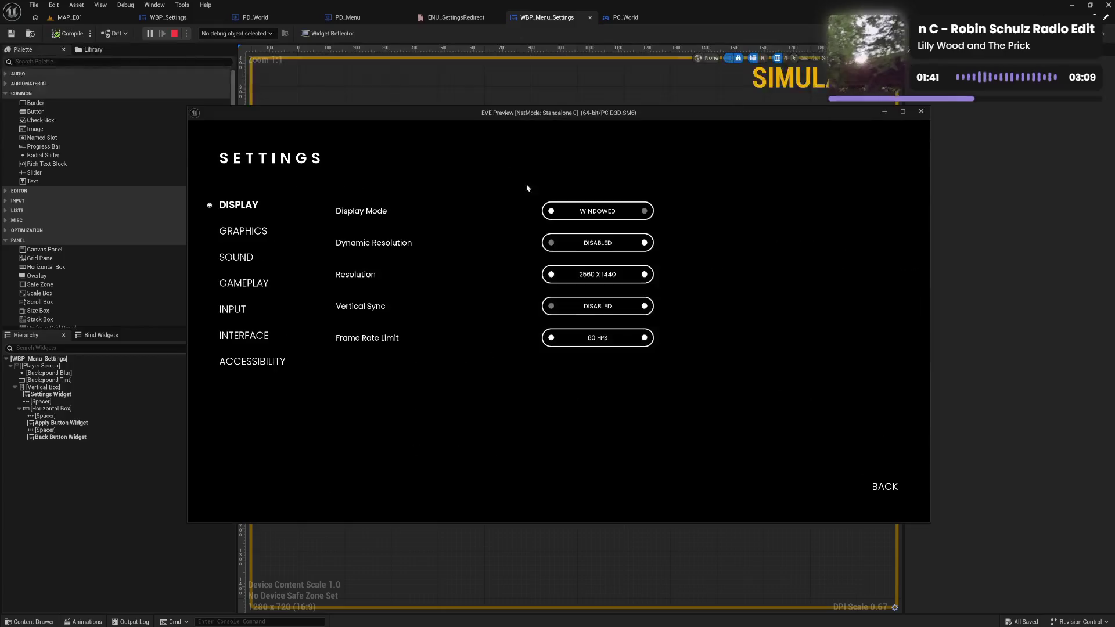
pyautogui.click(551, 213)
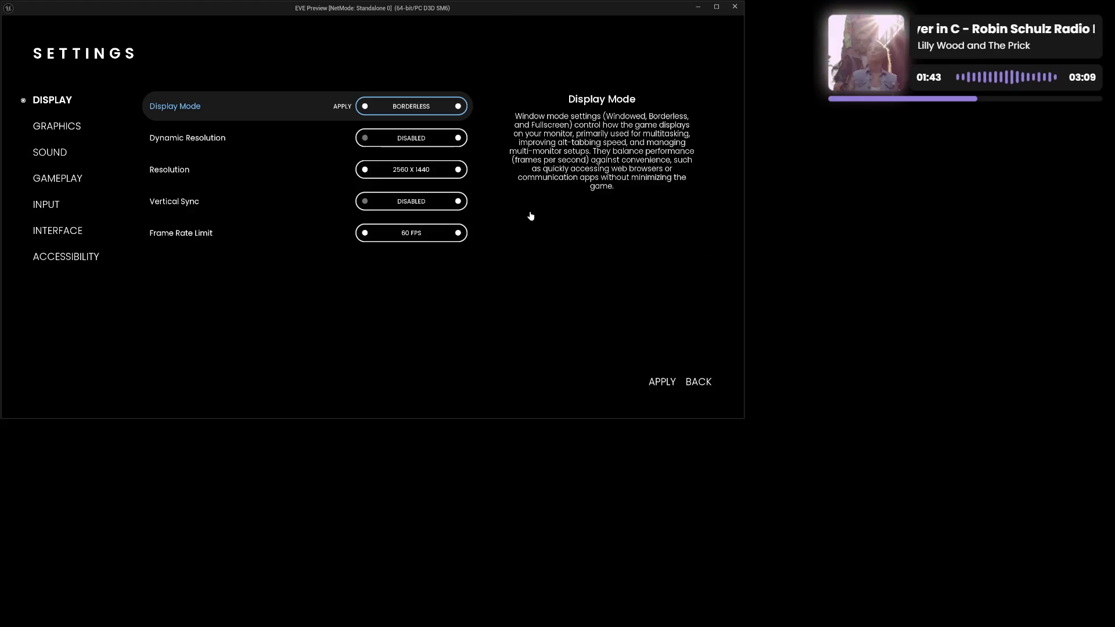
# Browse Graphics and Sound, lower Anti-Aliasing Quality from EPIC to HIGH, then discard it.
pyautogui.click(104, 184)
pyautogui.click(75, 224)
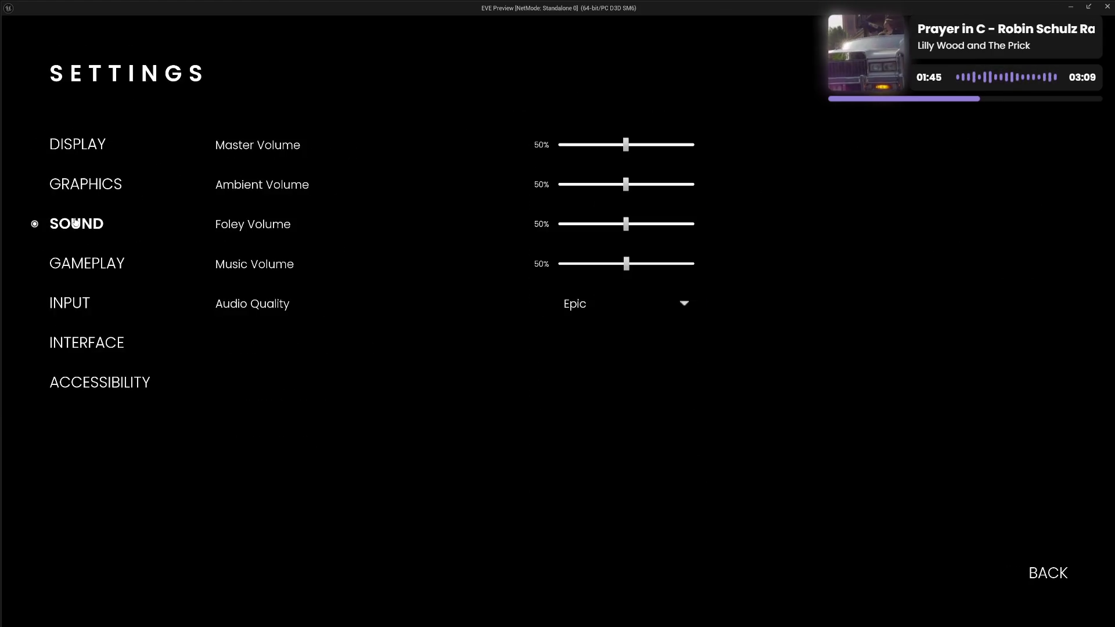
pyautogui.click(92, 194)
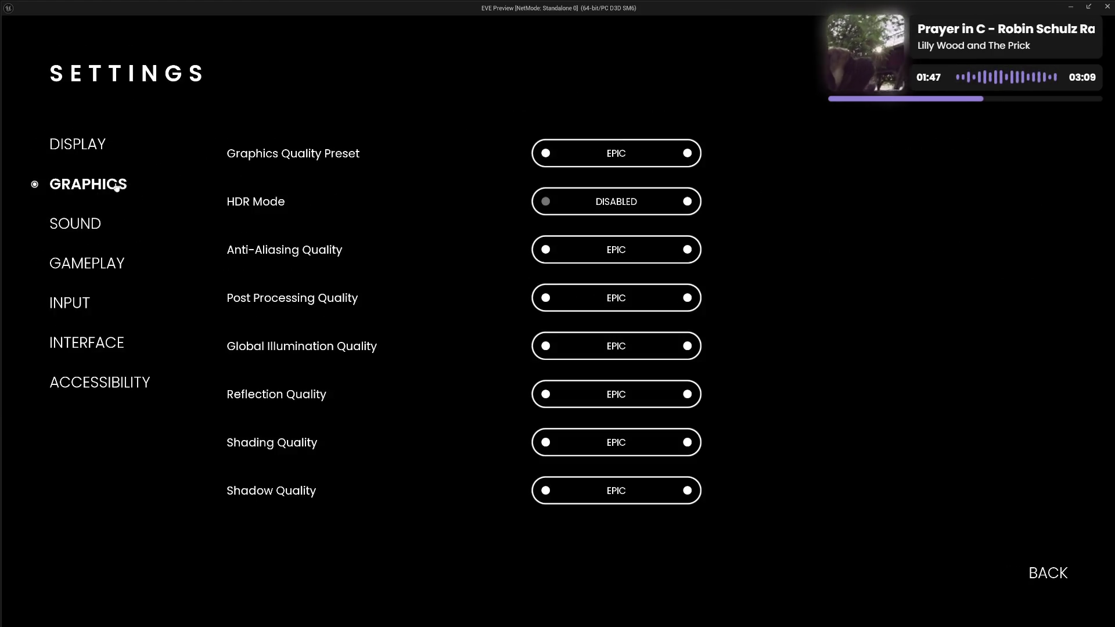
pyautogui.click(546, 250)
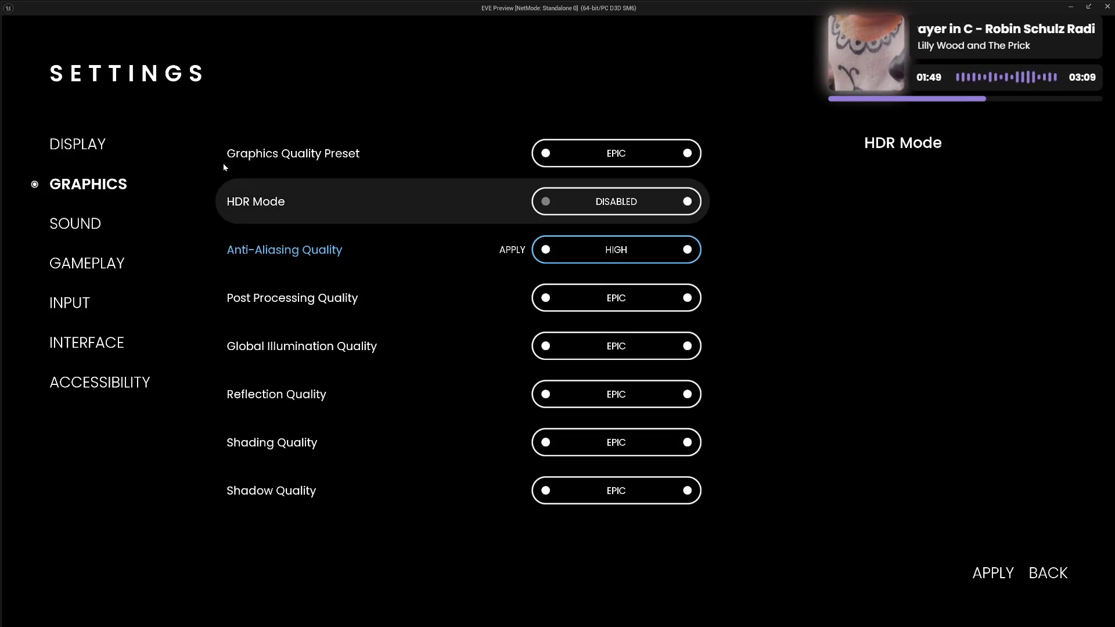
pyautogui.click(96, 144)
pyautogui.click(559, 359)
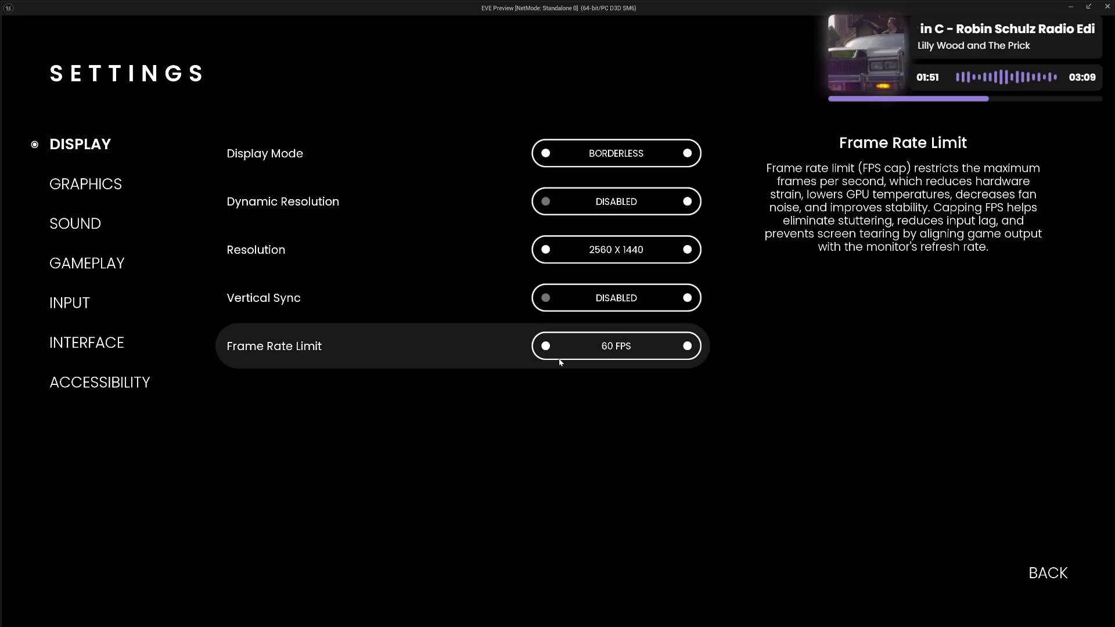
# Leave the settings for the main menu and continue the saved game.
pyautogui.click(87, 184)
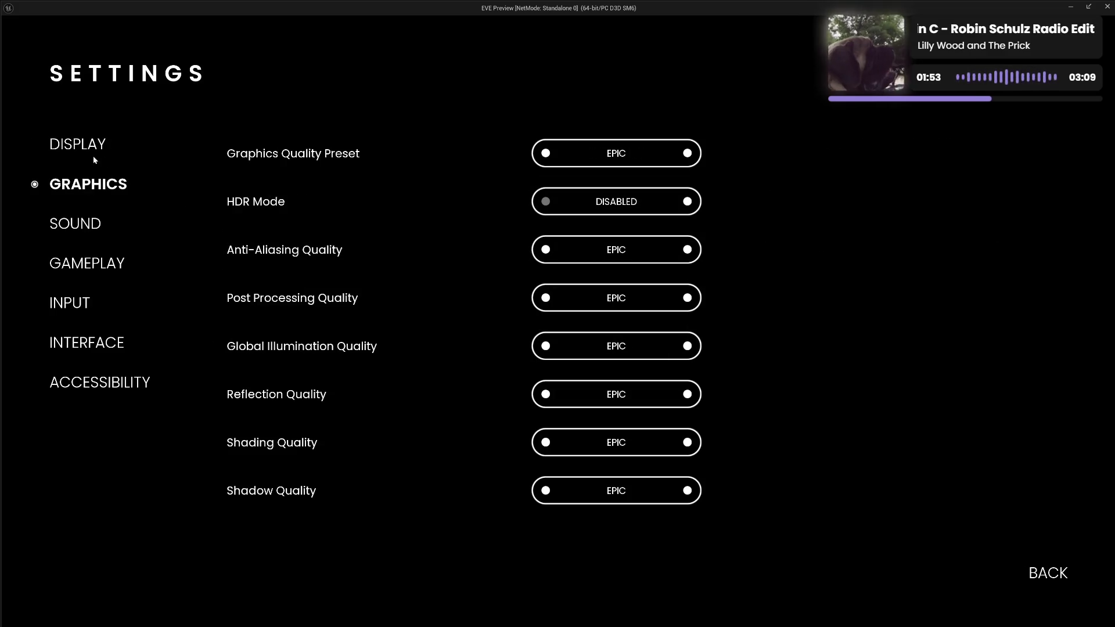
pyautogui.click(93, 154)
pyautogui.click(1049, 574)
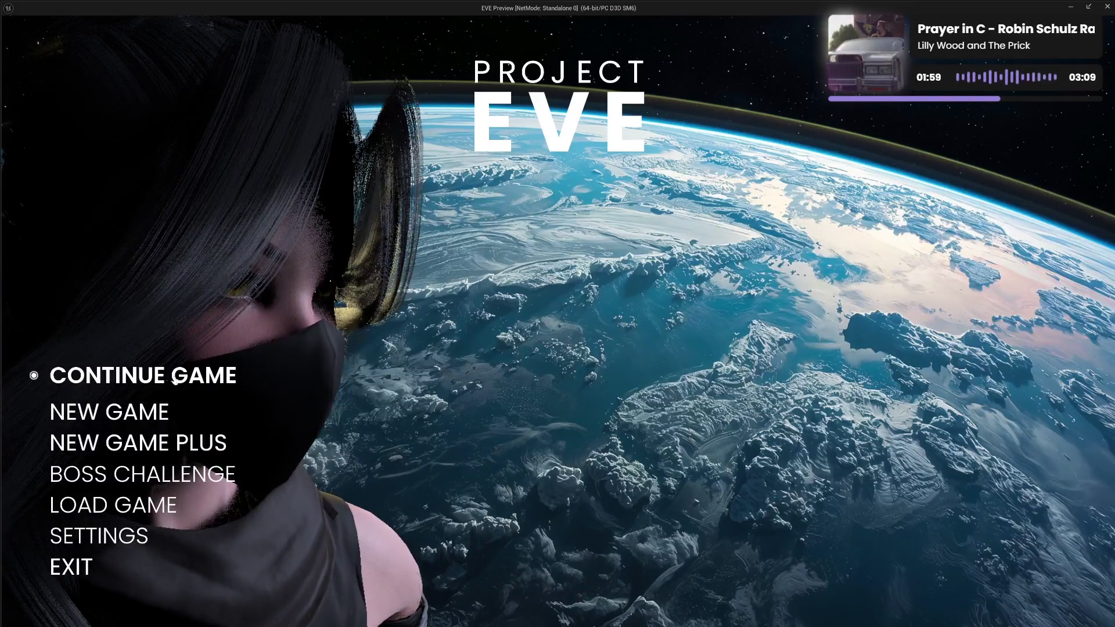
pyautogui.click(229, 393)
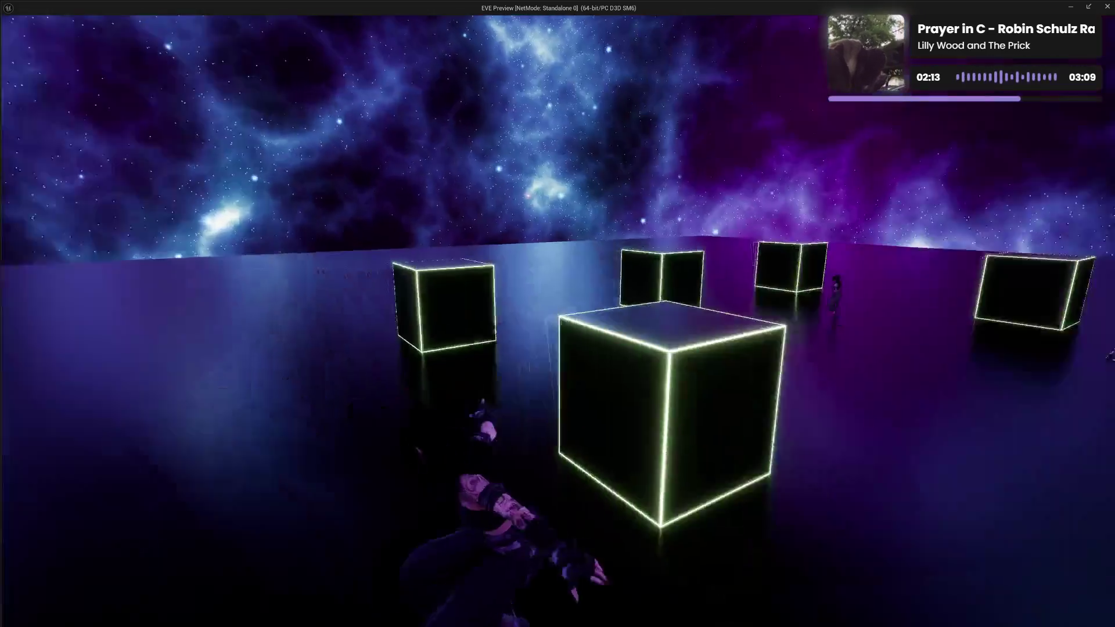
# Run forward, then in pause-menu Settings lower the Graphics Quality Preset to HIGH and discard it.
pyautogui.press('w')
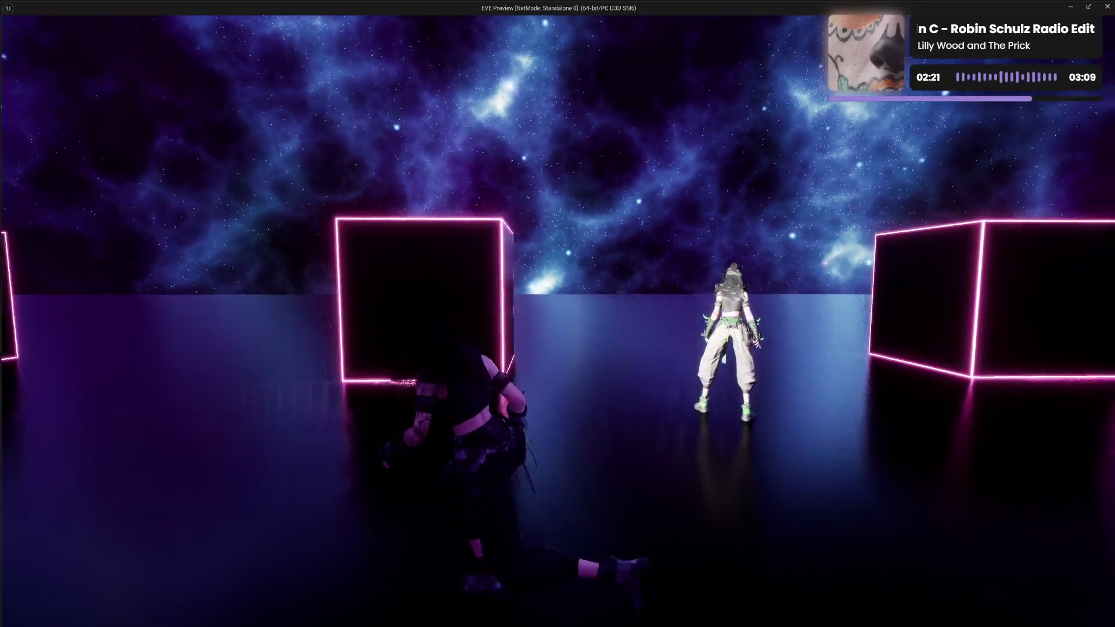
pyautogui.press('Escape')
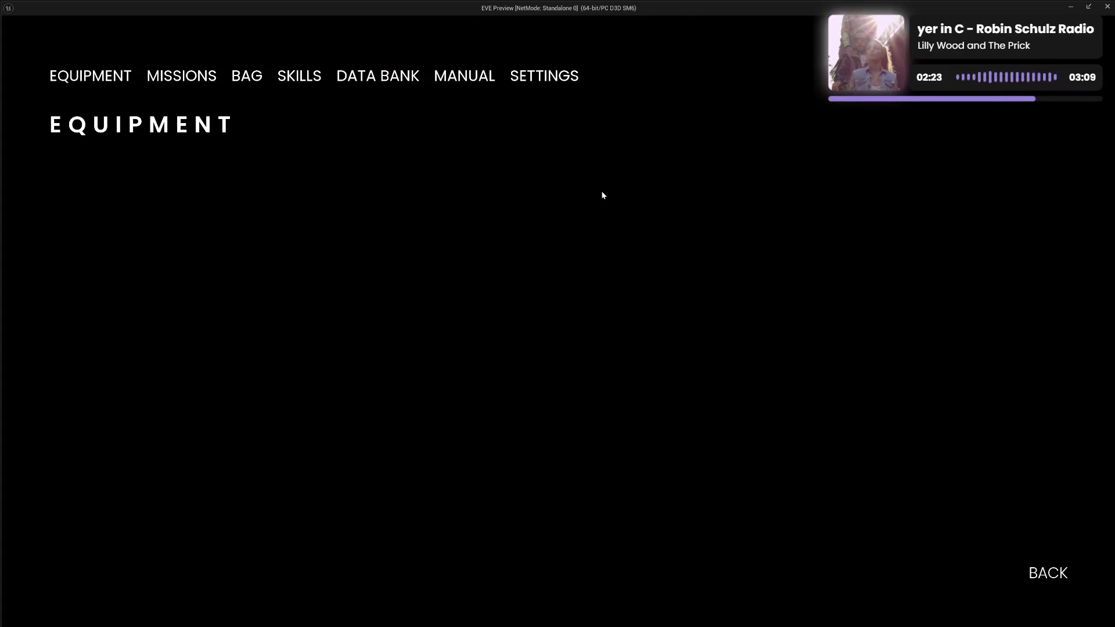
pyautogui.click(540, 79)
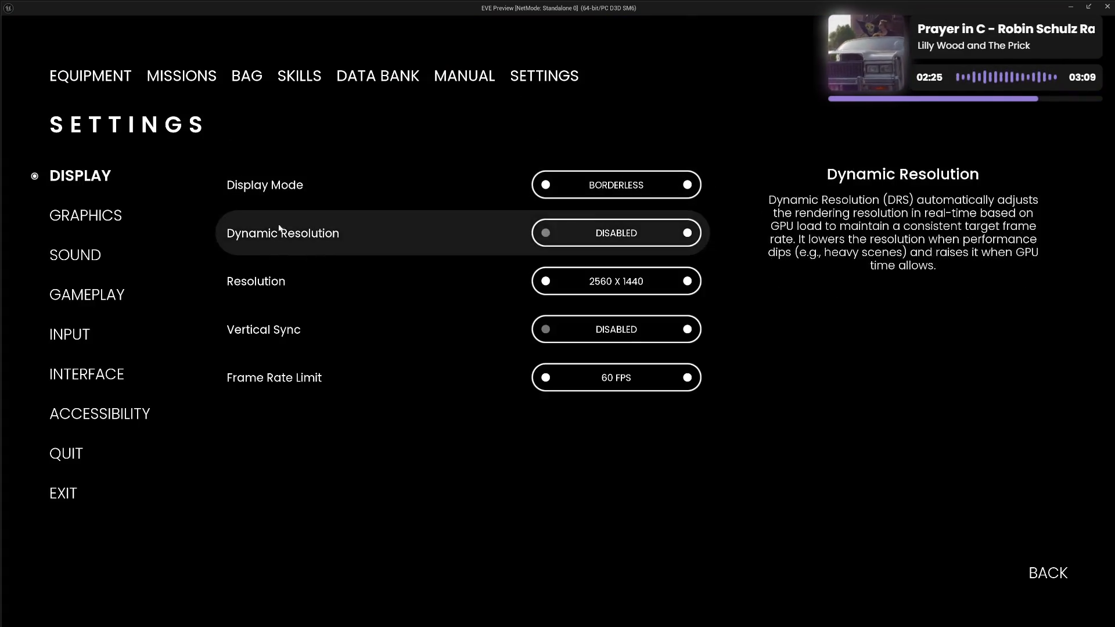
pyautogui.click(74, 218)
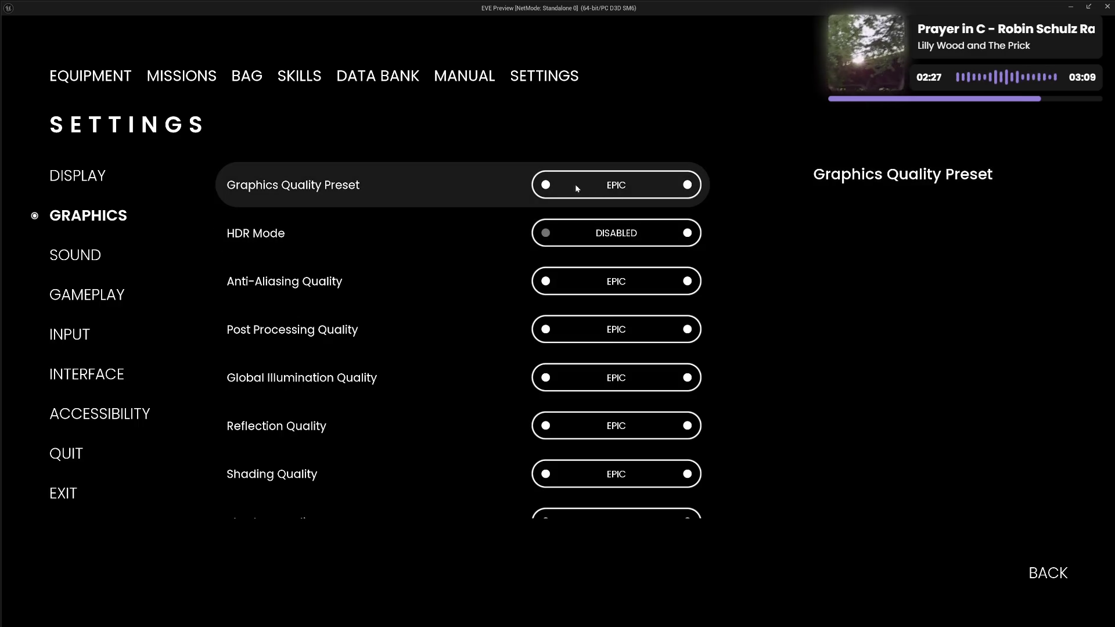
pyautogui.click(547, 185)
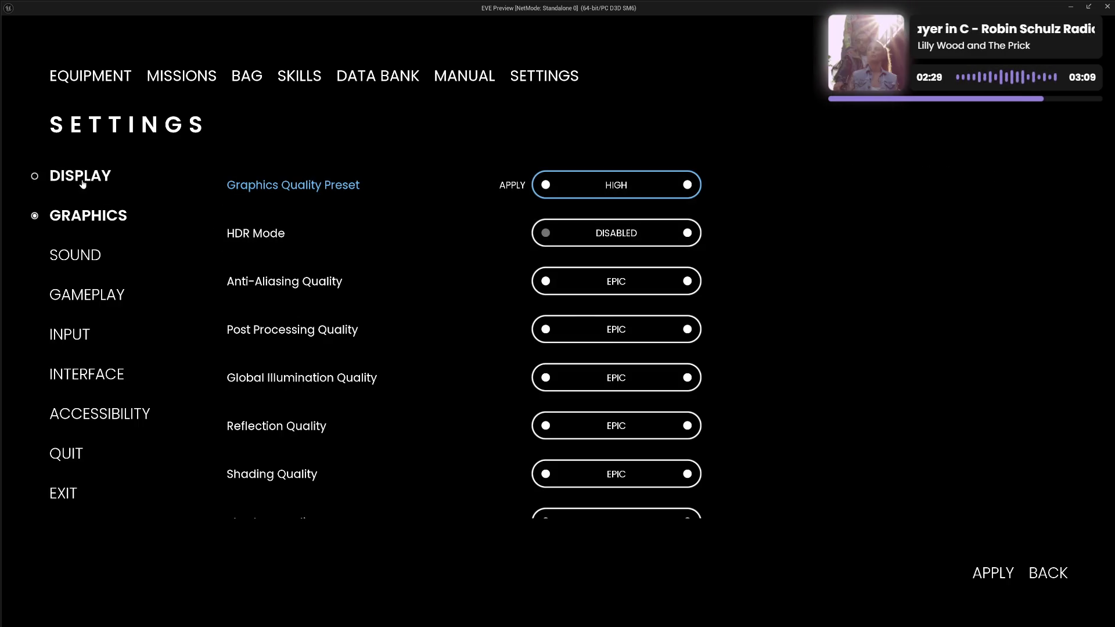
pyautogui.click(81, 179)
pyautogui.click(559, 357)
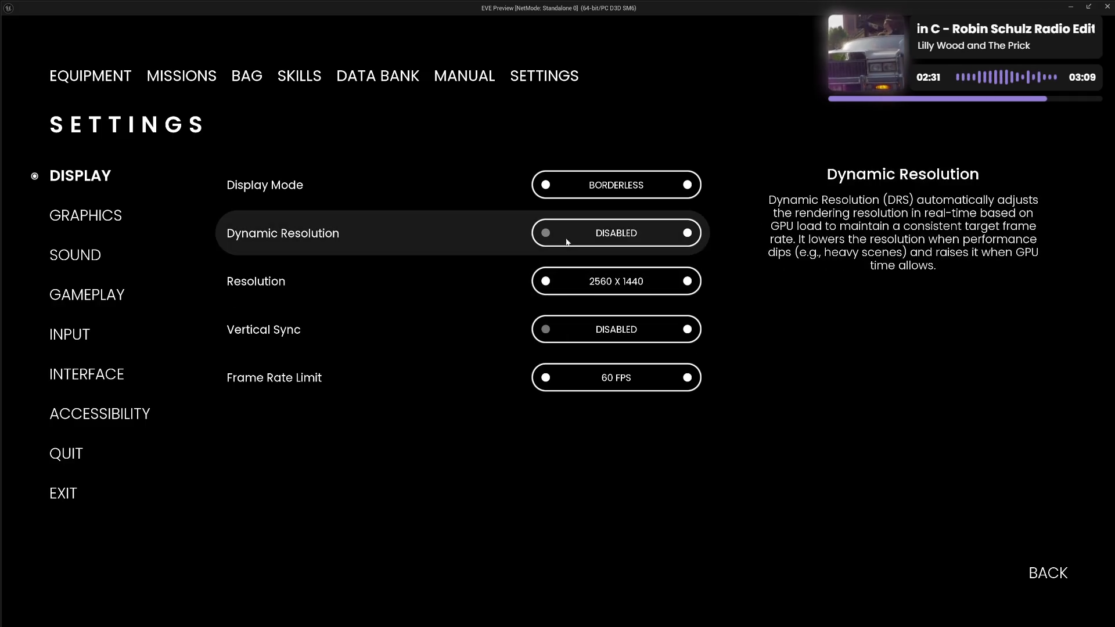
# Set the resolution to 1920 X 1080, leave settings and confirm to resume play.
pyautogui.click(545, 282)
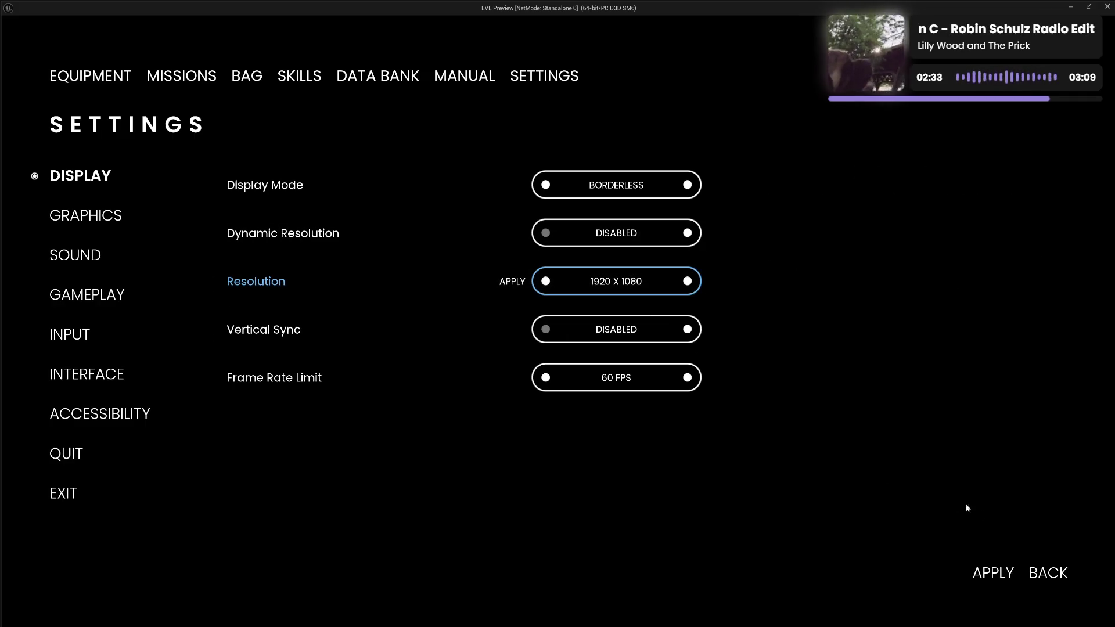
pyautogui.click(1046, 575)
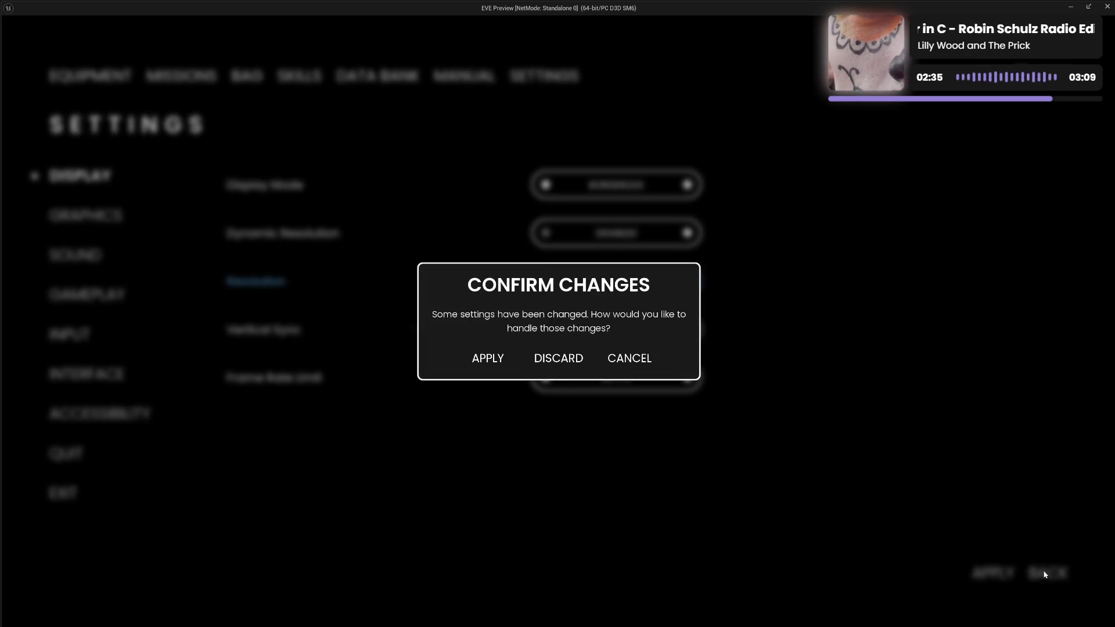
pyautogui.press('Return')
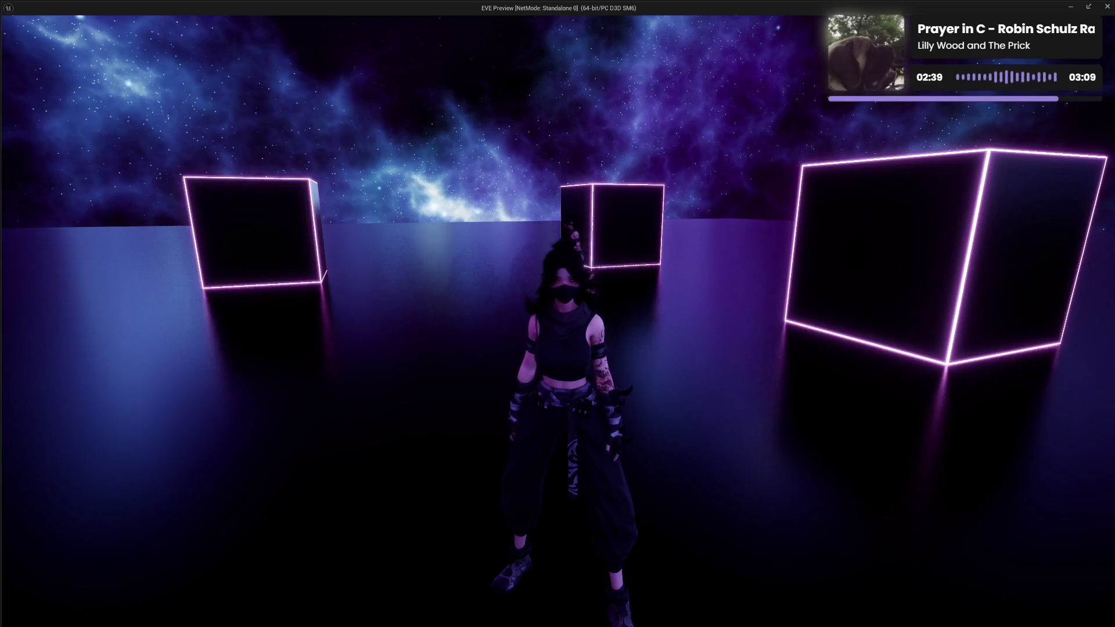
# Run the character between the neon cubes into open space, then end the standalone preview.
pyautogui.press('w')
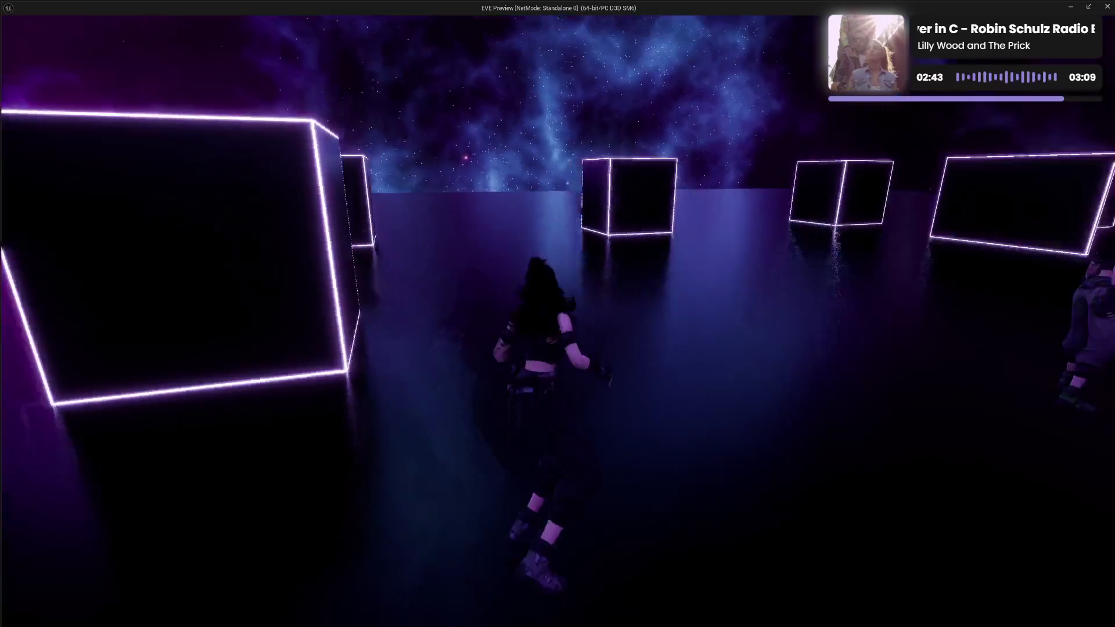
pyautogui.press('w')
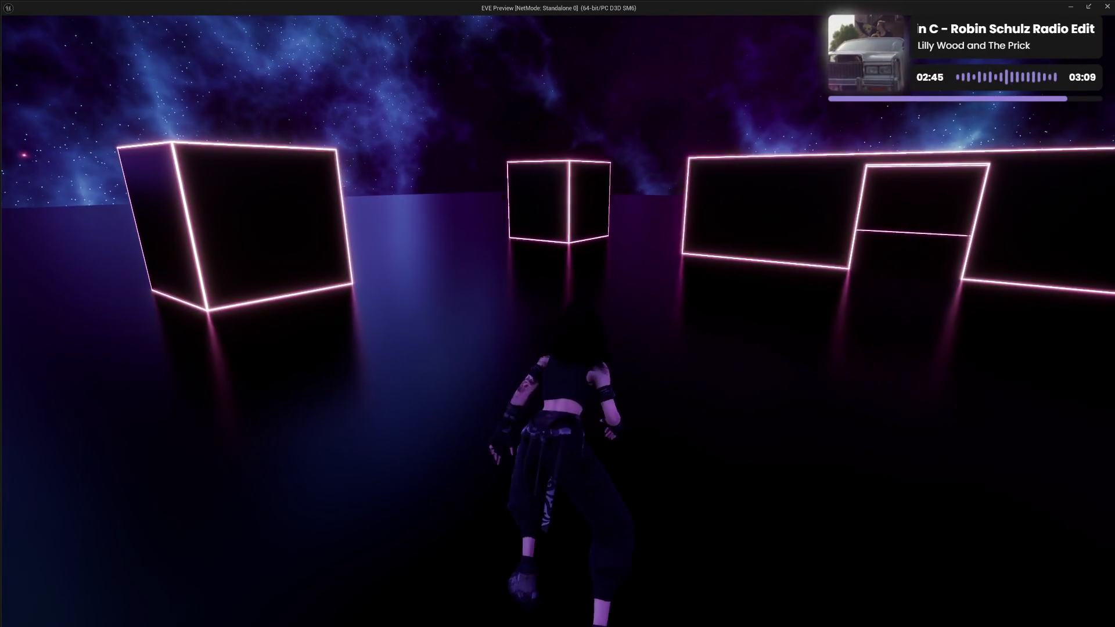
pyautogui.press('w')
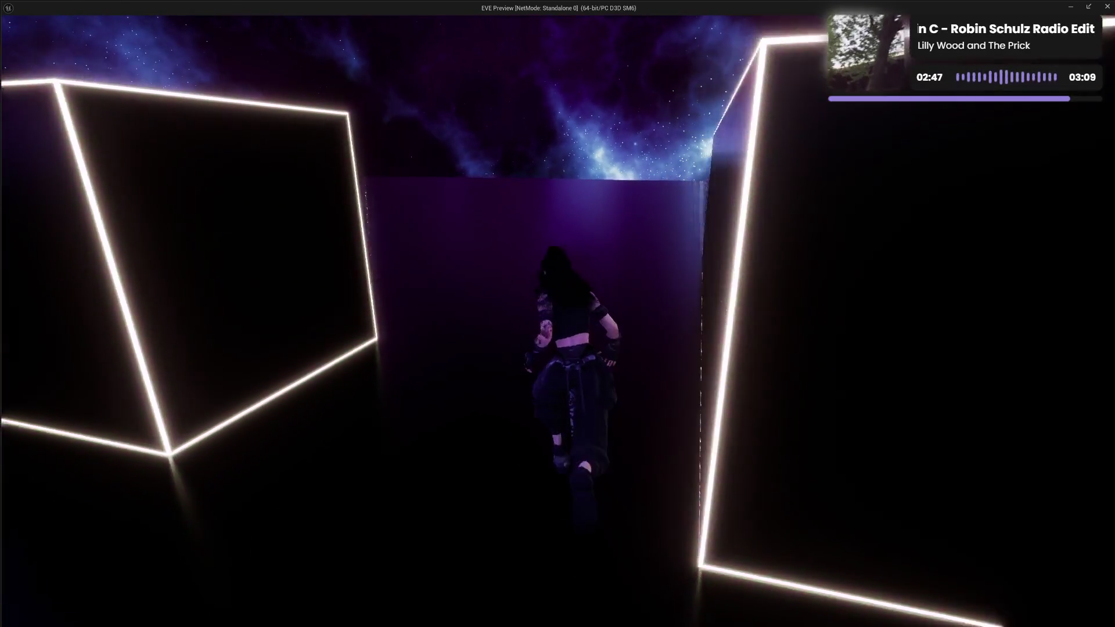
pyautogui.press('w')
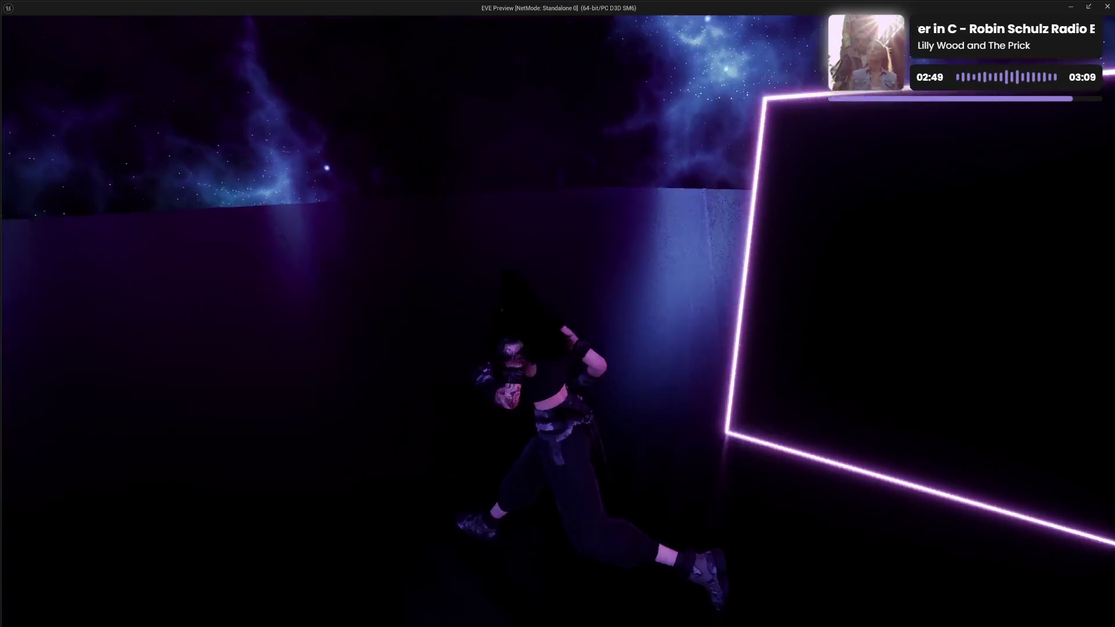
pyautogui.press('w')
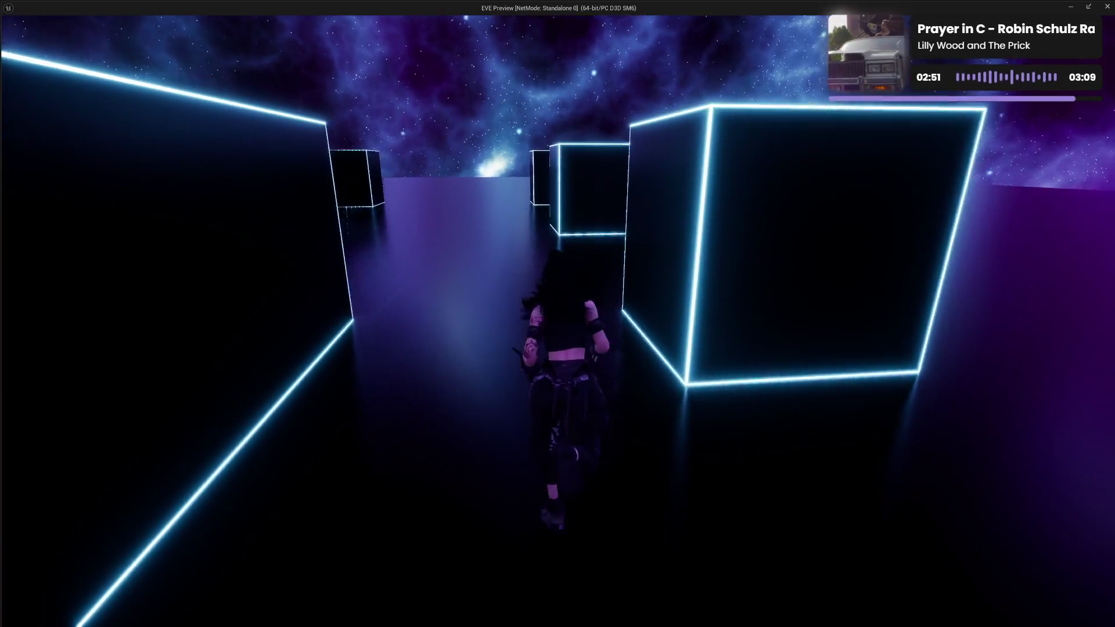
pyautogui.press('w')
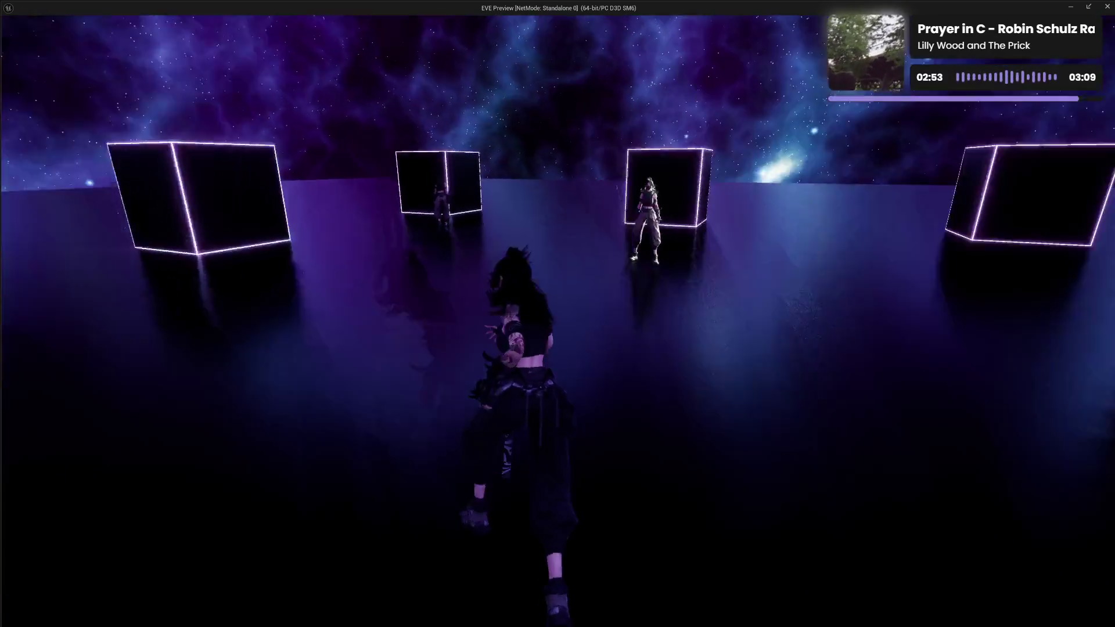
pyautogui.press('Escape')
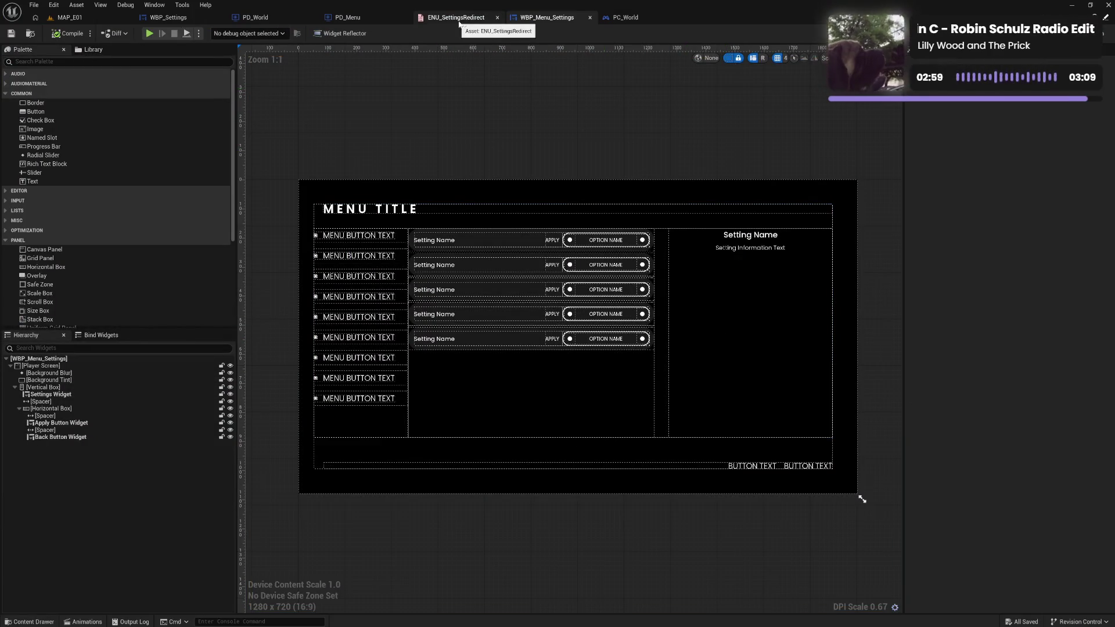
# Switch from PC_World to the PD_Menu graph and pan to its campaign nodes.
pyautogui.click(629, 20)
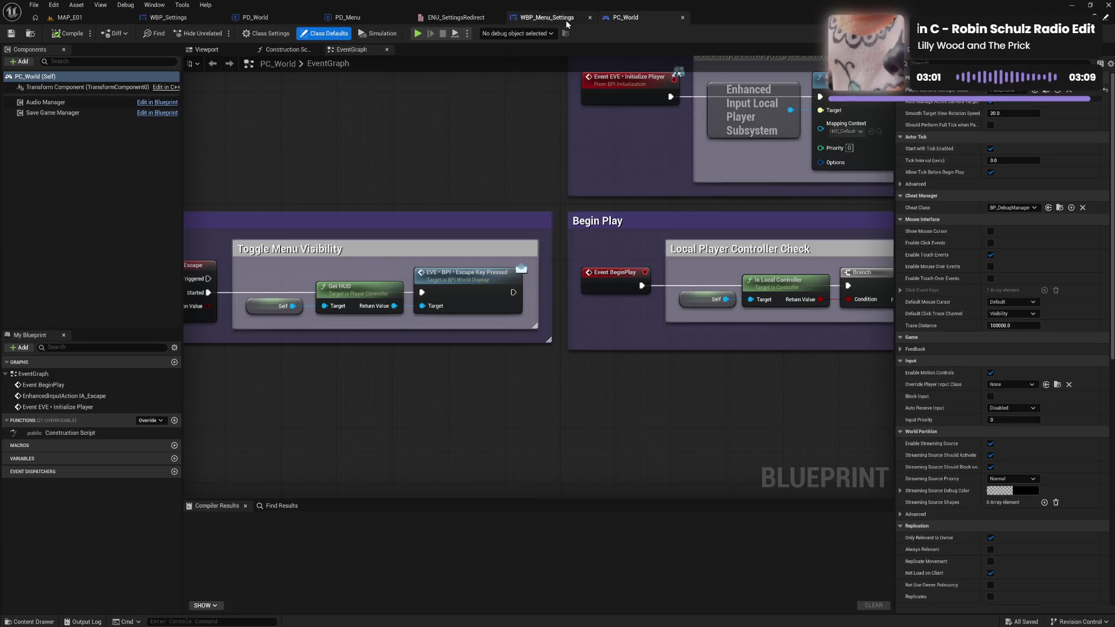
pyautogui.click(546, 17)
pyautogui.click(370, 21)
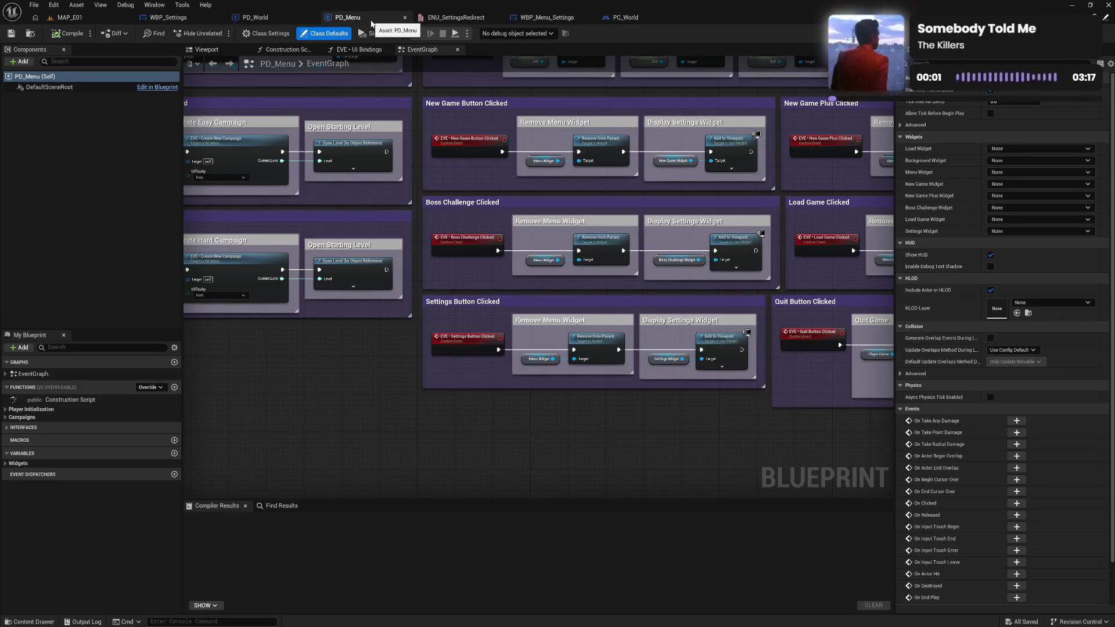
pyautogui.moveTo(417, 162); pyautogui.dragTo(426, 171)
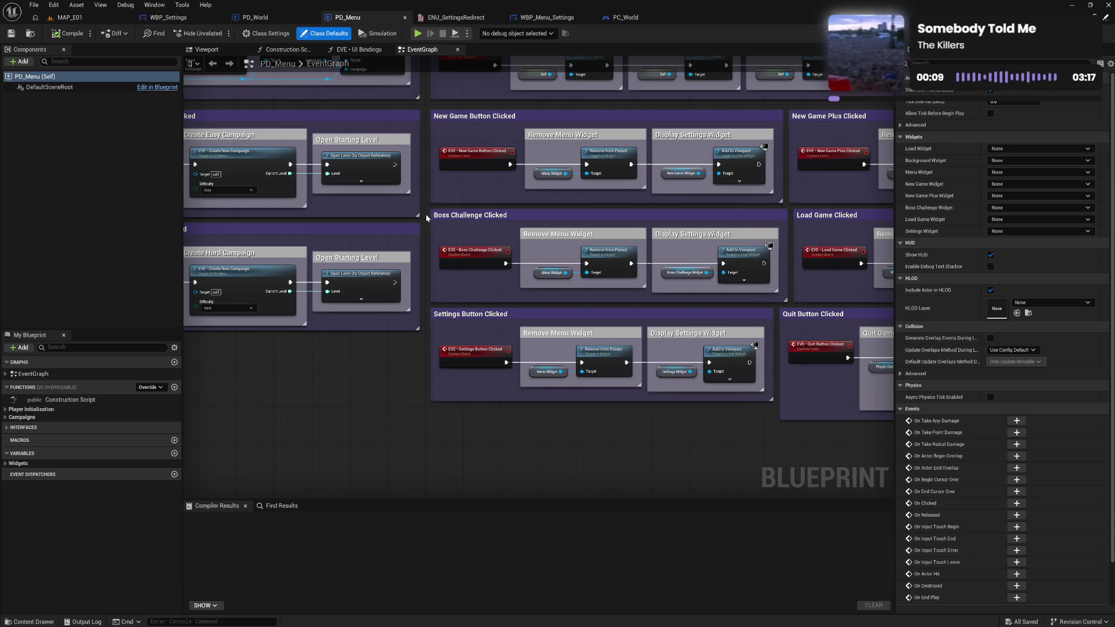
pyautogui.moveTo(425, 225)
pyautogui.mouseDown()
pyautogui.moveTo(429, 209)
pyautogui.moveTo(481, 288)
pyautogui.moveTo(551, 280)
pyautogui.mouseUp()
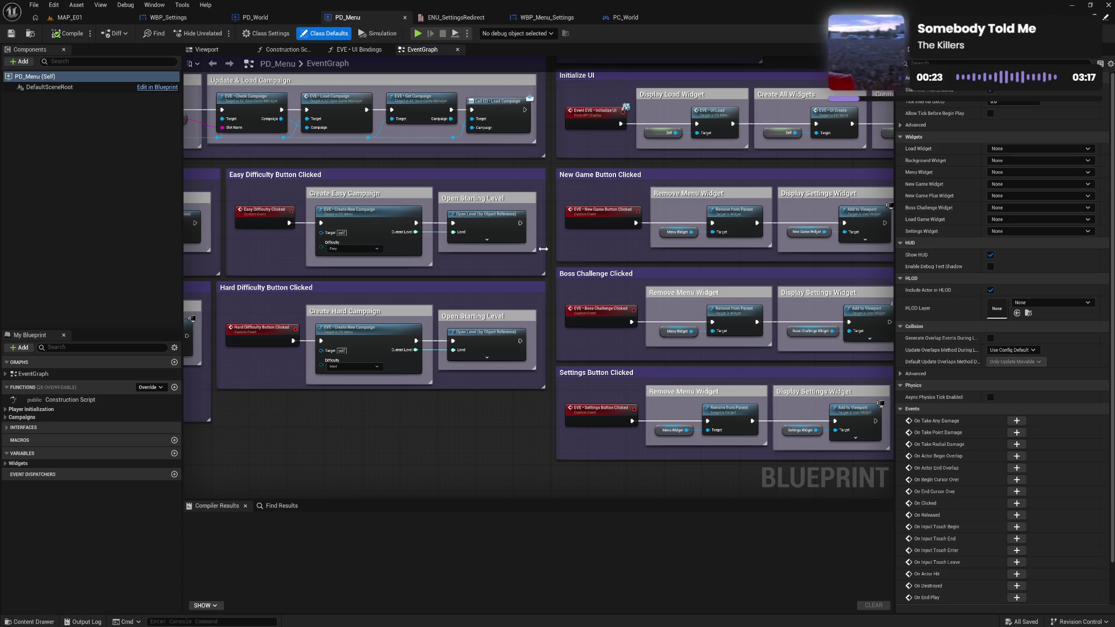
# Cycle through WBP_Settings, PD_World, PD_Menu, ENU_SettingsRedirect and WBP_Menu_Settings, ending on PC_World.
pyautogui.click(167, 18)
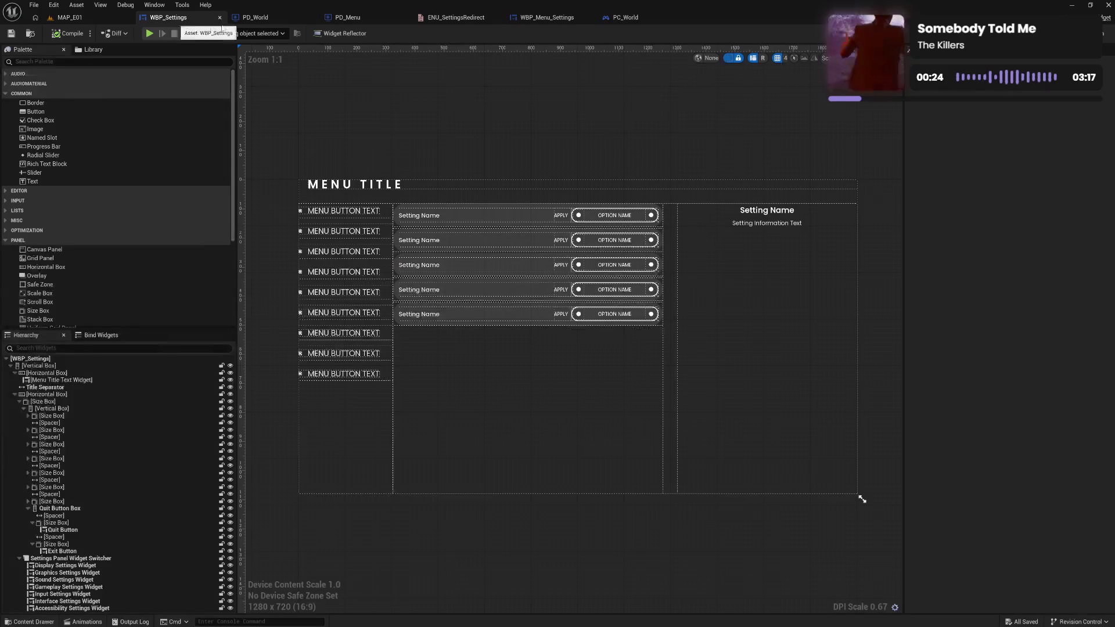
pyautogui.click(285, 23)
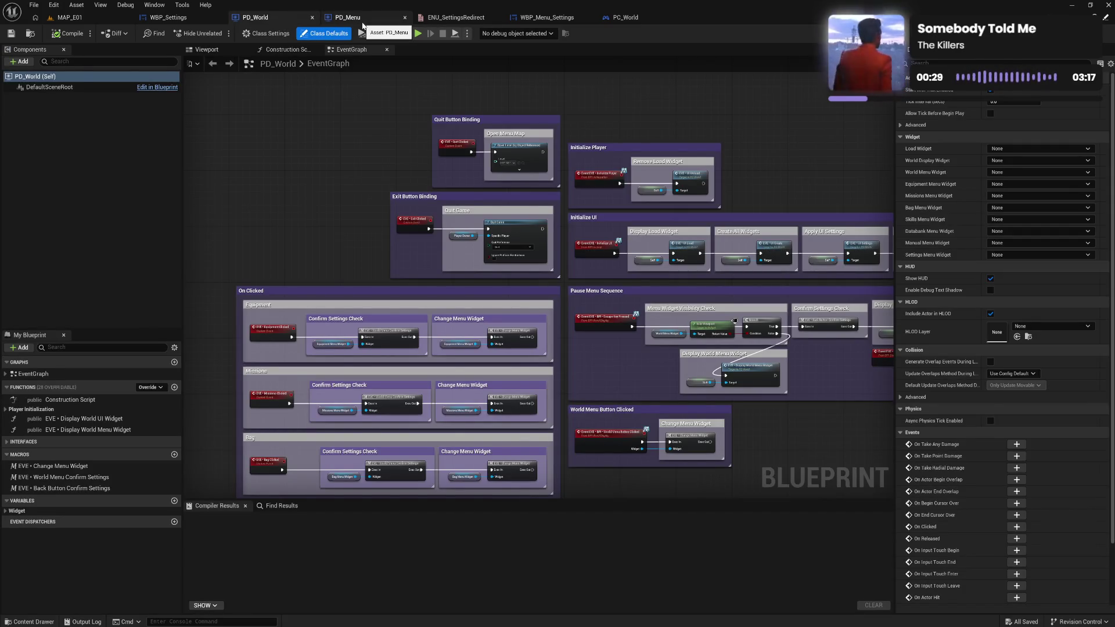
pyautogui.click(362, 26)
pyautogui.click(468, 22)
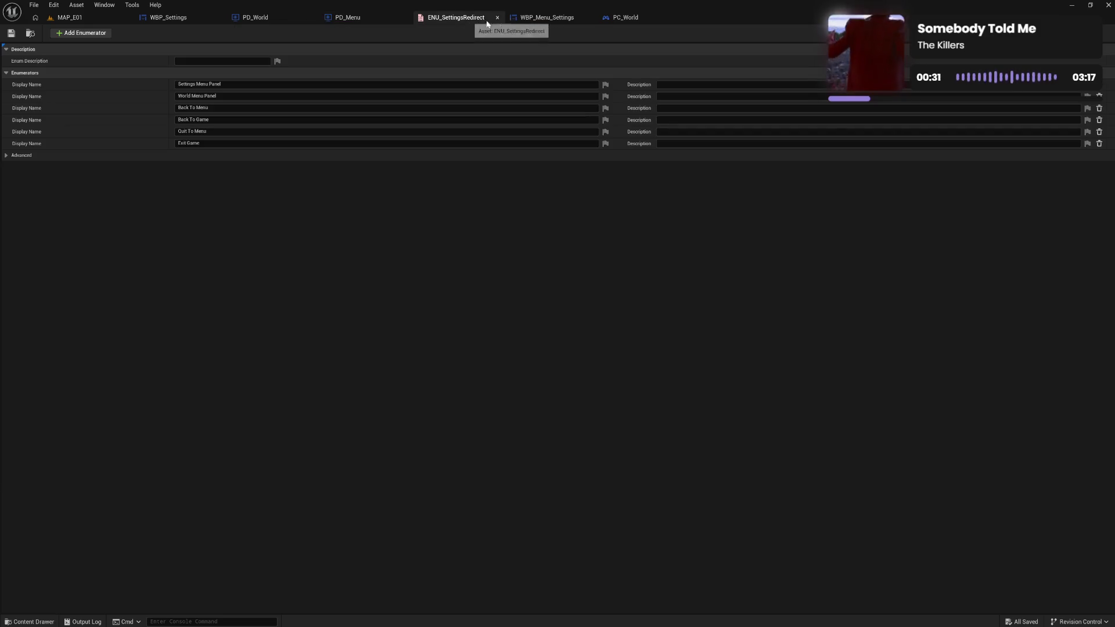
pyautogui.click(530, 21)
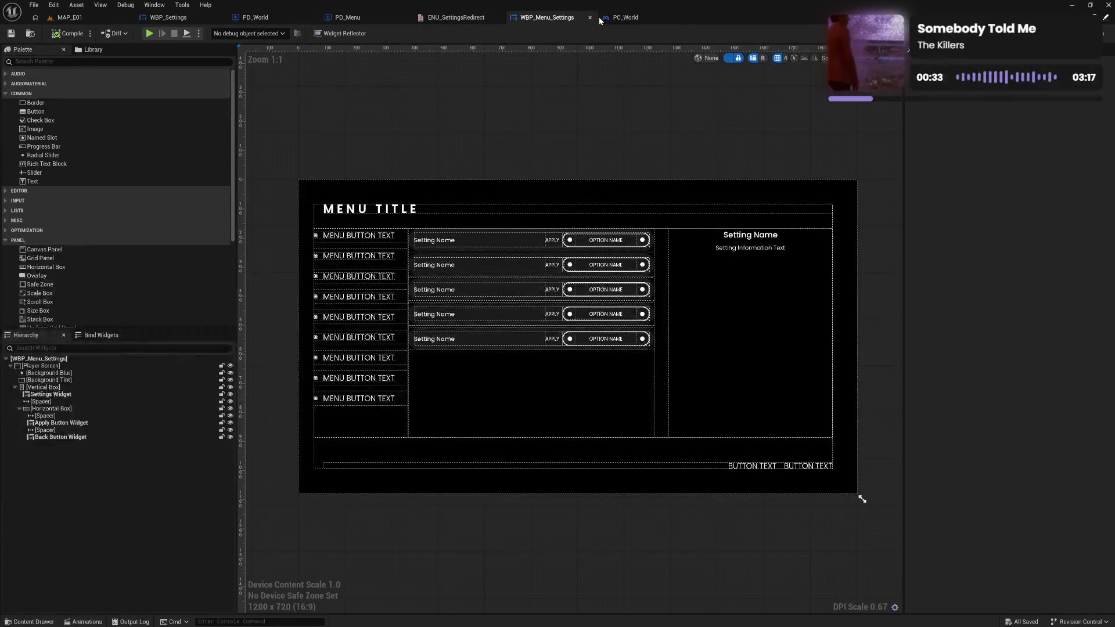
pyautogui.click(625, 18)
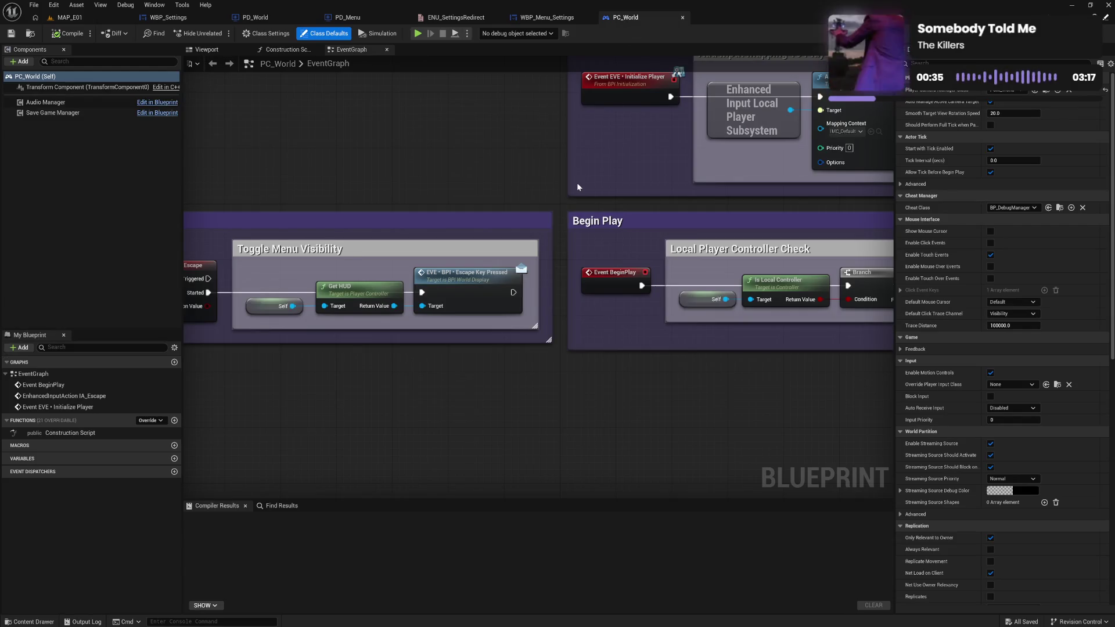
pyautogui.scroll(-2, 577, 187)
pyautogui.scroll(2, 578, 187)
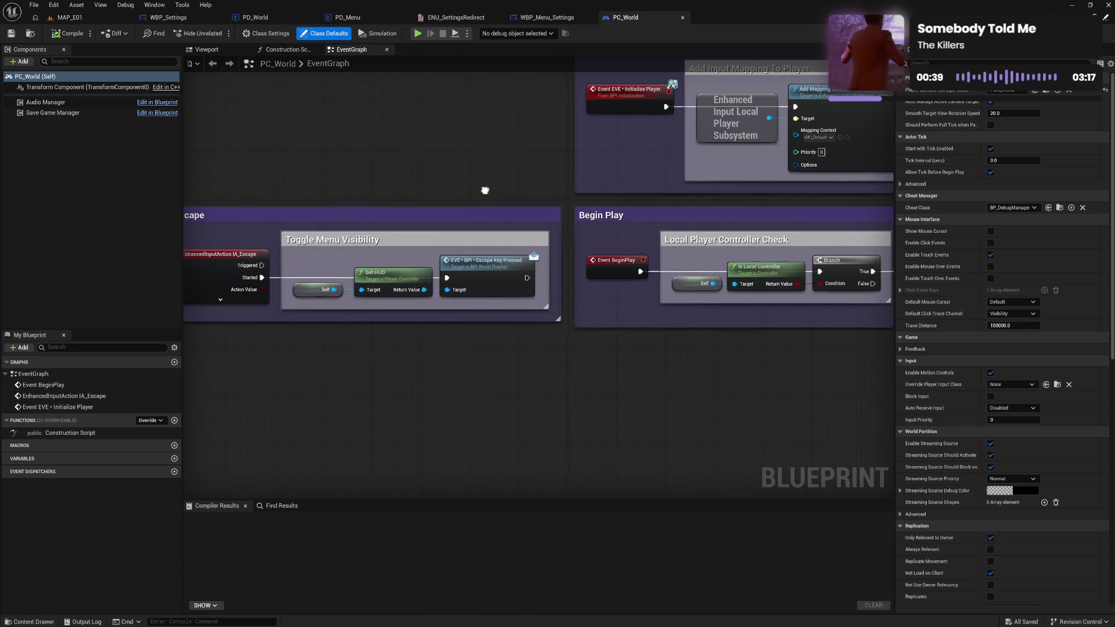
pyautogui.moveTo(486, 186); pyautogui.dragTo(614, 154)
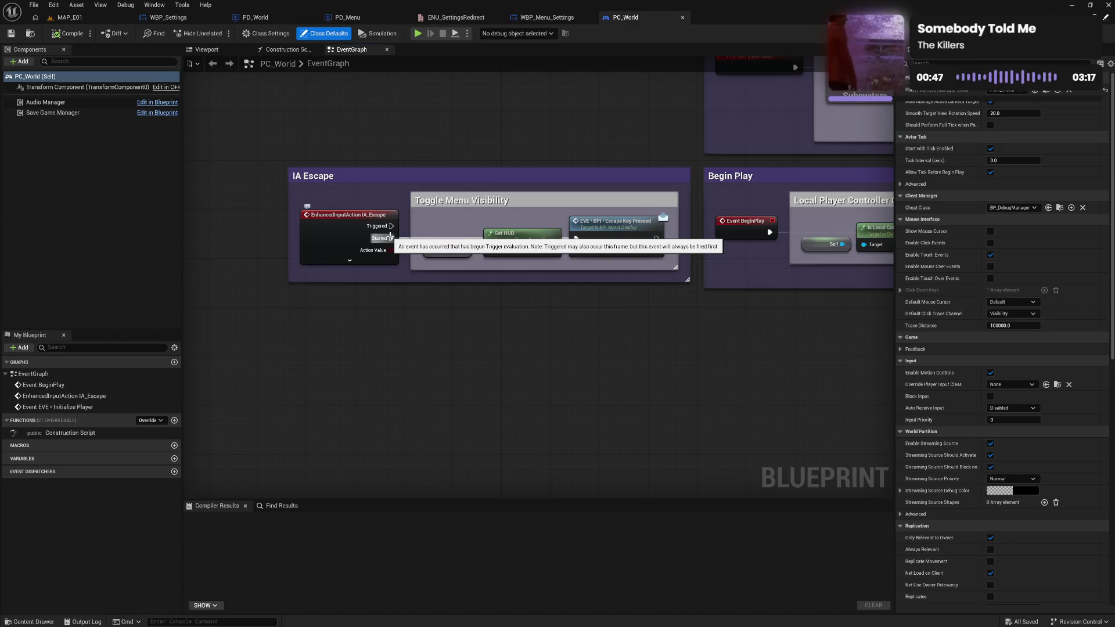
pyautogui.moveTo(555, 346)
pyautogui.mouseDown()
pyautogui.moveTo(470, 290)
pyautogui.moveTo(581, 319)
pyautogui.mouseUp()
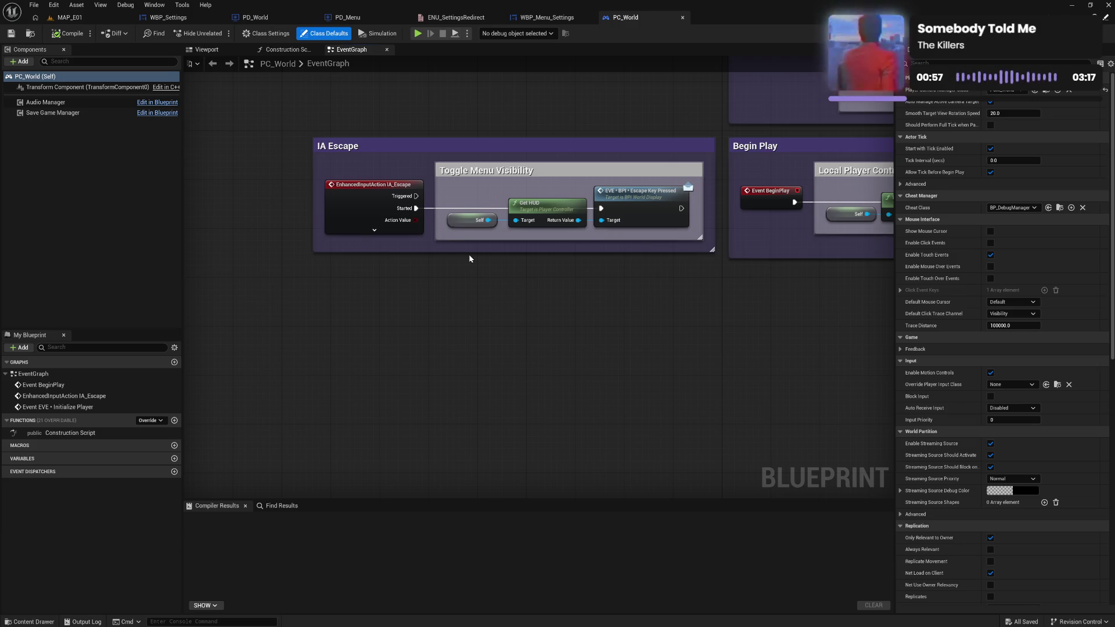
pyautogui.click(401, 230)
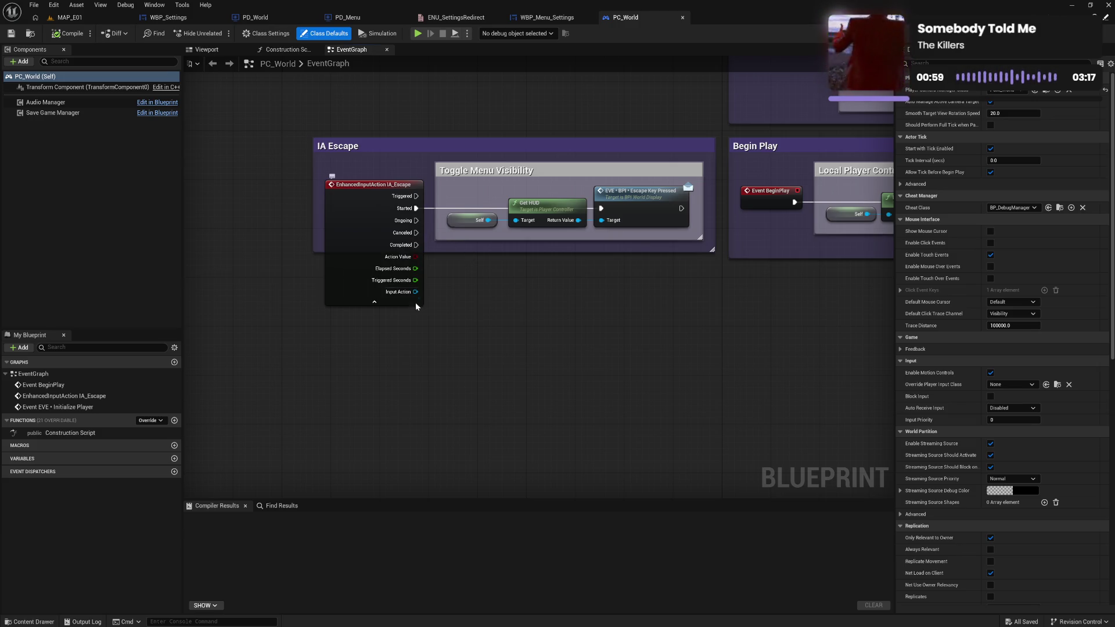
pyautogui.click(415, 304)
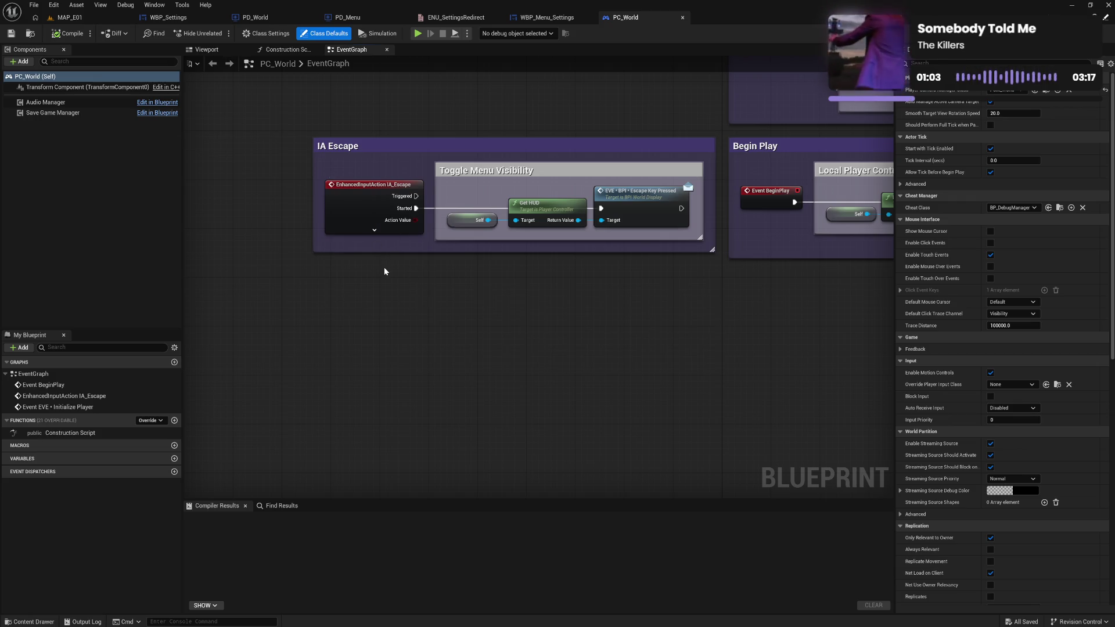
pyautogui.click(374, 230)
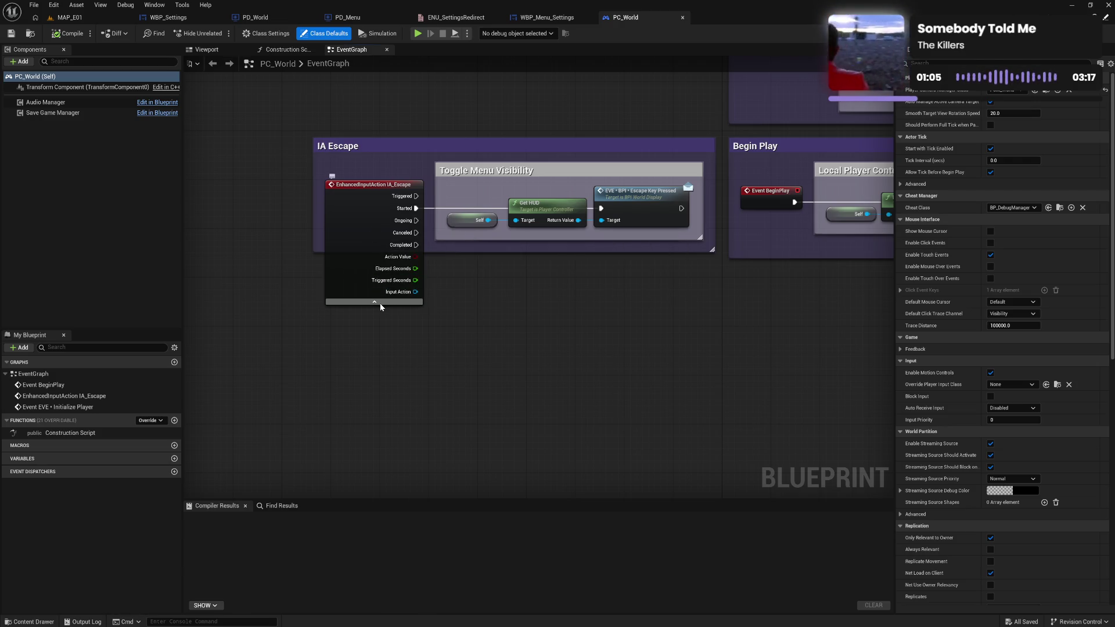
pyautogui.click(380, 303)
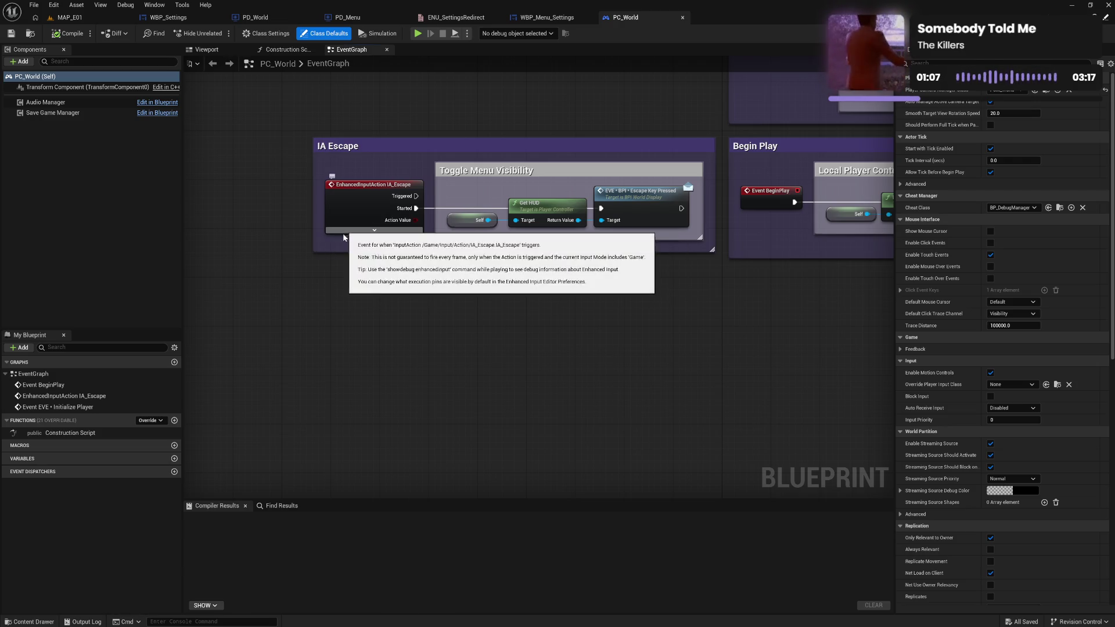
# Open AC_FoleyEvents from the Utility > Component folder and pan to its GET and SET nodes.
pyautogui.click(34, 623)
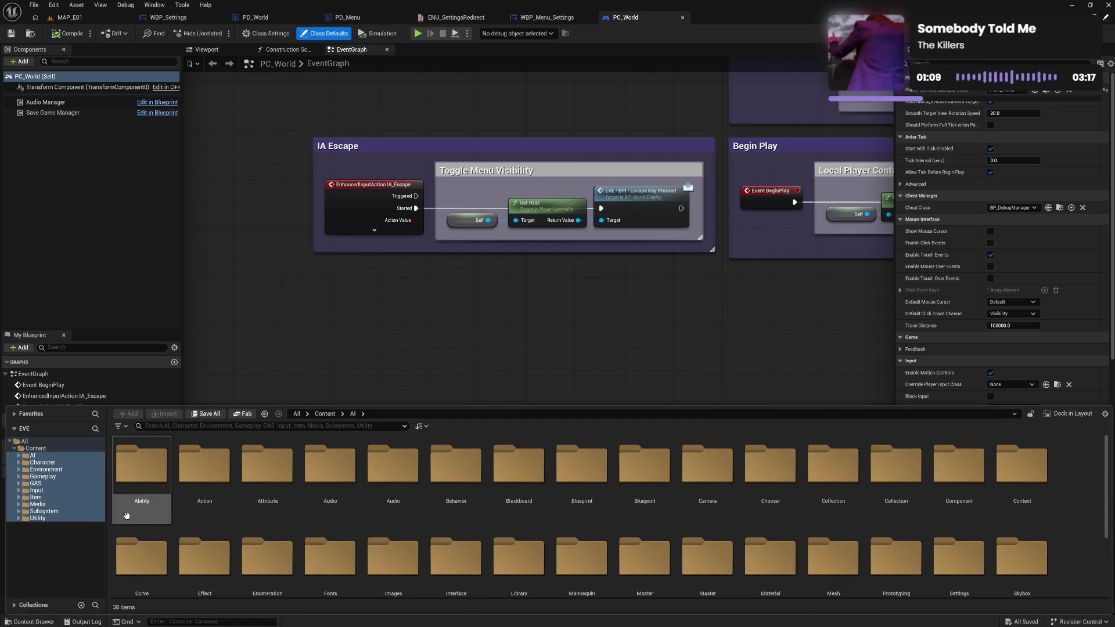
pyautogui.click(40, 497)
pyautogui.doubleClick(37, 518)
pyautogui.click(64, 535)
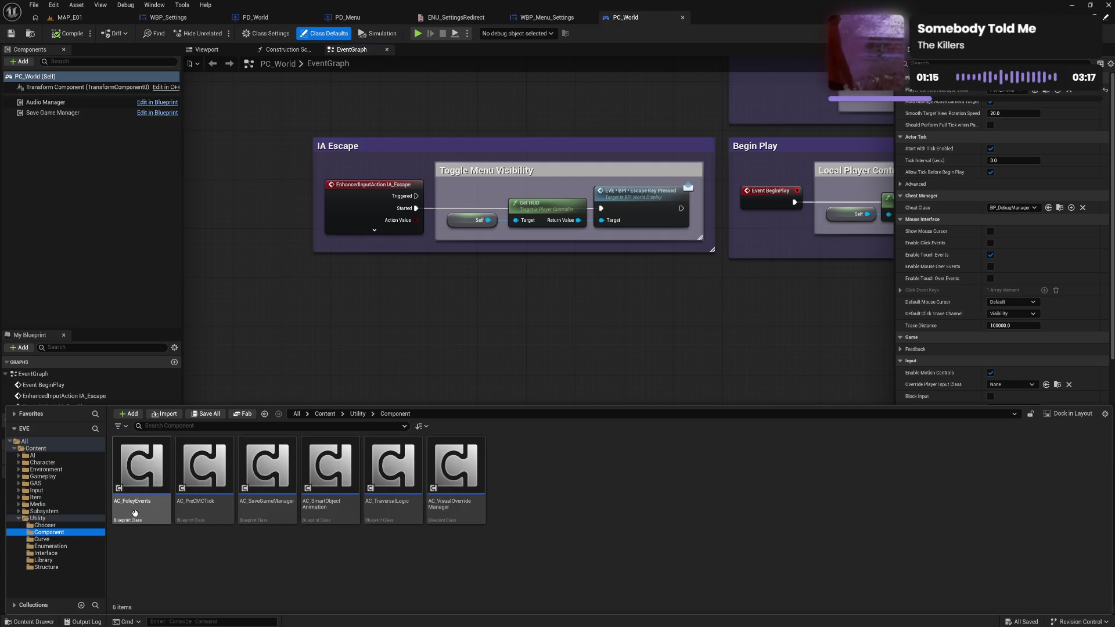
pyautogui.doubleClick(142, 468)
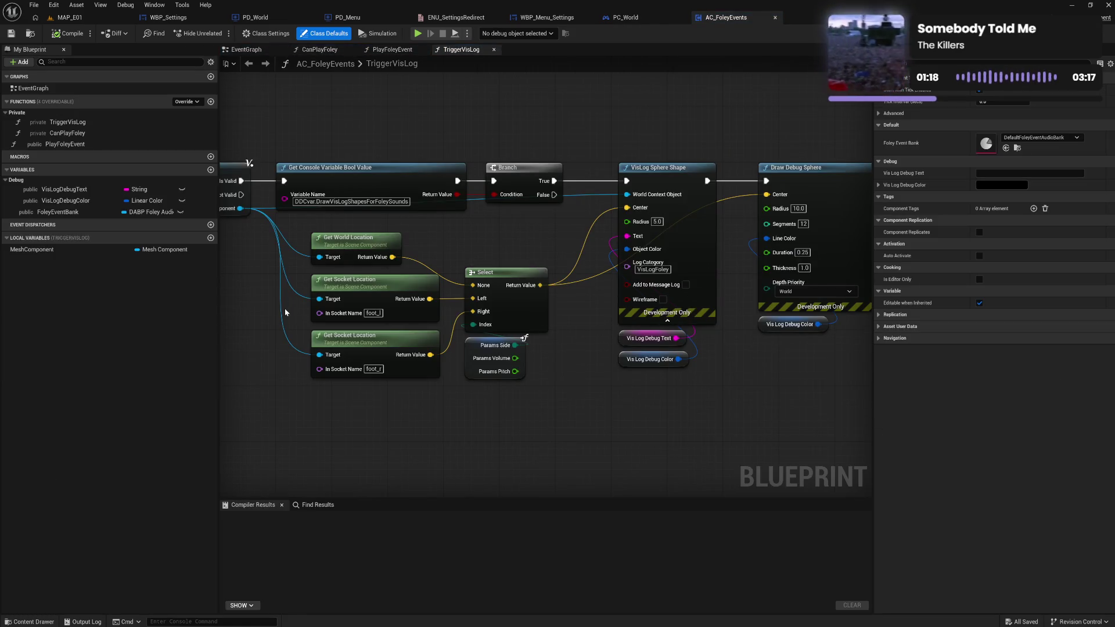
pyautogui.moveTo(285, 308)
pyautogui.mouseDown()
pyautogui.moveTo(812, 308)
pyautogui.moveTo(640, 301)
pyautogui.mouseUp()
# Pan across TriggerVisLog to the VisLog Sphere Shape and Draw Debug Sphere nodes, then view PlayFoleyEvent.
pyautogui.moveTo(582, 326)
pyautogui.mouseDown()
pyautogui.moveTo(633, 312)
pyautogui.moveTo(622, 273)
pyautogui.moveTo(615, 295)
pyautogui.moveTo(608, 282)
pyautogui.moveTo(594, 284)
pyautogui.mouseUp()
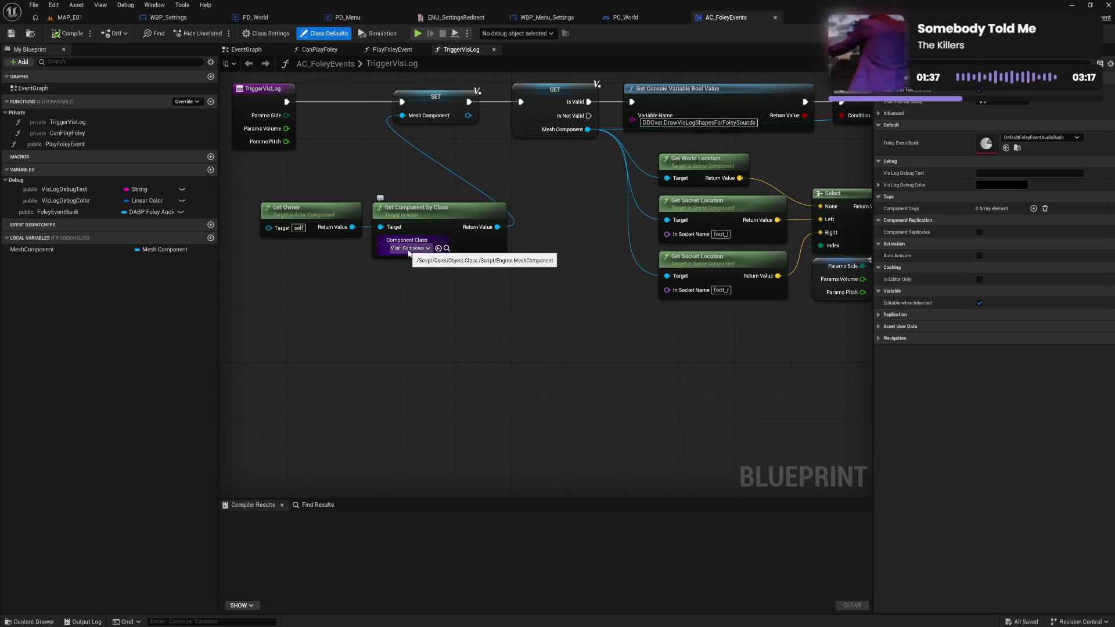
pyautogui.moveTo(660, 346); pyautogui.dragTo(541, 350)
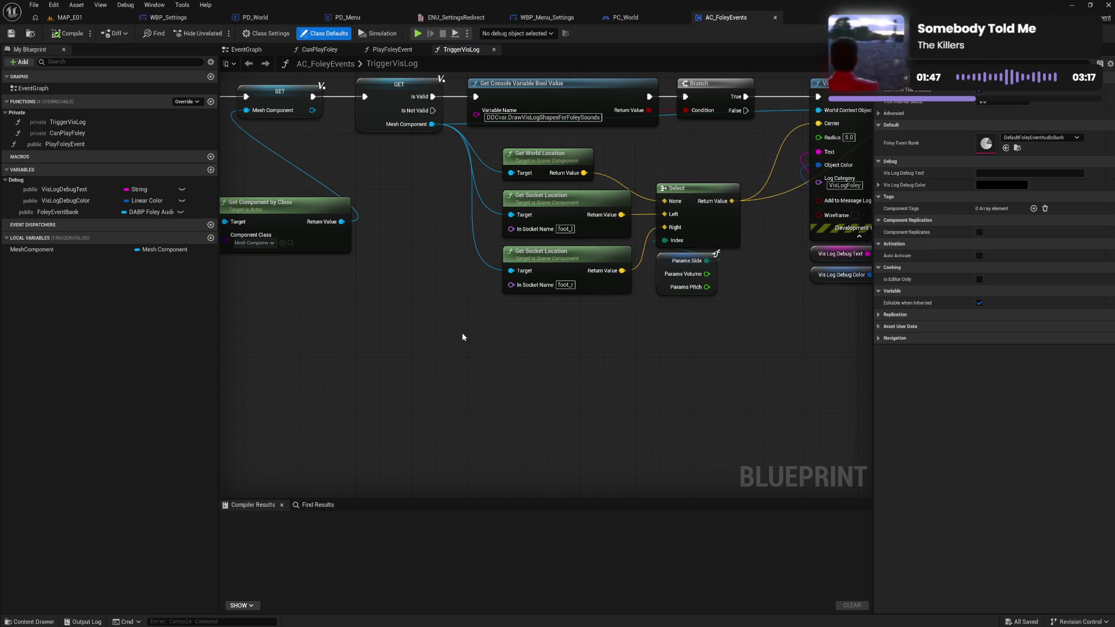
pyautogui.moveTo(463, 337)
pyautogui.mouseDown()
pyautogui.moveTo(563, 373)
pyautogui.moveTo(405, 384)
pyautogui.mouseUp()
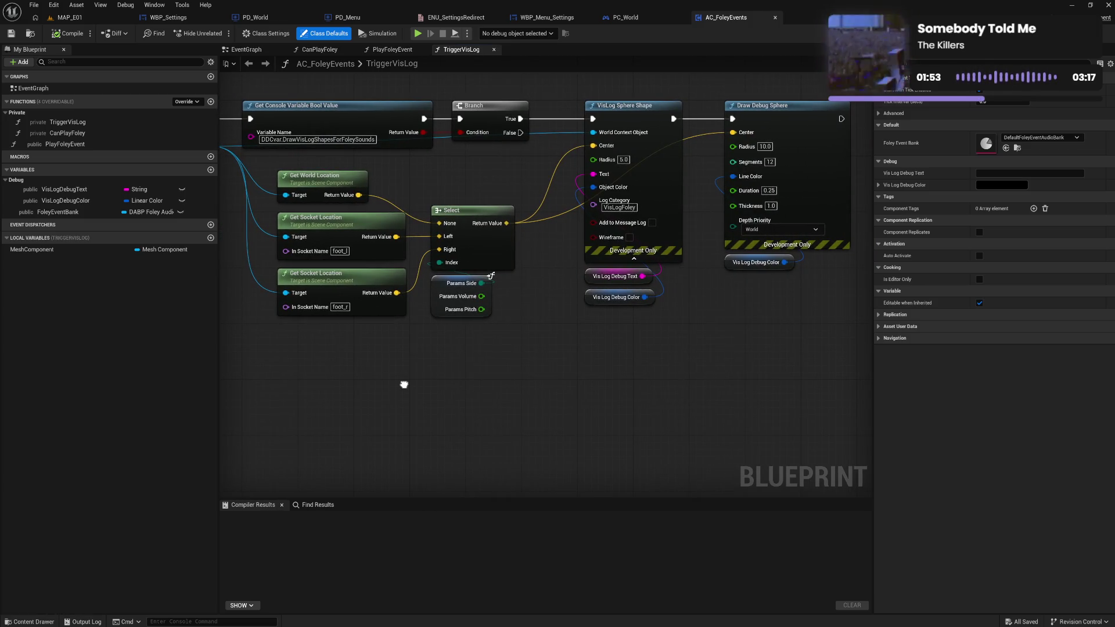
pyautogui.moveTo(404, 385)
pyautogui.mouseDown()
pyautogui.moveTo(325, 386)
pyautogui.moveTo(679, 434)
pyautogui.mouseUp()
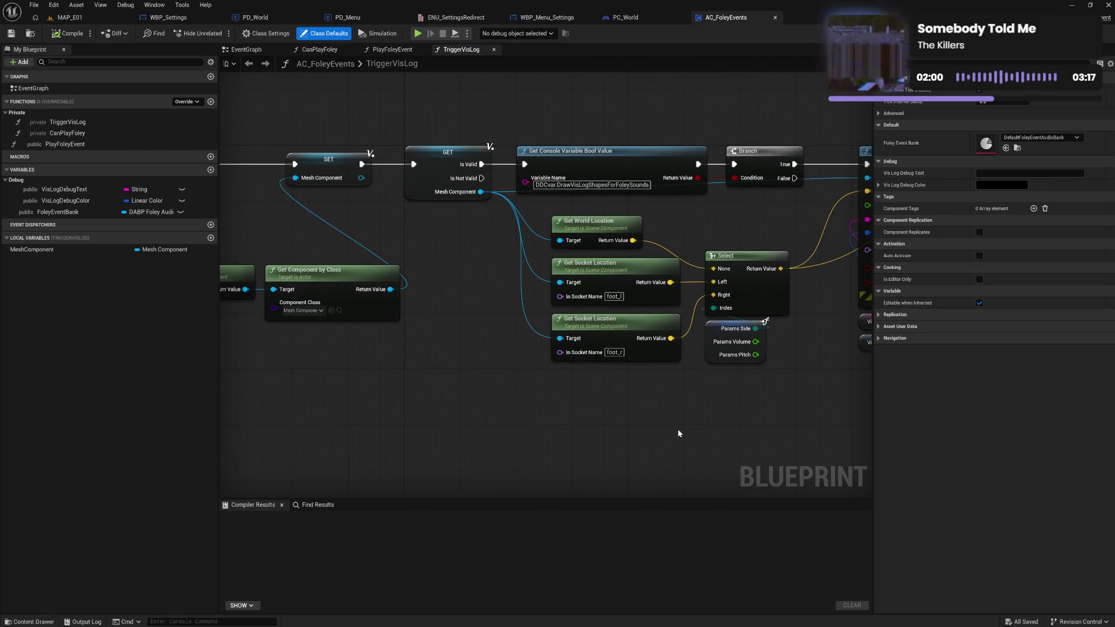
pyautogui.click(401, 52)
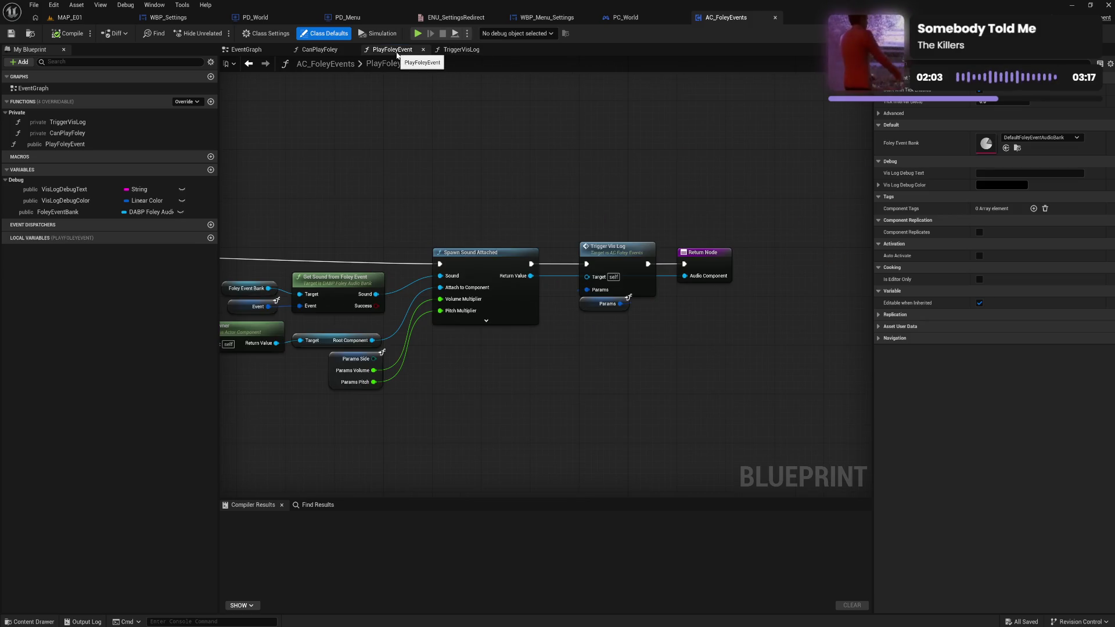
pyautogui.moveTo(411, 175)
pyautogui.mouseDown()
pyautogui.moveTo(447, 184)
pyautogui.moveTo(654, 169)
pyautogui.mouseUp()
pyautogui.moveTo(478, 206)
pyautogui.mouseDown()
pyautogui.moveTo(804, 194)
pyautogui.moveTo(759, 204)
pyautogui.mouseUp()
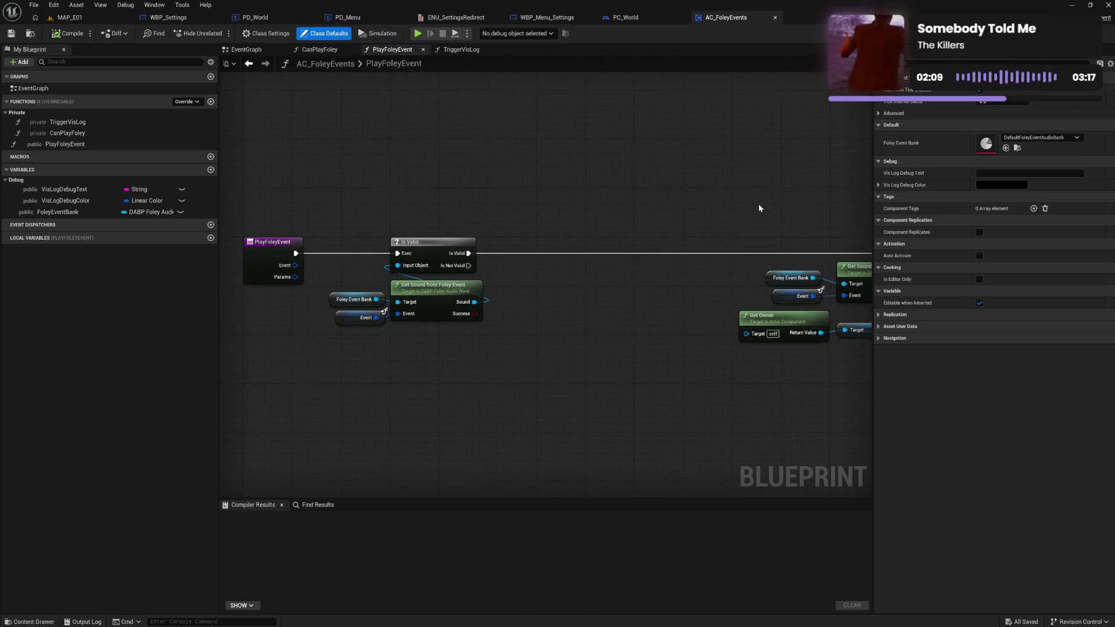
pyautogui.moveTo(740, 211); pyautogui.dragTo(514, 193)
pyautogui.moveTo(613, 197)
pyautogui.mouseDown()
pyautogui.moveTo(451, 190)
pyautogui.moveTo(588, 181)
pyautogui.mouseUp()
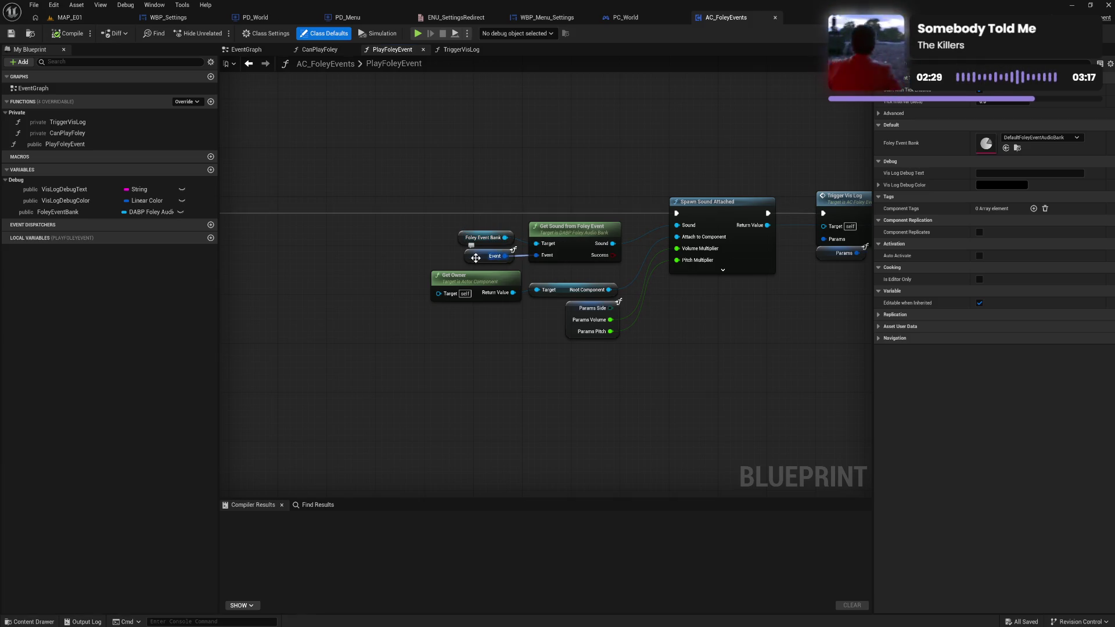
pyautogui.click(475, 257)
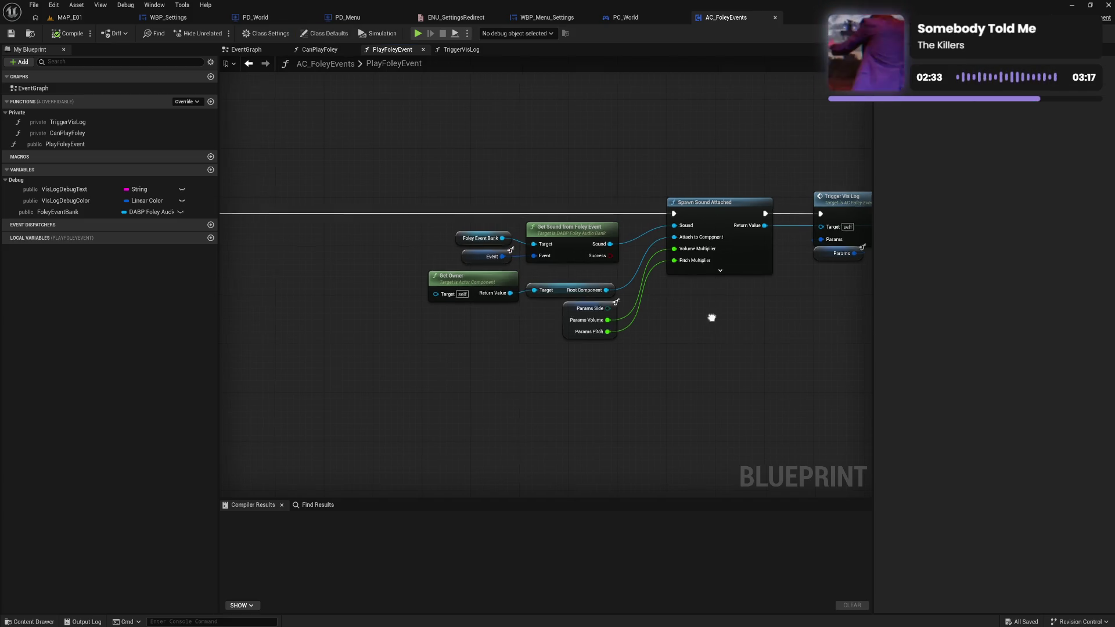
pyautogui.moveTo(713, 319); pyautogui.dragTo(649, 319)
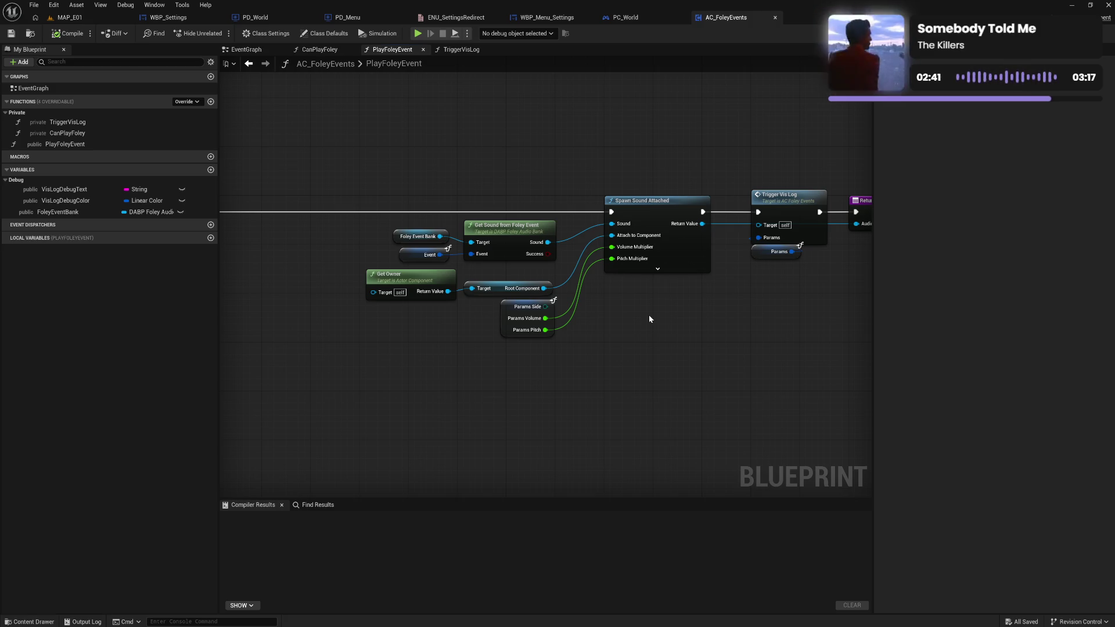
pyautogui.moveTo(710, 315); pyautogui.dragTo(656, 320)
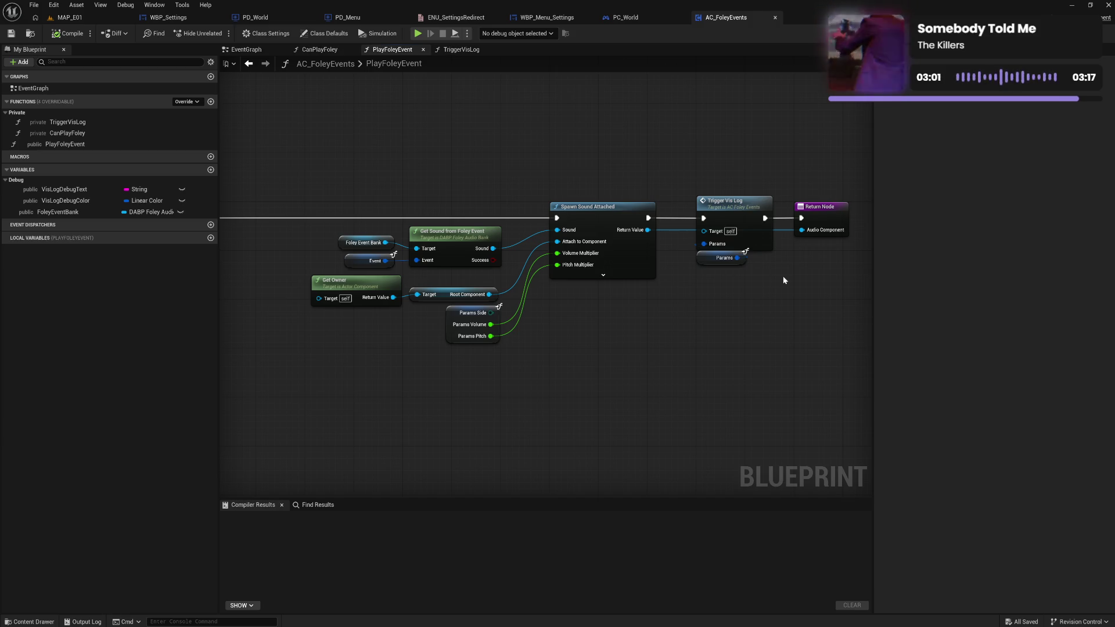
pyautogui.moveTo(755, 284)
pyautogui.mouseDown()
pyautogui.moveTo(613, 321)
pyautogui.moveTo(487, 156)
pyautogui.mouseUp()
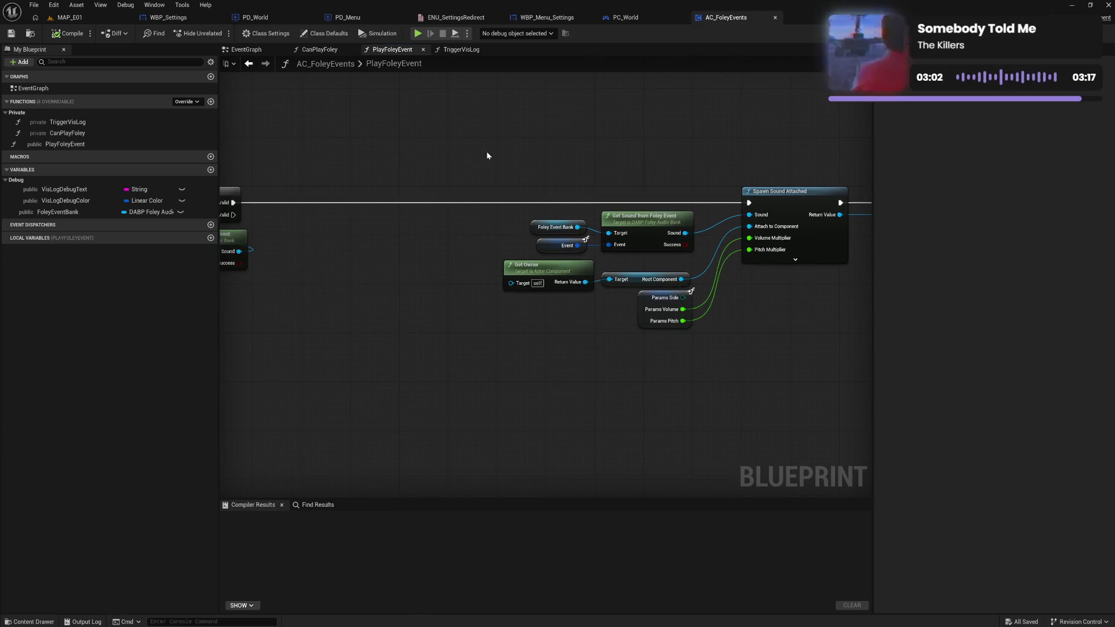
# View CanPlayFoley and the EventGraph, check CanPlayFoley, TriggerVisLog and PlayFoleyEvent details, then close AC_FoleyEvents.
pyautogui.click(323, 51)
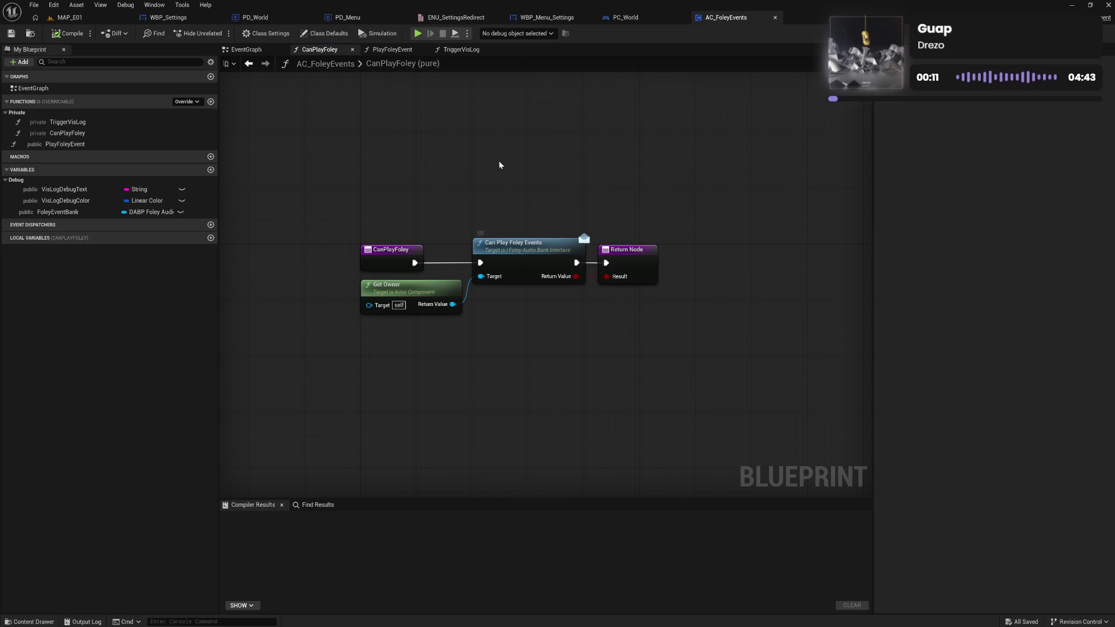
pyautogui.click(251, 63)
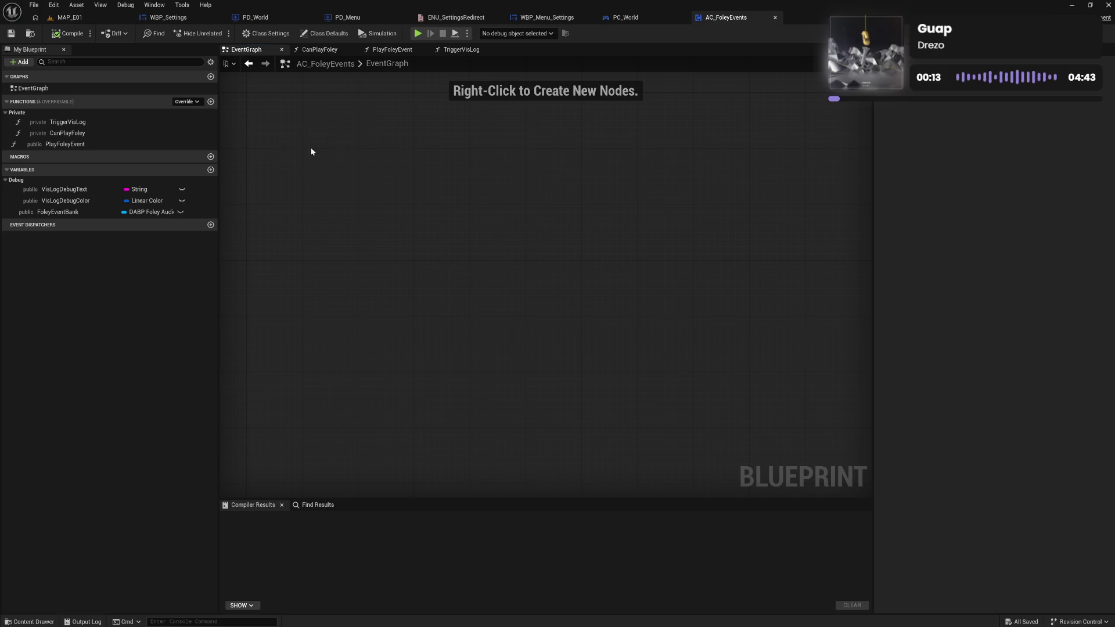
pyautogui.click(123, 133)
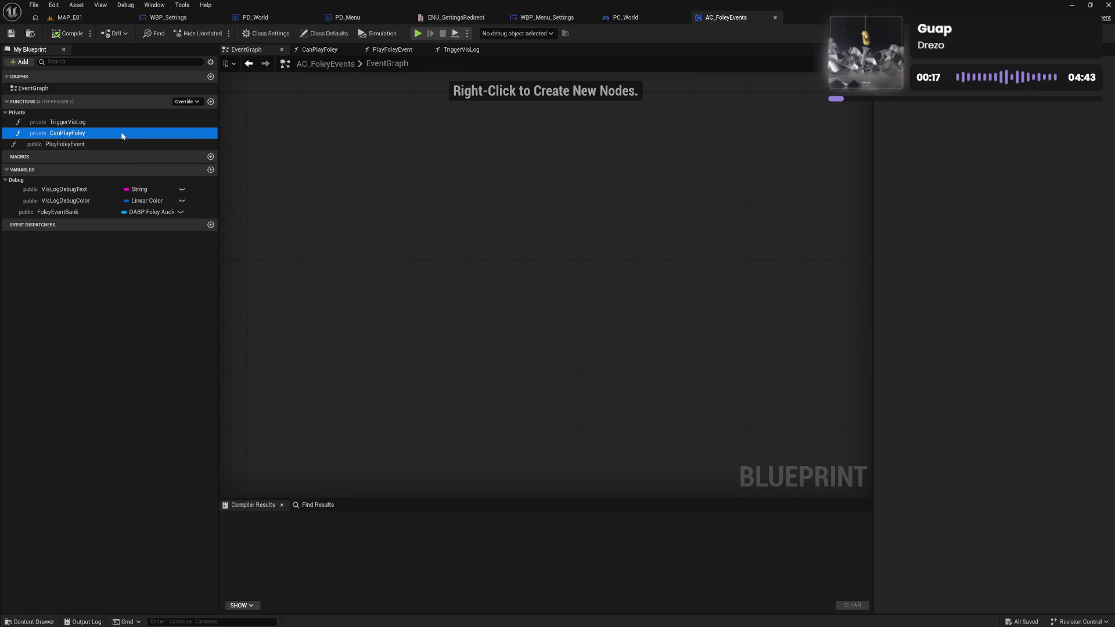
pyautogui.click(116, 124)
pyautogui.click(104, 142)
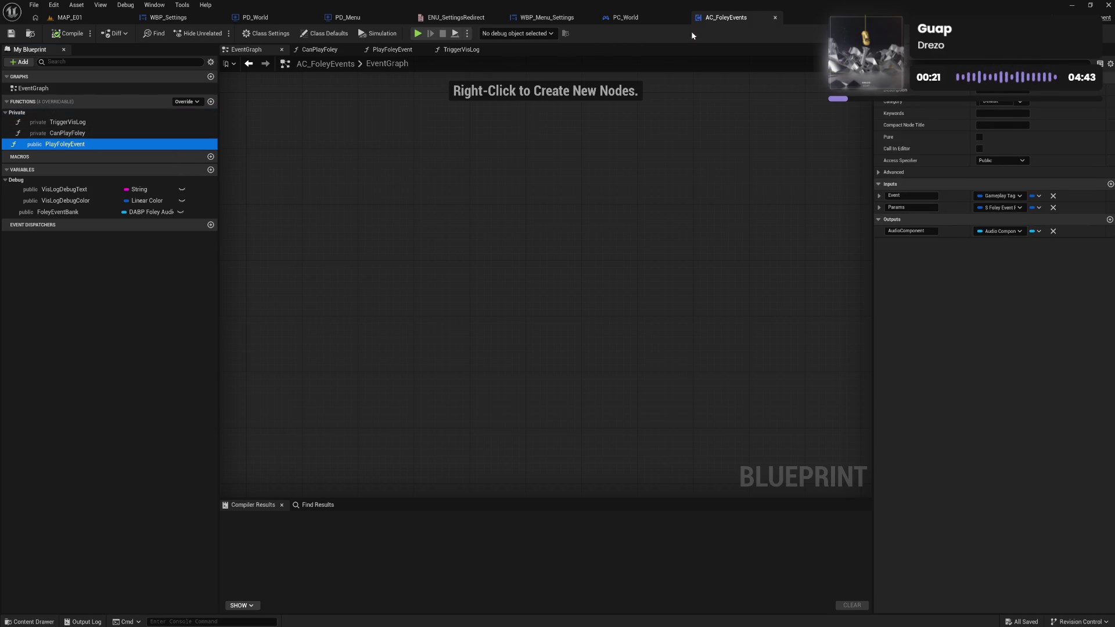
pyautogui.click(774, 19)
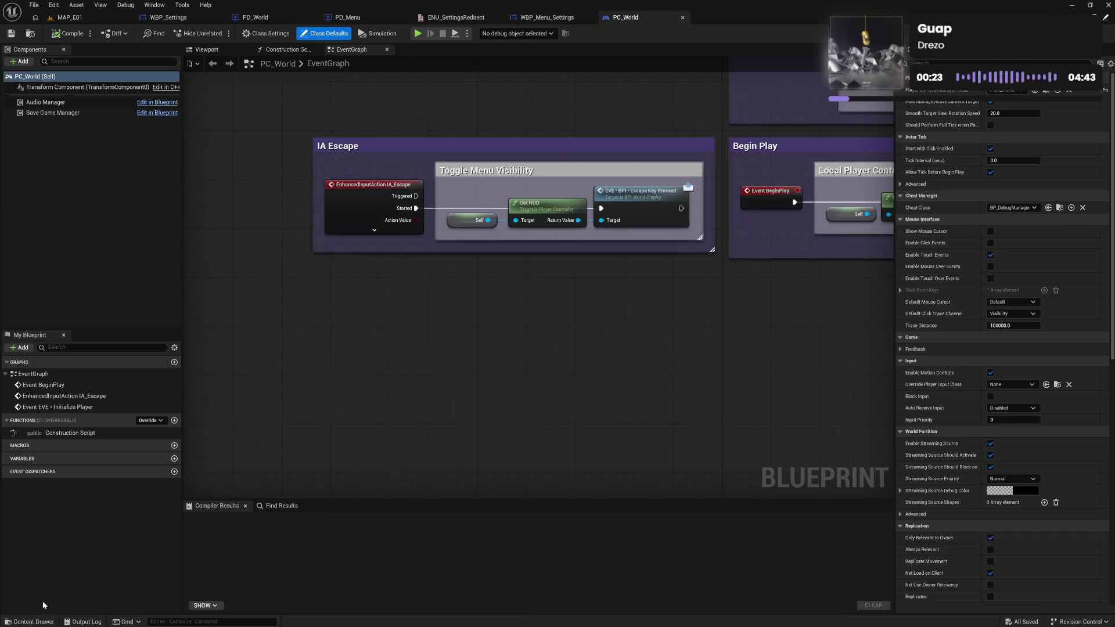
# Open AC_TraversalLogic from the content browser and pan TryTraversalAction to the Step 2.1 capsule trace.
pyautogui.hotkey('ctrl', 'space')
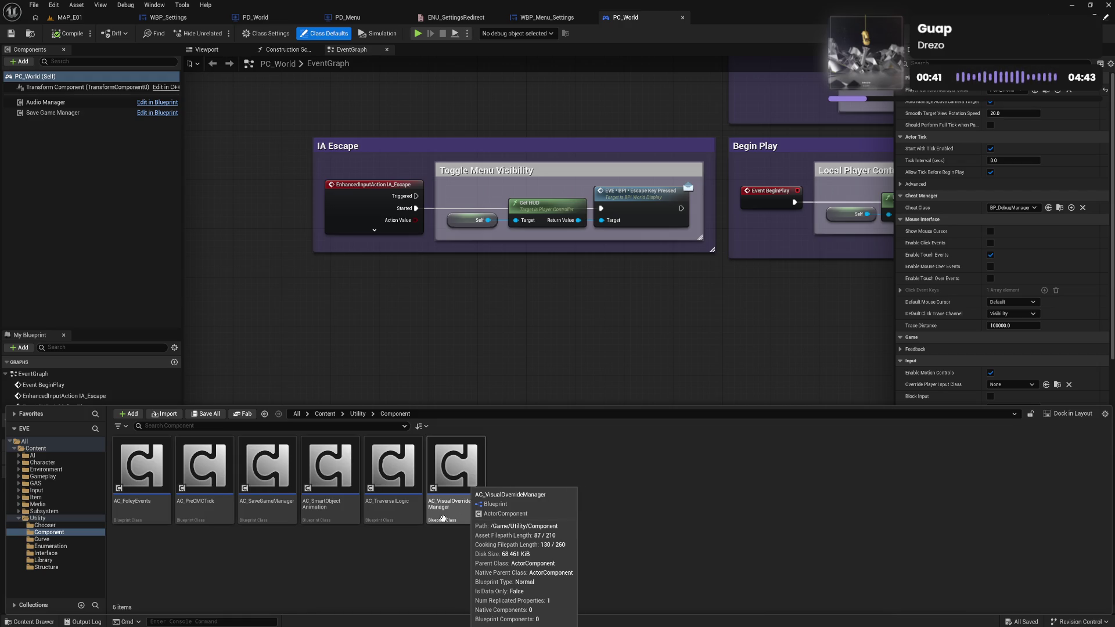
pyautogui.doubleClick(387, 515)
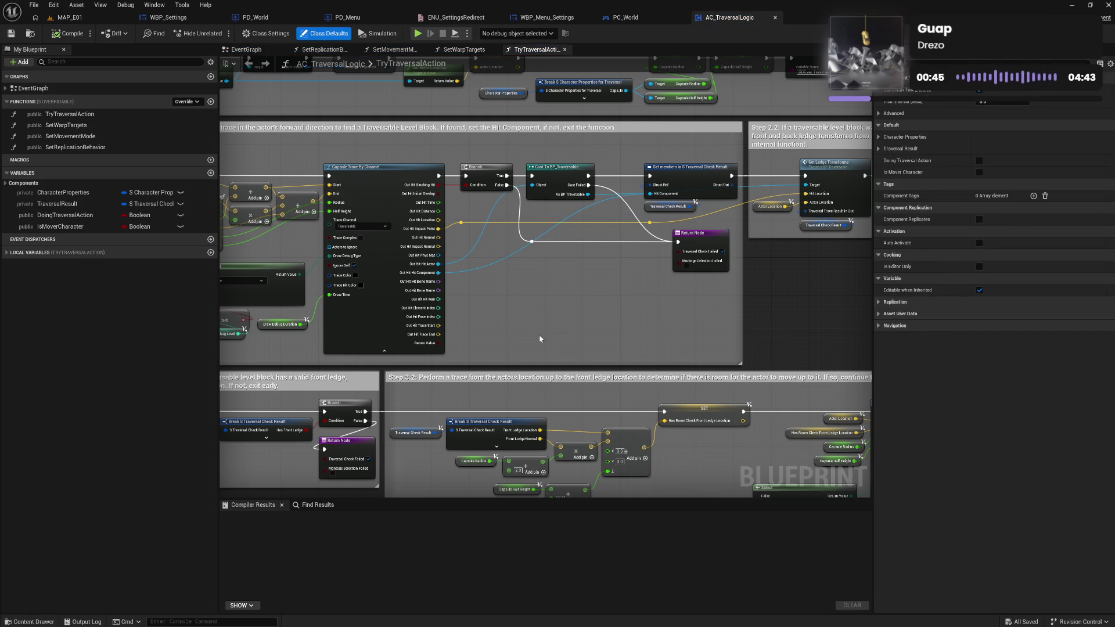
pyautogui.moveTo(539, 335)
pyautogui.mouseDown()
pyautogui.moveTo(687, 343)
pyautogui.moveTo(662, 379)
pyautogui.mouseUp()
pyautogui.moveTo(716, 357)
pyautogui.mouseDown()
pyautogui.moveTo(655, 361)
pyautogui.moveTo(699, 365)
pyautogui.mouseUp()
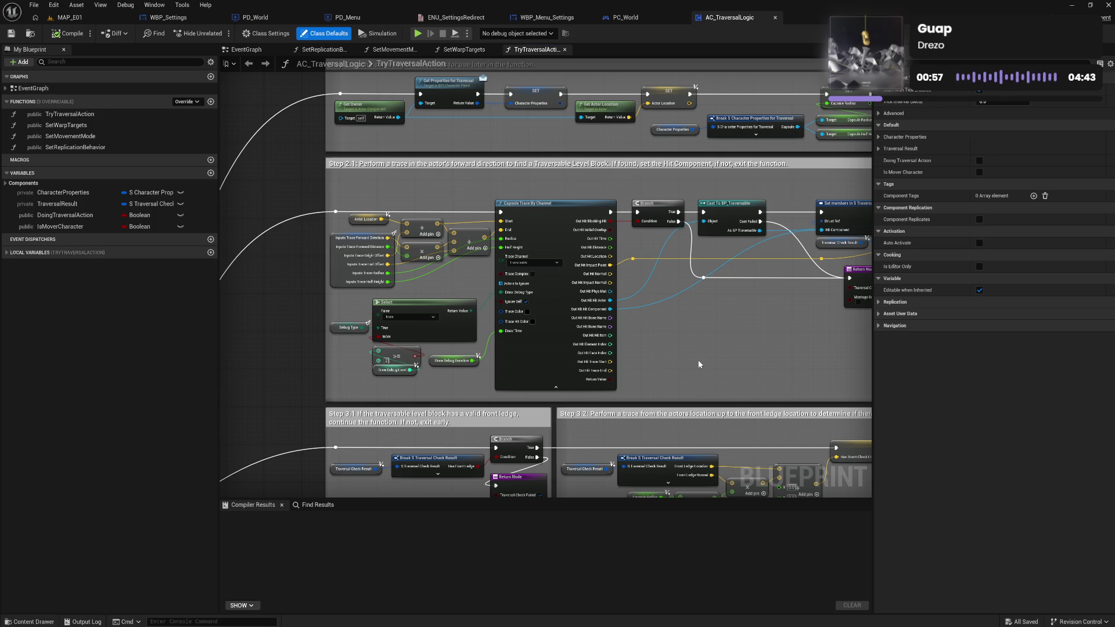
# Select the trace inputs break node, then pan past Step 2.2, the DEBUG box and Steps 3.2–3.4 to Step 4.1.
pyautogui.click(340, 274)
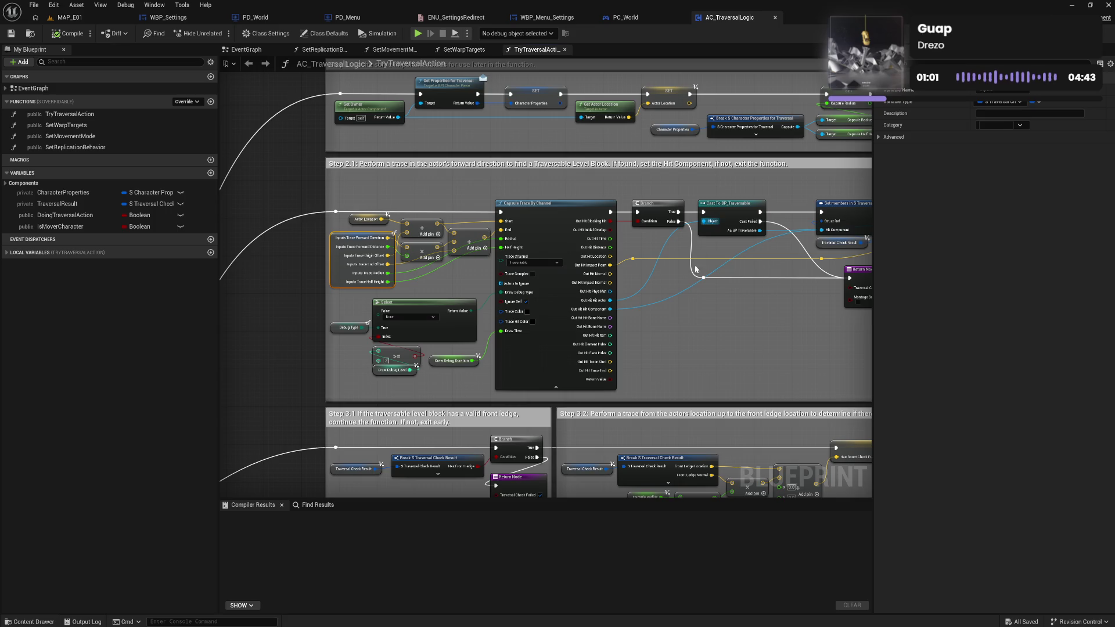
pyautogui.moveTo(682, 312)
pyautogui.mouseDown()
pyautogui.moveTo(633, 319)
pyautogui.moveTo(304, 257)
pyautogui.mouseUp()
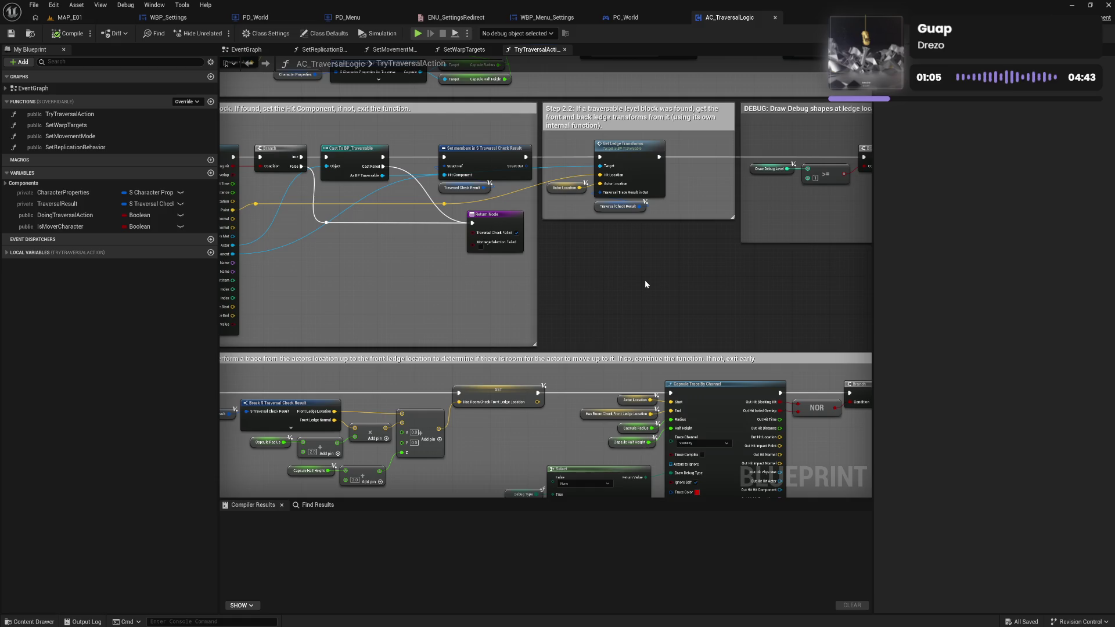
pyautogui.moveTo(644, 280); pyautogui.dragTo(359, 271)
pyautogui.moveTo(617, 286)
pyautogui.mouseDown()
pyautogui.moveTo(292, 254)
pyautogui.moveTo(545, 172)
pyautogui.mouseUp()
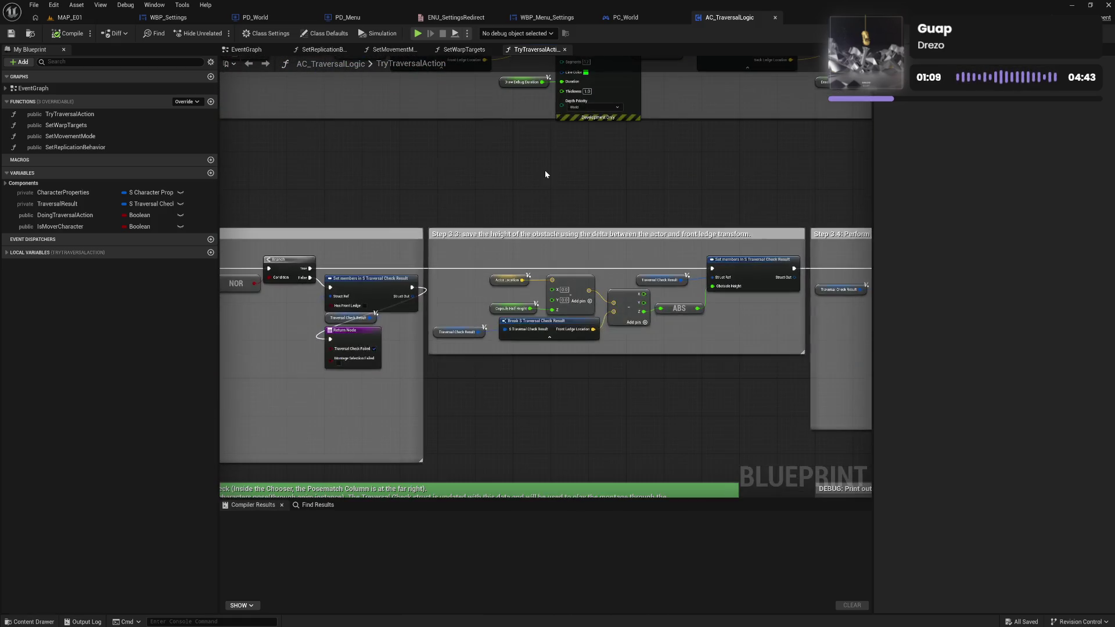
pyautogui.moveTo(341, 189)
pyautogui.mouseDown()
pyautogui.moveTo(490, 191)
pyautogui.moveTo(530, 170)
pyautogui.mouseUp()
pyautogui.moveTo(431, 356)
pyautogui.mouseDown()
pyautogui.moveTo(689, 187)
pyautogui.moveTo(692, 105)
pyautogui.mouseUp()
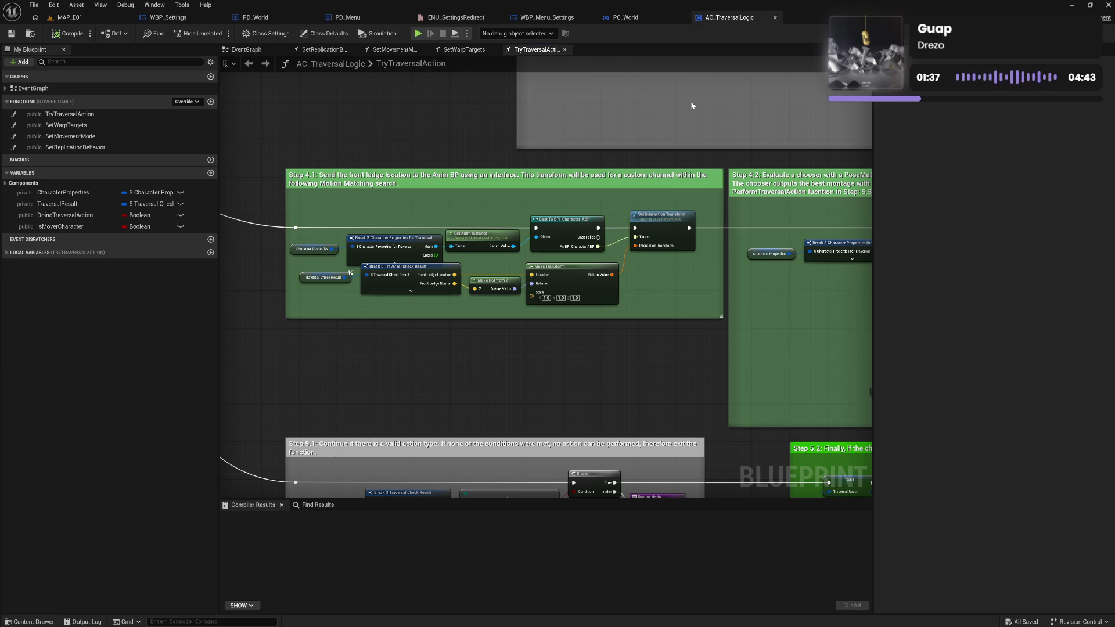
# Pan across the Step 4.2 chooser section, covering its chooser inputs and Evaluate Chooser nodes.
pyautogui.moveTo(692, 101)
pyautogui.mouseDown()
pyautogui.moveTo(610, 99)
pyautogui.moveTo(518, 122)
pyautogui.mouseUp()
pyautogui.moveTo(669, 150); pyautogui.dragTo(576, 145)
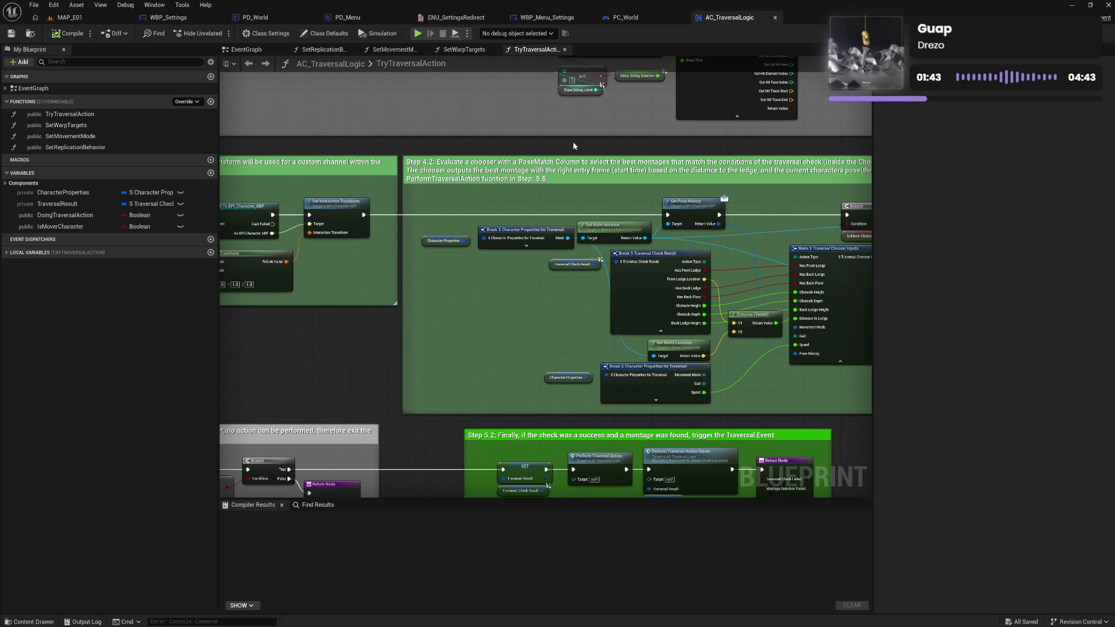
pyautogui.moveTo(625, 144)
pyautogui.mouseDown()
pyautogui.moveTo(518, 136)
pyautogui.moveTo(584, 134)
pyautogui.mouseUp()
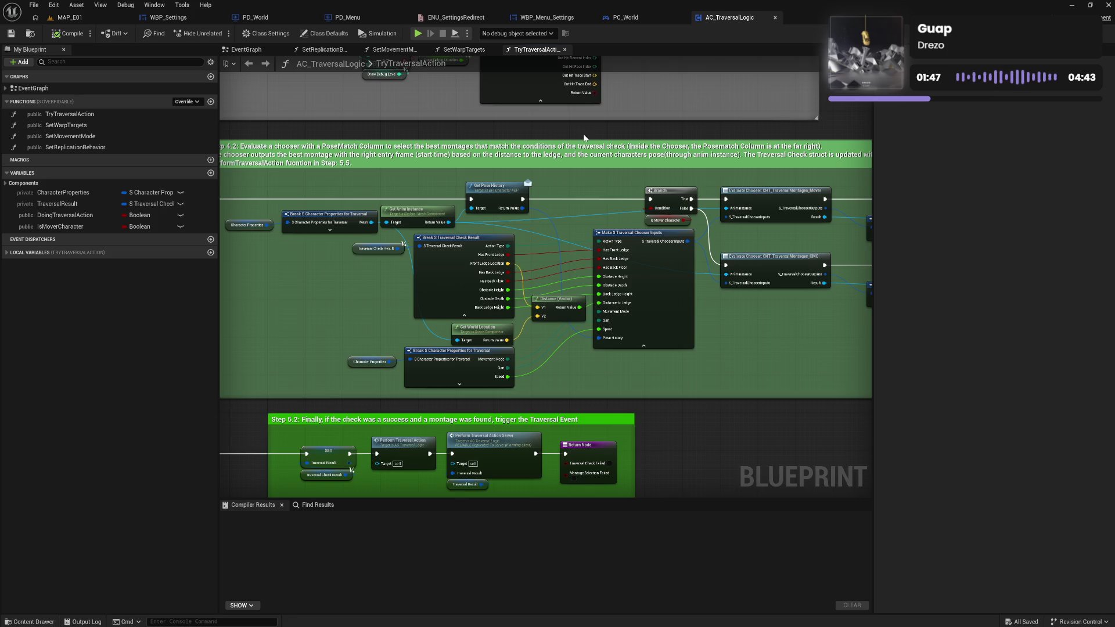
pyautogui.moveTo(654, 136)
pyautogui.mouseDown()
pyautogui.moveTo(516, 143)
pyautogui.moveTo(734, 127)
pyautogui.mouseUp()
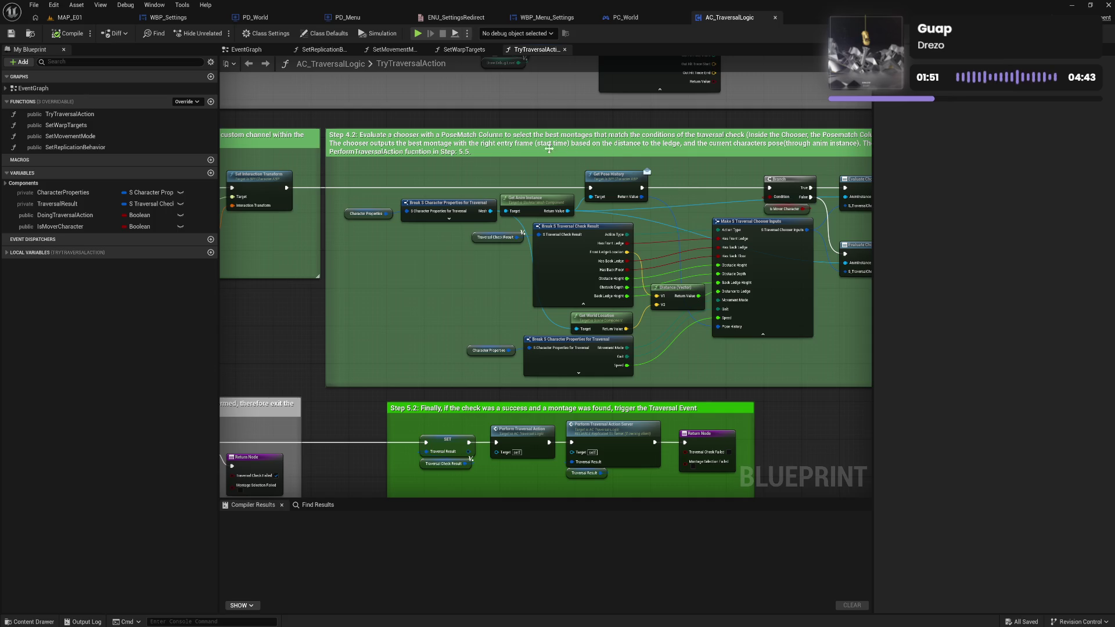
pyautogui.moveTo(488, 171)
pyautogui.mouseDown()
pyautogui.moveTo(510, 168)
pyautogui.moveTo(447, 172)
pyautogui.mouseUp()
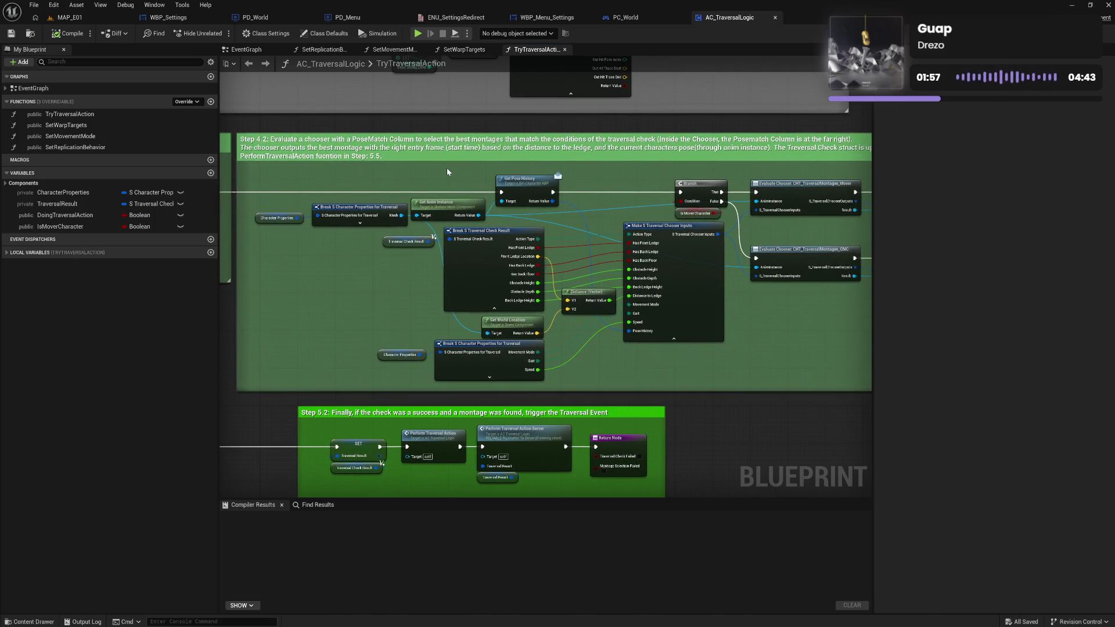
pyautogui.moveTo(447, 172); pyautogui.dragTo(351, 173)
pyautogui.moveTo(542, 173)
pyautogui.mouseDown()
pyautogui.moveTo(372, 167)
pyautogui.moveTo(503, 156)
pyautogui.moveTo(419, 159)
pyautogui.mouseUp()
# Pan over the Step 5.2 trigger section and the Step 5.1 action-type check.
pyautogui.moveTo(469, 216)
pyautogui.mouseDown()
pyautogui.moveTo(515, 169)
pyautogui.moveTo(497, 147)
pyautogui.mouseUp()
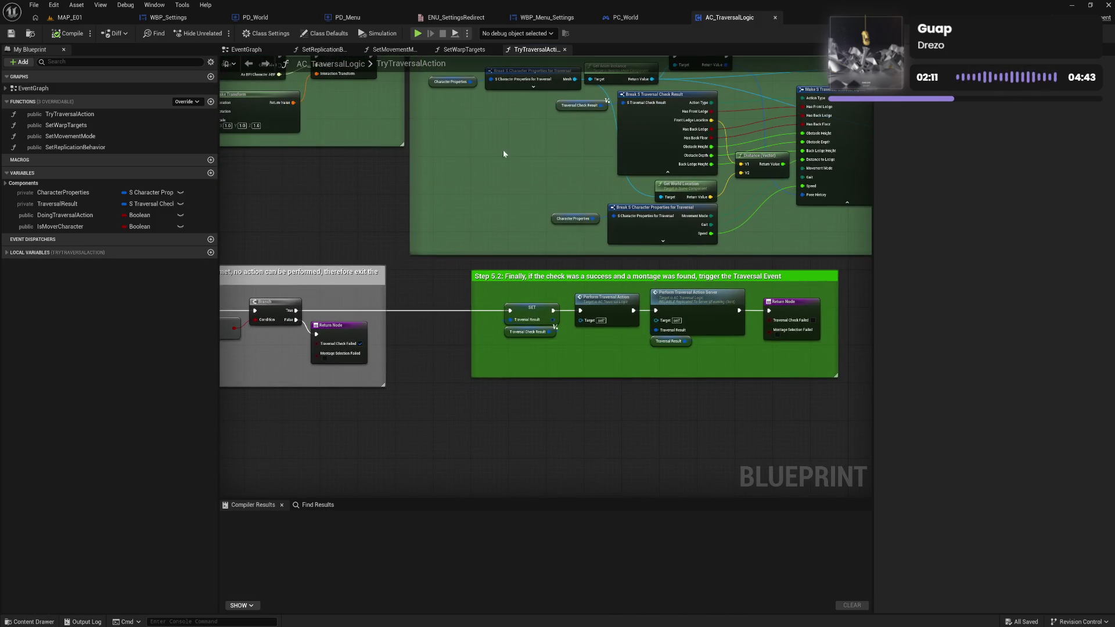
pyautogui.moveTo(520, 183); pyautogui.dragTo(493, 150)
pyautogui.moveTo(428, 169); pyautogui.dragTo(723, 166)
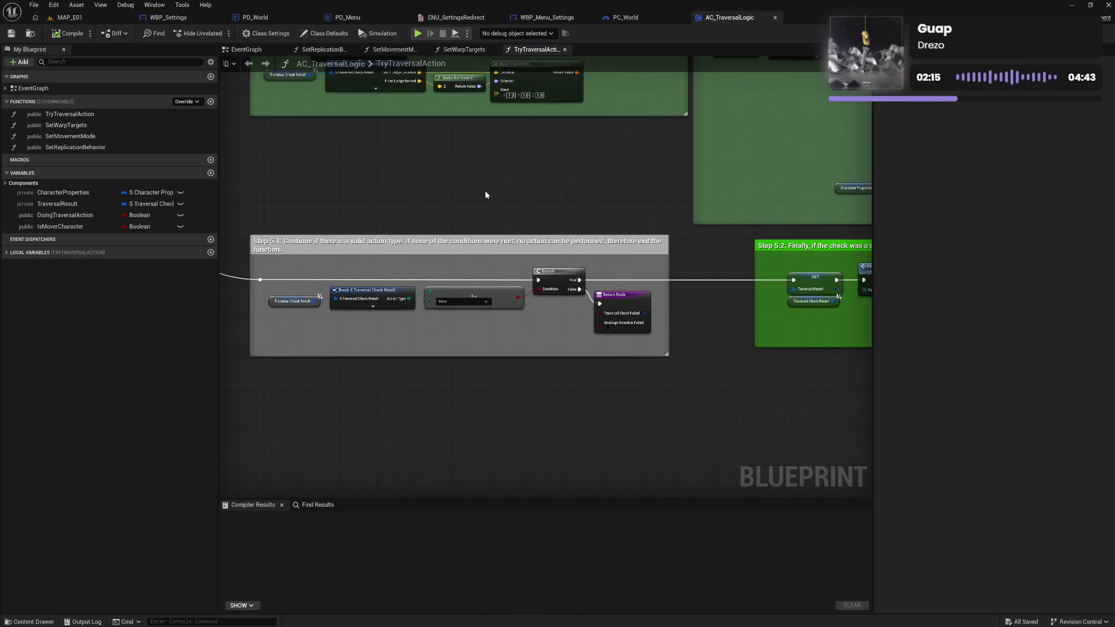
pyautogui.moveTo(374, 182); pyautogui.dragTo(476, 177)
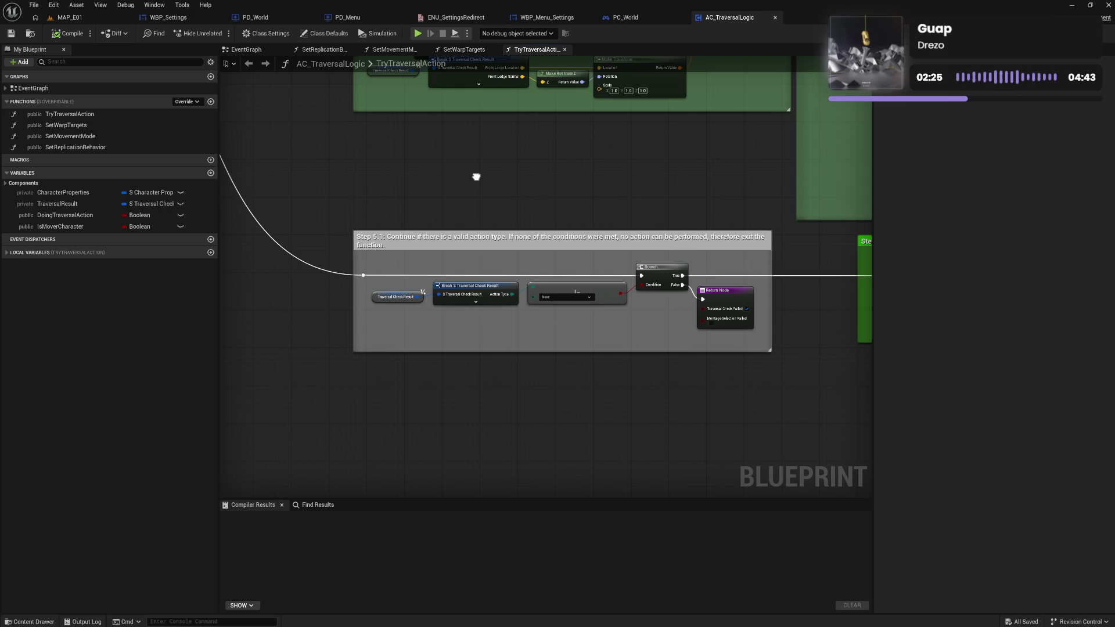
pyautogui.moveTo(476, 177); pyautogui.dragTo(236, 135)
pyautogui.moveTo(613, 171)
pyautogui.mouseDown()
pyautogui.moveTo(289, 138)
pyautogui.moveTo(343, 137)
pyautogui.moveTo(356, 182)
pyautogui.mouseUp()
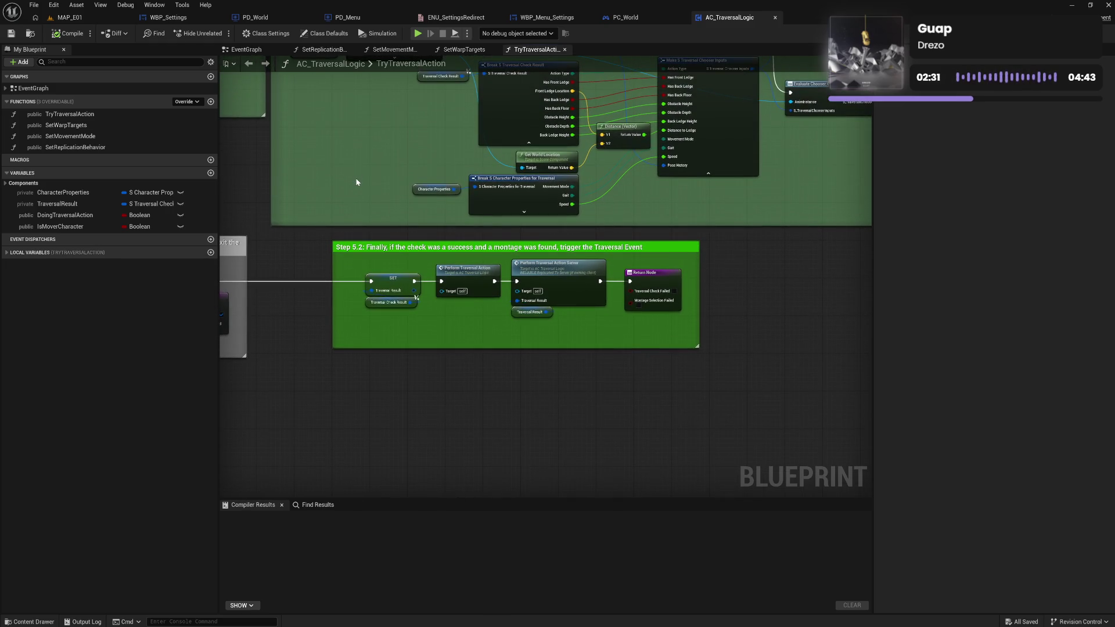
# Pan back past Evaluate Chooser and Set members to the DEBUG print section.
pyautogui.moveTo(378, 147); pyautogui.dragTo(378, 256)
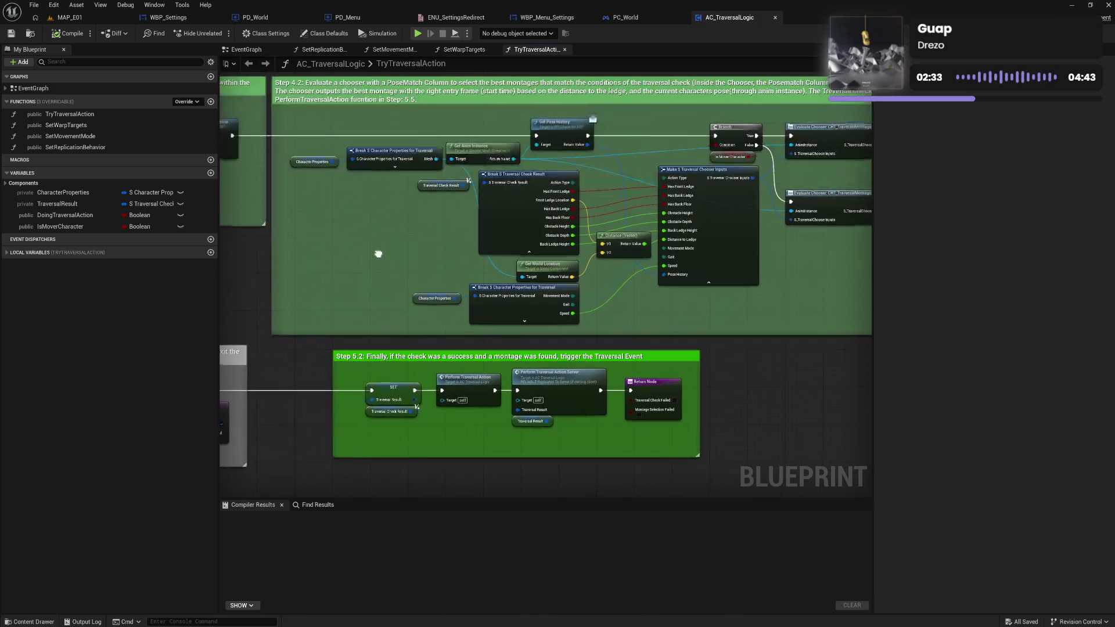
pyautogui.moveTo(662, 227); pyautogui.dragTo(406, 227)
pyautogui.moveTo(618, 276); pyautogui.dragTo(464, 277)
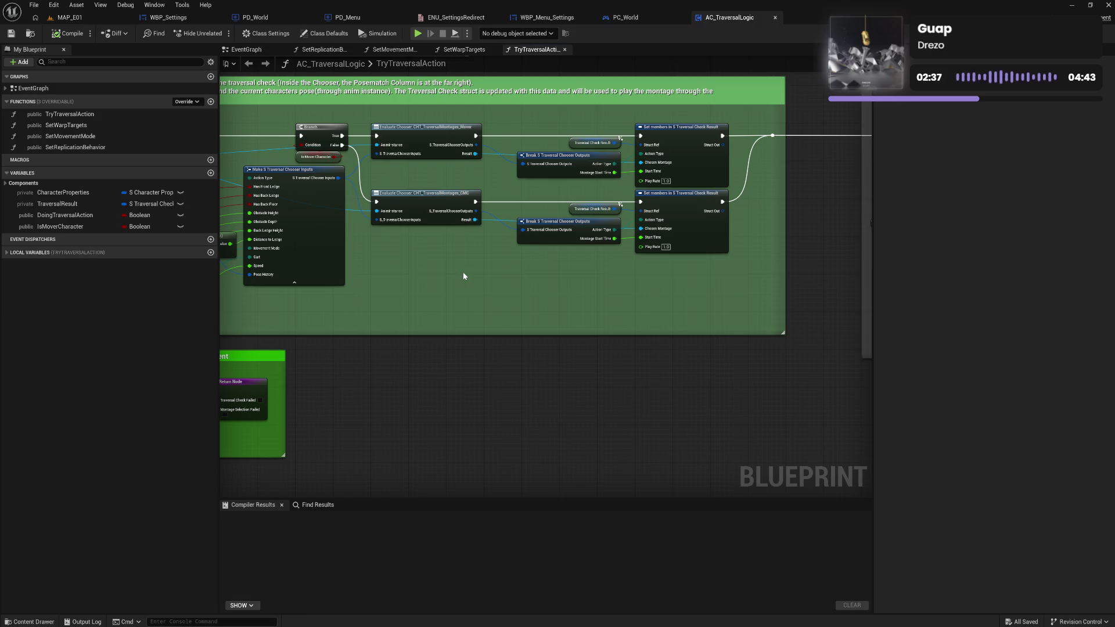
pyautogui.moveTo(580, 298); pyautogui.dragTo(297, 278)
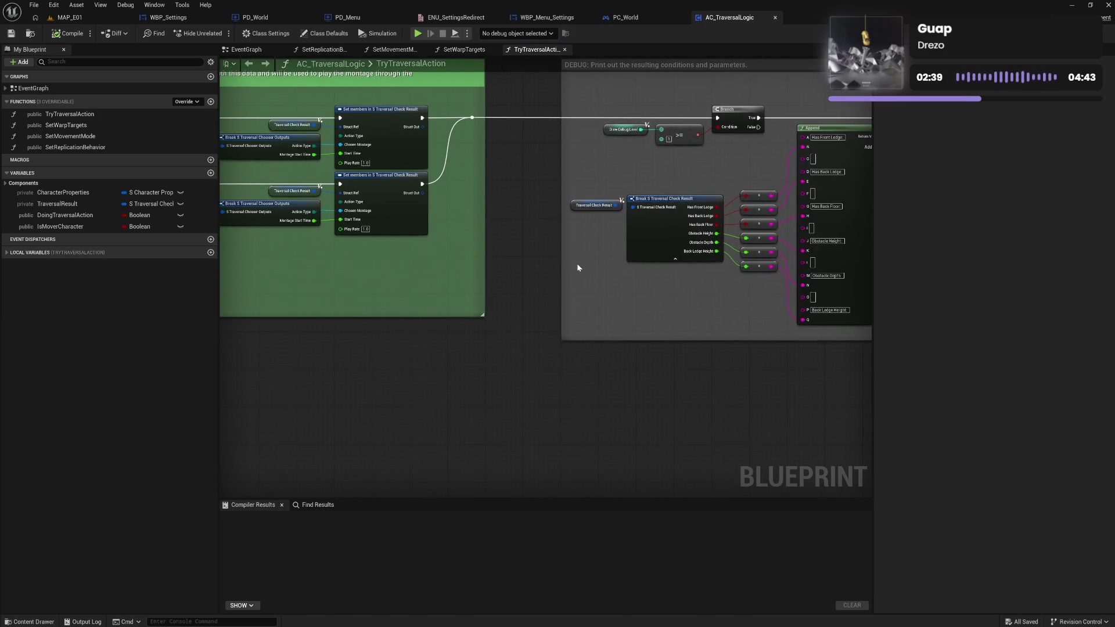
# Pan through the DEBUG section's Print String, Append, Branch and Break nodes.
pyautogui.moveTo(577, 263); pyautogui.dragTo(410, 283)
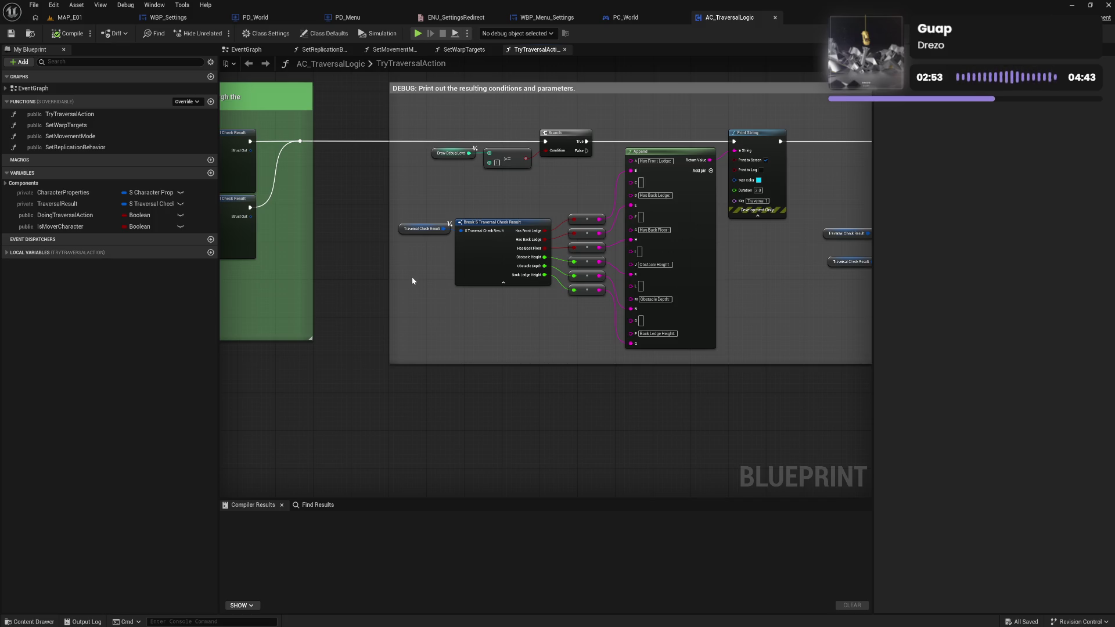
pyautogui.moveTo(412, 280); pyautogui.dragTo(368, 301)
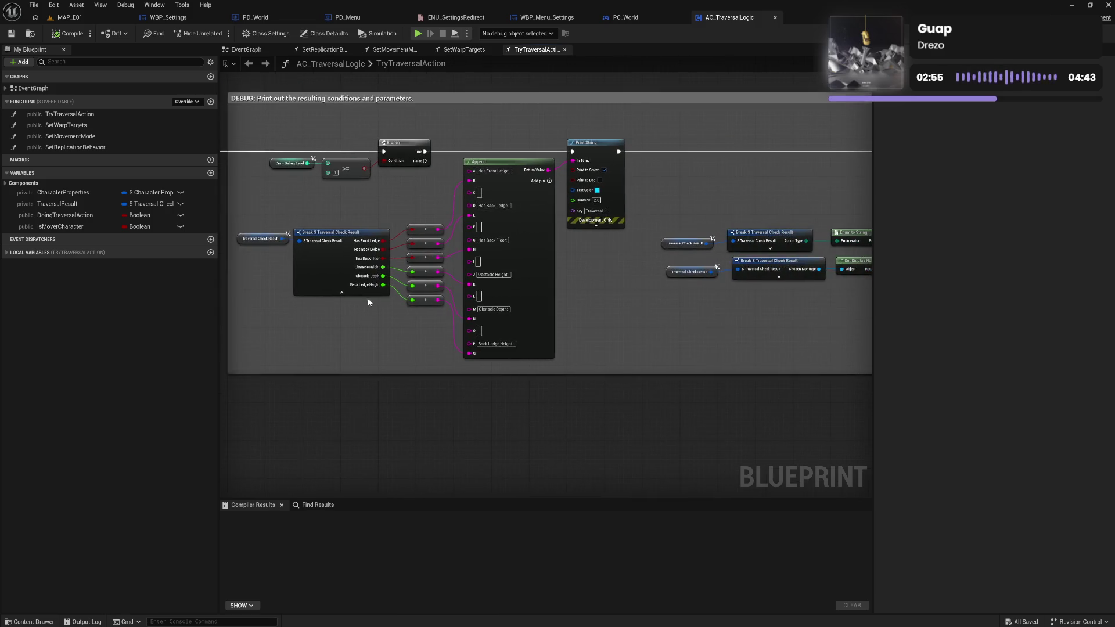
pyautogui.moveTo(600, 307); pyautogui.dragTo(570, 305)
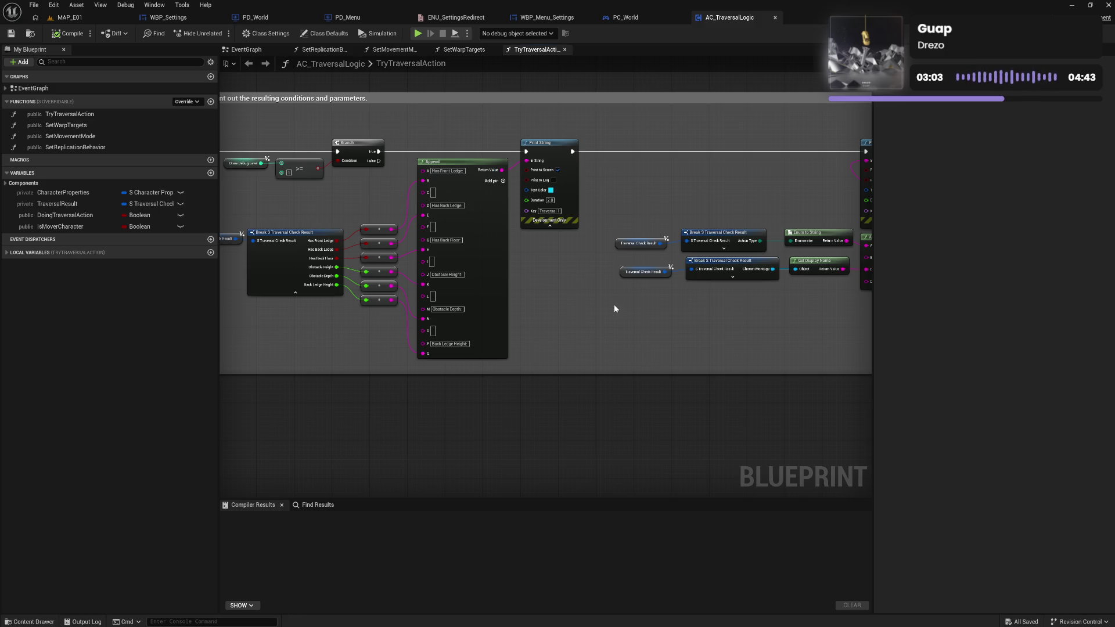
pyautogui.moveTo(570, 308); pyautogui.dragTo(708, 342)
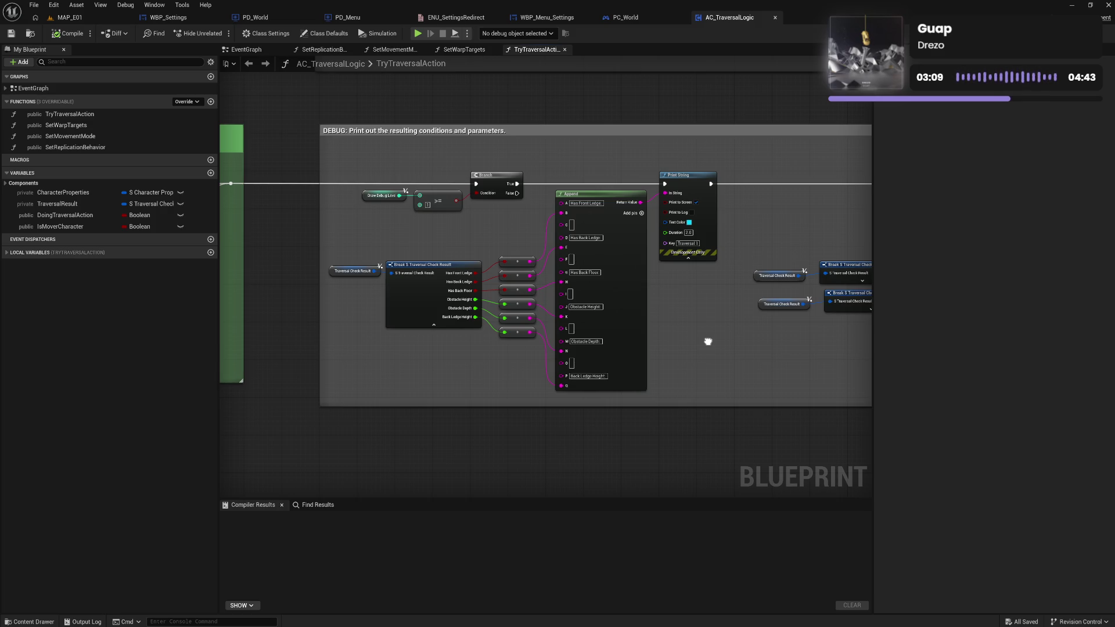
pyautogui.moveTo(708, 342); pyautogui.dragTo(628, 329)
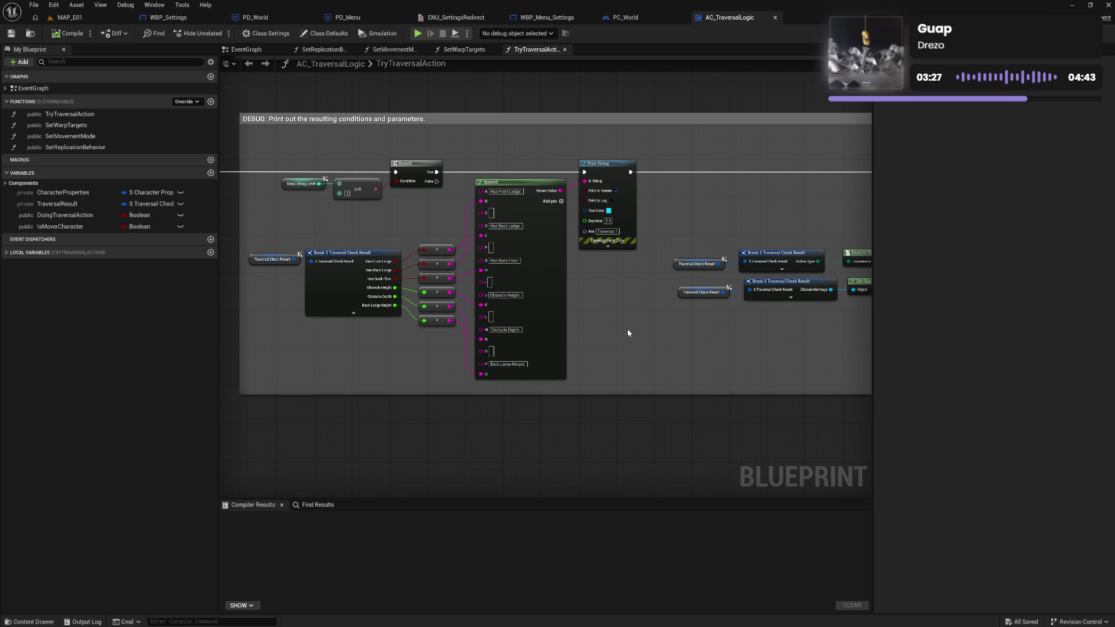
pyautogui.moveTo(630, 329)
pyautogui.mouseDown()
pyautogui.moveTo(416, 304)
pyautogui.moveTo(540, 321)
pyautogui.mouseUp()
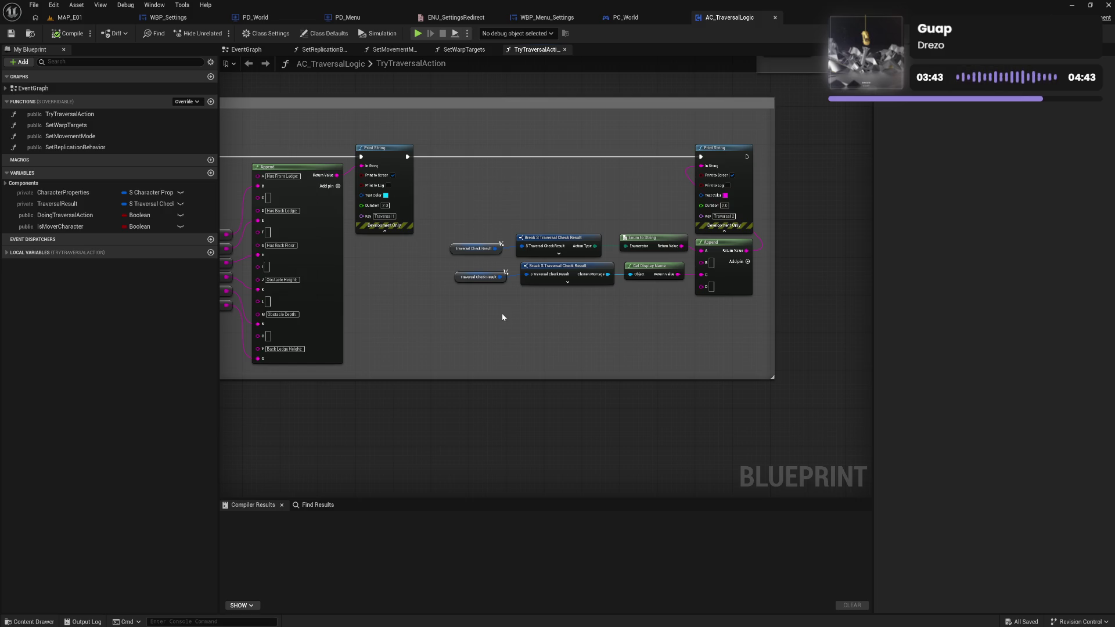
pyautogui.moveTo(459, 320); pyautogui.dragTo(565, 327)
pyautogui.moveTo(479, 322); pyautogui.dragTo(642, 317)
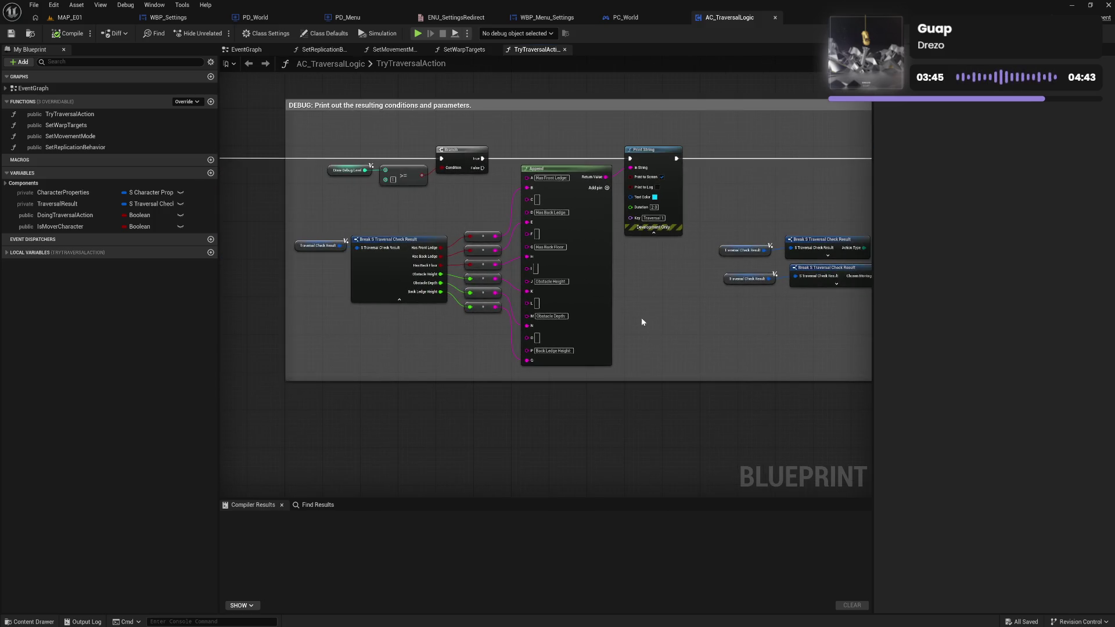
# Pan back past the chooser to the Step 3.2 capsule trace, with Step 3.3 alongside.
pyautogui.moveTo(398, 324); pyautogui.dragTo(503, 324)
pyautogui.moveTo(424, 316); pyautogui.dragTo(873, 346)
pyautogui.moveTo(540, 320); pyautogui.dragTo(591, 316)
pyautogui.moveTo(464, 232)
pyautogui.mouseDown()
pyautogui.moveTo(557, 361)
pyautogui.moveTo(523, 348)
pyautogui.mouseUp()
pyautogui.moveTo(482, 302)
pyautogui.mouseDown()
pyautogui.moveTo(541, 358)
pyautogui.moveTo(436, 425)
pyautogui.moveTo(431, 302)
pyautogui.moveTo(259, 300)
pyautogui.moveTo(531, 314)
pyautogui.moveTo(416, 316)
pyautogui.moveTo(358, 314)
pyautogui.moveTo(870, 306)
pyautogui.moveTo(419, 271)
pyautogui.mouseUp()
pyautogui.moveTo(722, 259)
pyautogui.mouseDown()
pyautogui.moveTo(640, 290)
pyautogui.moveTo(594, 286)
pyautogui.mouseUp()
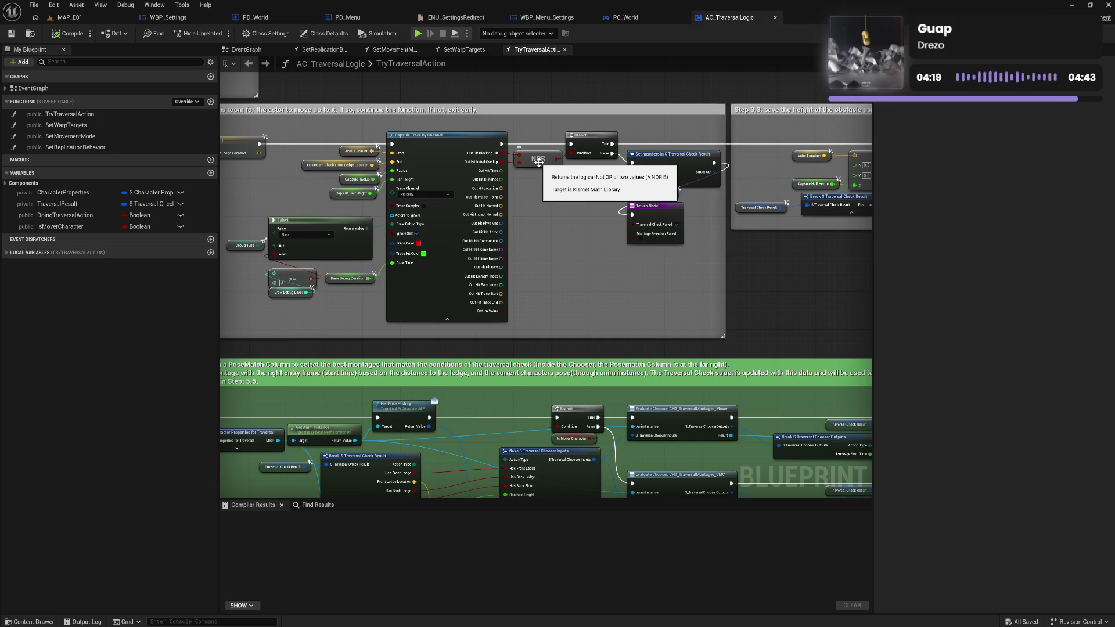
# Pan through Step 3.3 obstacle height, the Step 3.4 trace and Step 3.5 comments to the floor trace.
pyautogui.moveTo(762, 271); pyautogui.dragTo(512, 289)
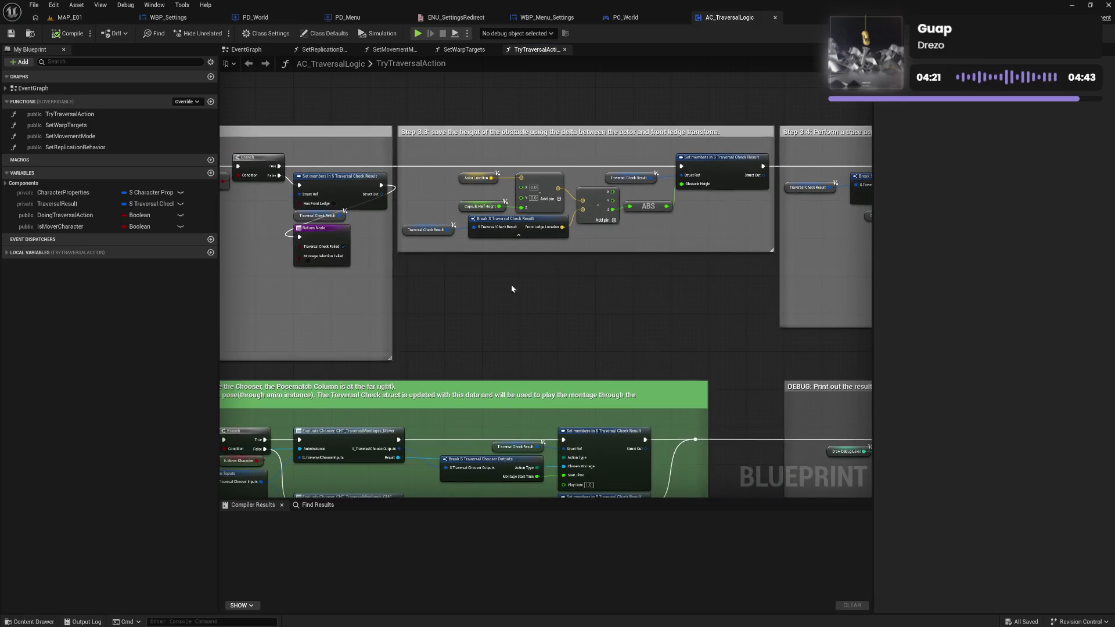
pyautogui.moveTo(643, 308); pyautogui.dragTo(528, 295)
pyautogui.moveTo(643, 294)
pyautogui.mouseDown()
pyautogui.moveTo(586, 274)
pyautogui.moveTo(335, 249)
pyautogui.moveTo(388, 244)
pyautogui.moveTo(532, 267)
pyautogui.moveTo(466, 271)
pyautogui.moveTo(428, 264)
pyautogui.moveTo(435, 245)
pyautogui.moveTo(363, 247)
pyautogui.mouseUp()
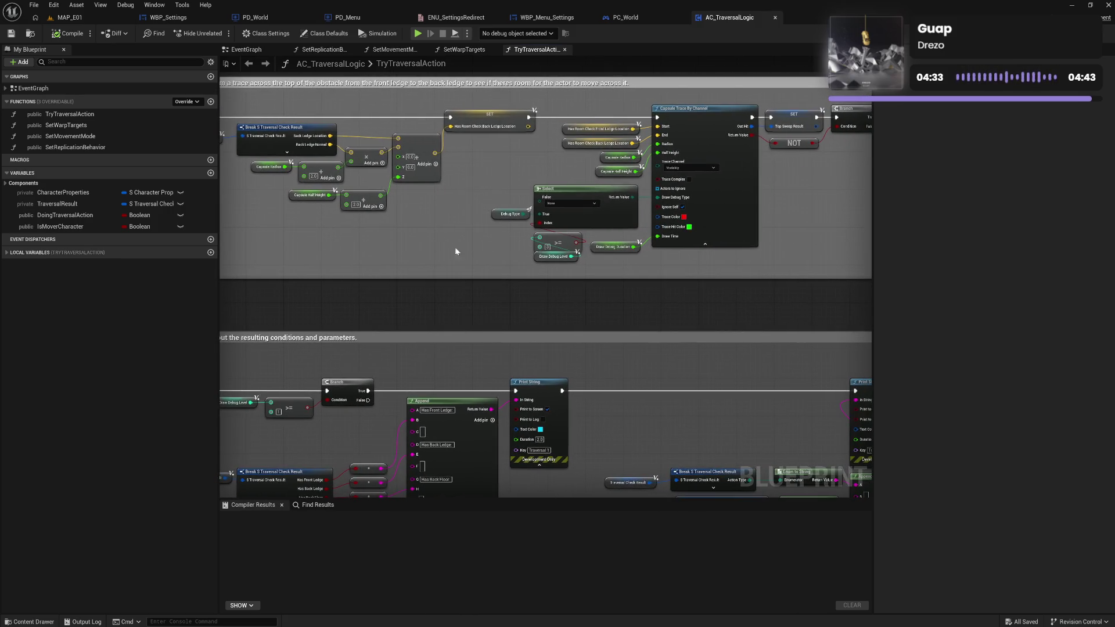
pyautogui.moveTo(681, 265); pyautogui.dragTo(592, 268)
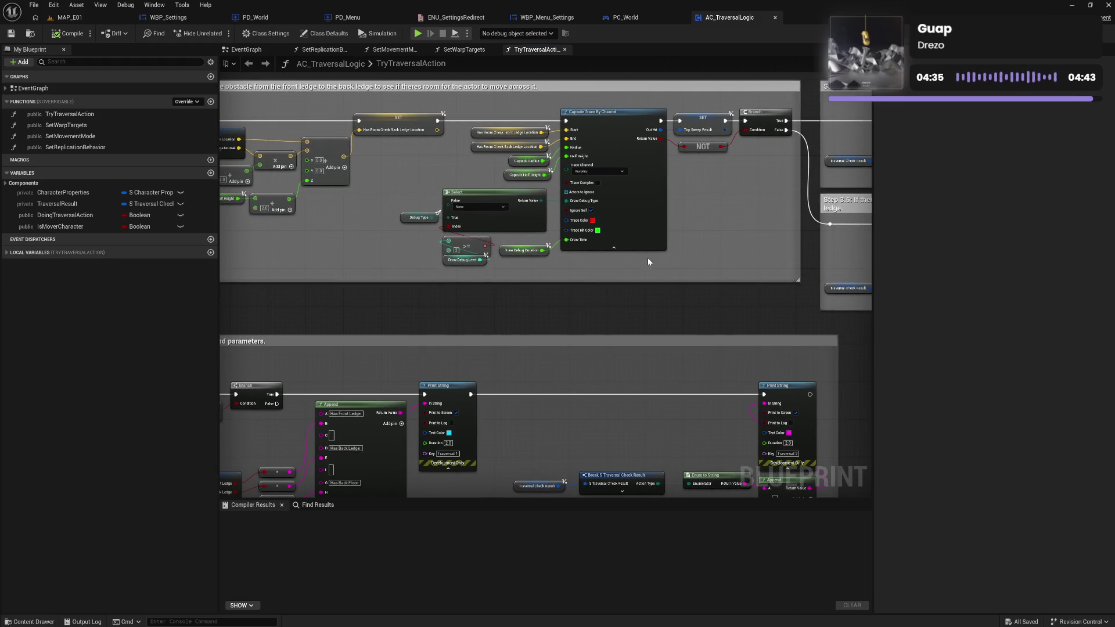
pyautogui.moveTo(649, 262)
pyautogui.mouseDown()
pyautogui.moveTo(501, 219)
pyautogui.moveTo(495, 262)
pyautogui.moveTo(462, 261)
pyautogui.mouseUp()
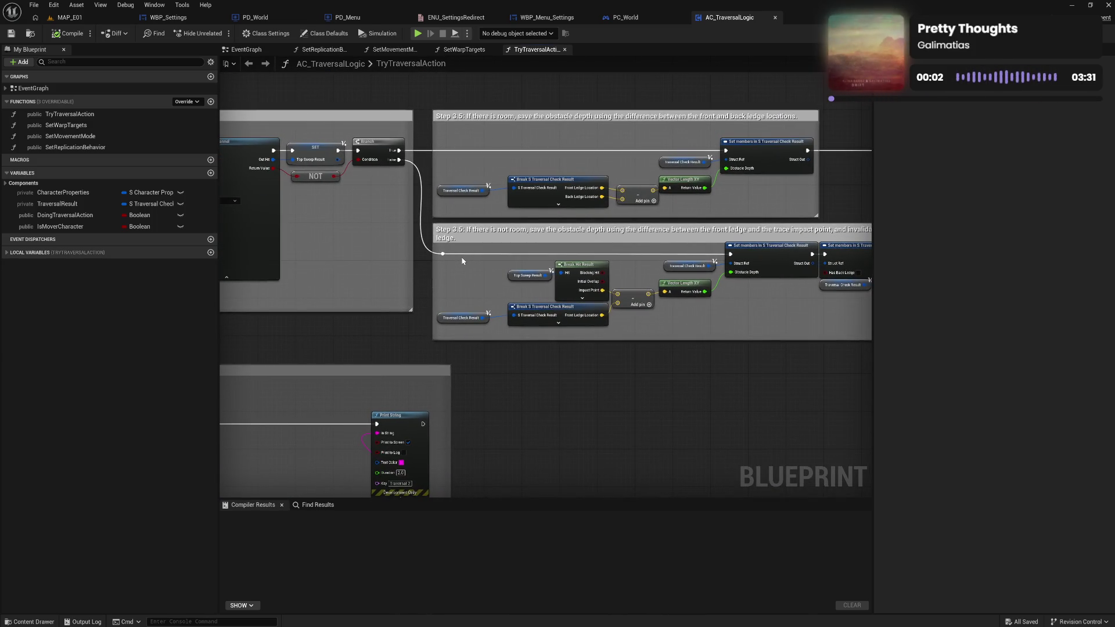
pyautogui.moveTo(727, 279)
pyautogui.mouseDown()
pyautogui.moveTo(524, 279)
pyautogui.moveTo(532, 254)
pyautogui.mouseUp()
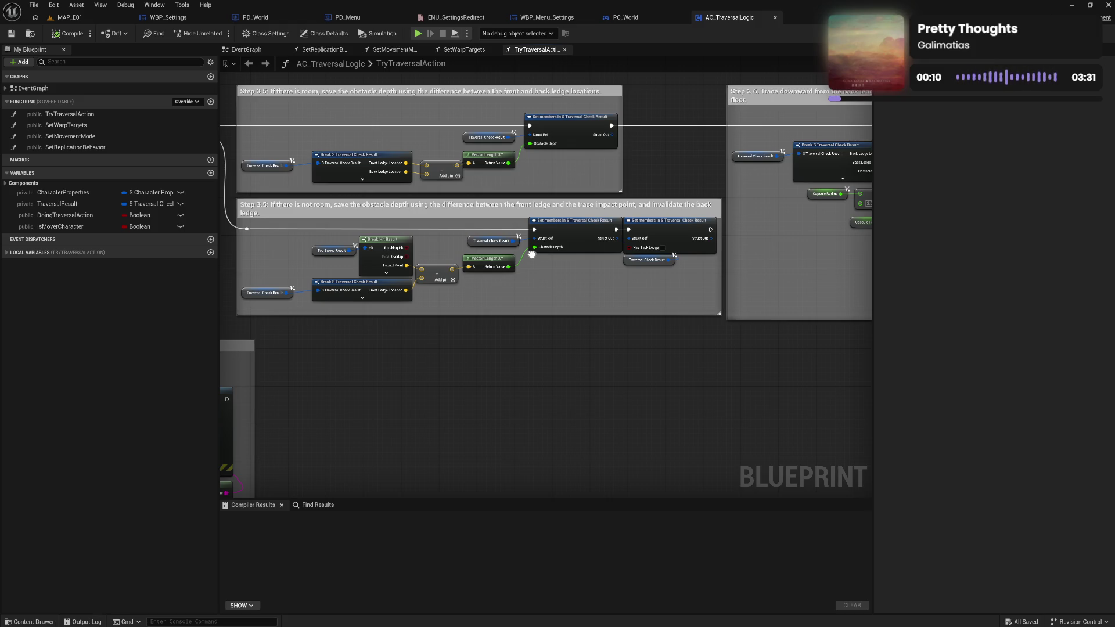
pyautogui.moveTo(531, 254)
pyautogui.mouseDown()
pyautogui.moveTo(751, 272)
pyautogui.moveTo(615, 258)
pyautogui.mouseUp()
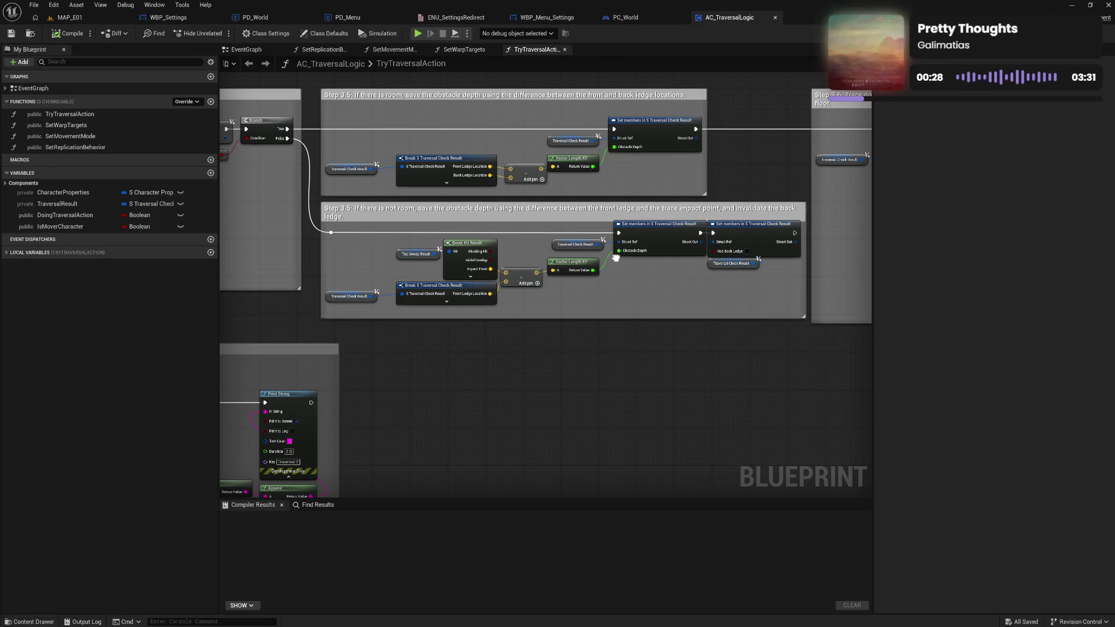
pyautogui.moveTo(616, 258)
pyautogui.mouseDown()
pyautogui.moveTo(510, 270)
pyautogui.moveTo(533, 276)
pyautogui.moveTo(474, 291)
pyautogui.mouseUp()
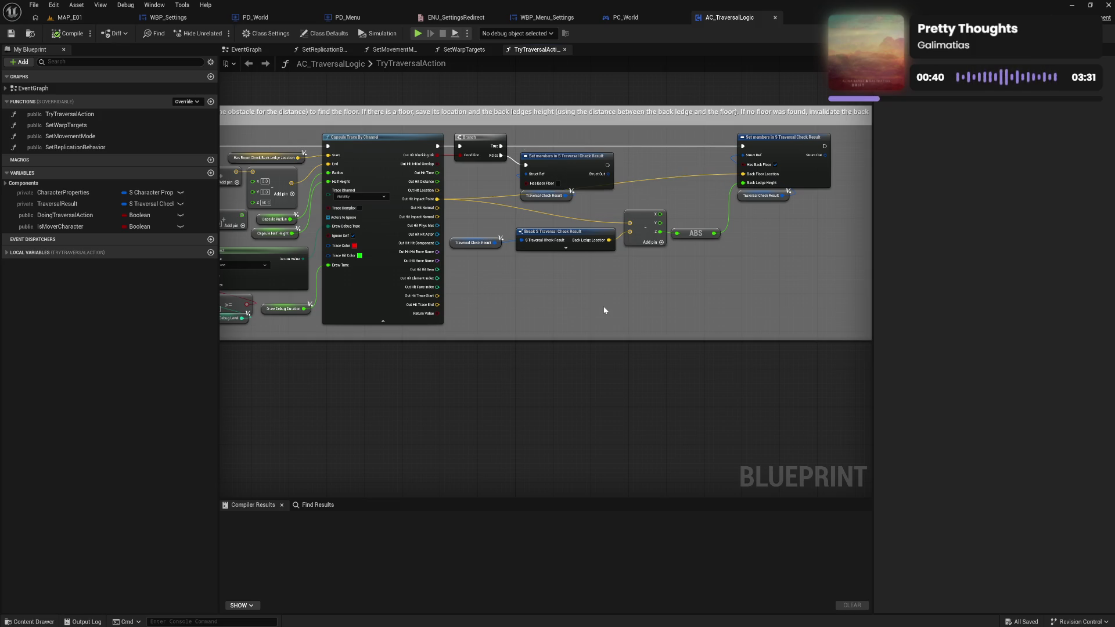
# Pan along the floor-trace capsule trace, branch and select nodes.
pyautogui.moveTo(605, 310); pyautogui.dragTo(537, 316)
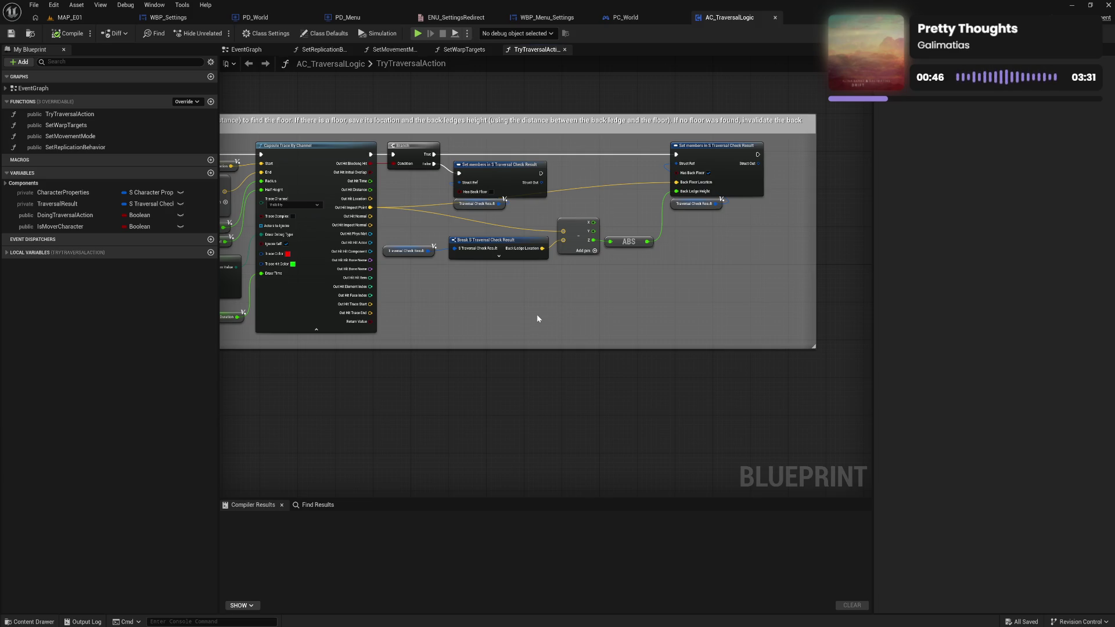
pyautogui.moveTo(655, 296)
pyautogui.mouseDown()
pyautogui.moveTo(364, 322)
pyautogui.moveTo(655, 291)
pyautogui.mouseUp()
pyautogui.moveTo(486, 299); pyautogui.dragTo(619, 294)
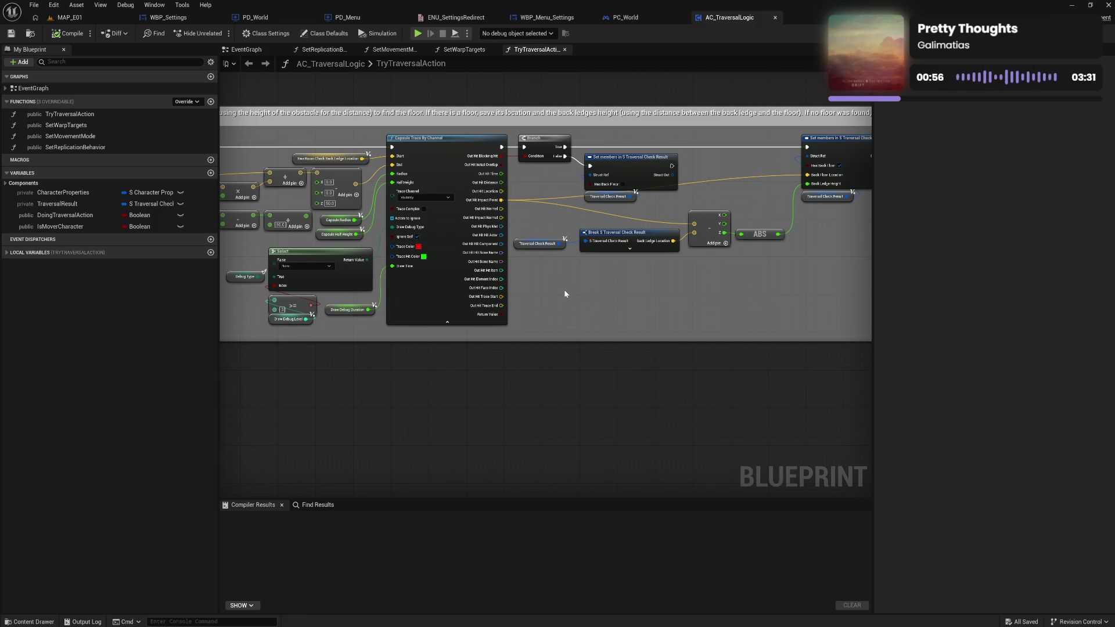
pyautogui.moveTo(651, 294); pyautogui.dragTo(538, 295)
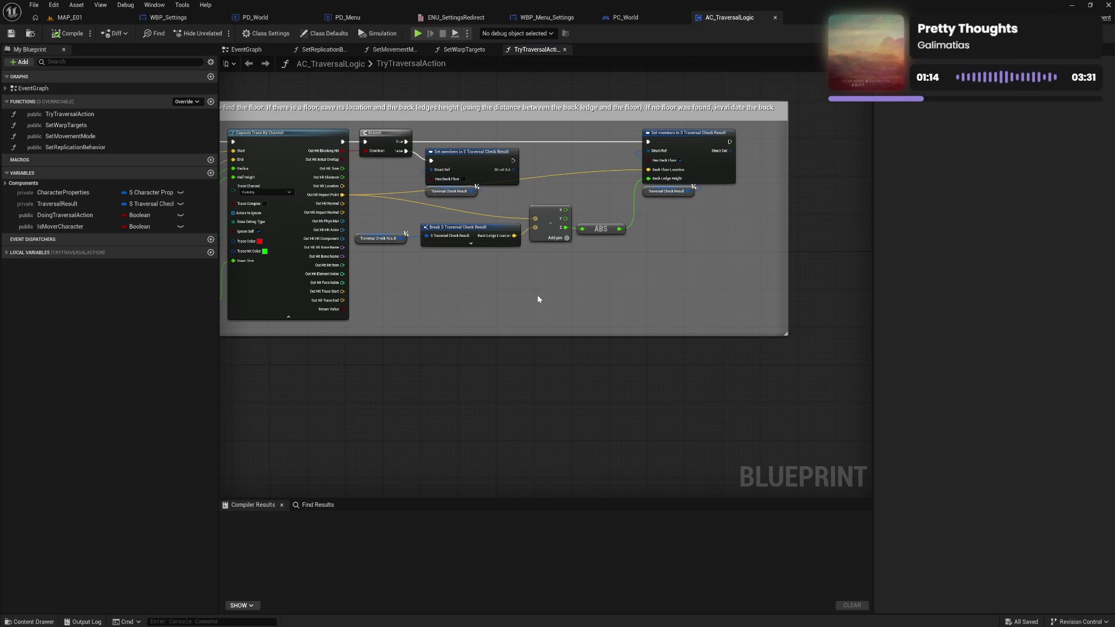
pyautogui.moveTo(462, 285); pyautogui.dragTo(568, 286)
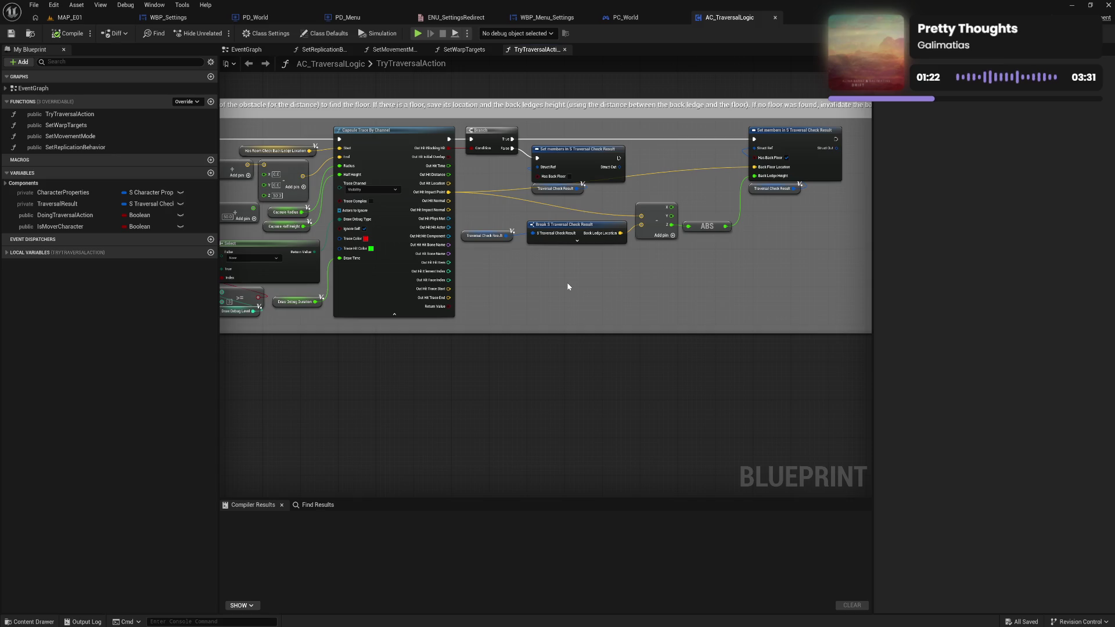
# Move back to the function's start and frame the Step 1 and Step 2.1 sections.
pyautogui.moveTo(508, 278)
pyautogui.mouseDown()
pyautogui.moveTo(614, 304)
pyautogui.moveTo(450, 299)
pyautogui.moveTo(825, 301)
pyautogui.moveTo(513, 288)
pyautogui.moveTo(567, 309)
pyautogui.moveTo(399, 229)
pyautogui.moveTo(668, 356)
pyautogui.mouseUp()
pyautogui.scroll(-4, 668, 356)
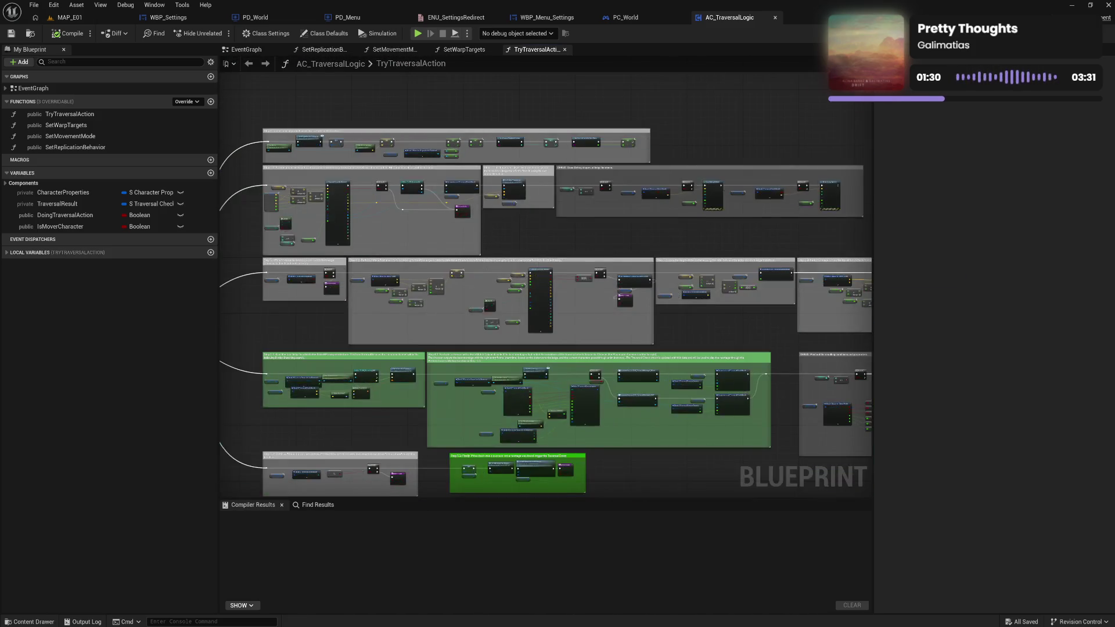
pyautogui.scroll(4, 489, 288)
pyautogui.scroll(2, 490, 288)
pyautogui.moveTo(490, 287); pyautogui.dragTo(513, 257)
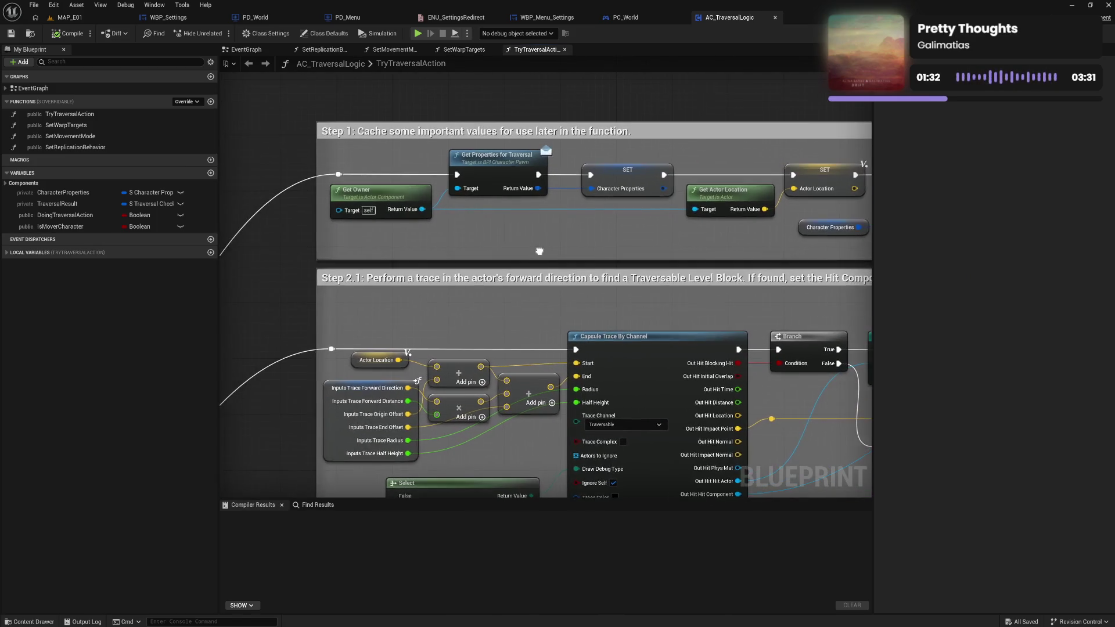
pyautogui.scroll(-2, 514, 256)
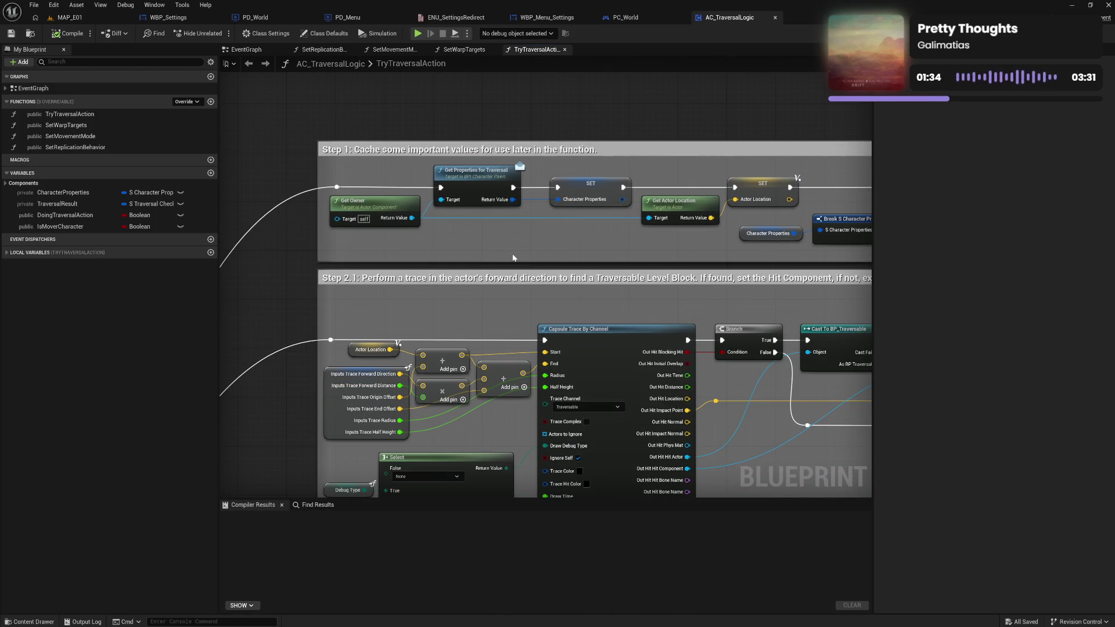
pyautogui.moveTo(516, 254); pyautogui.dragTo(579, 221)
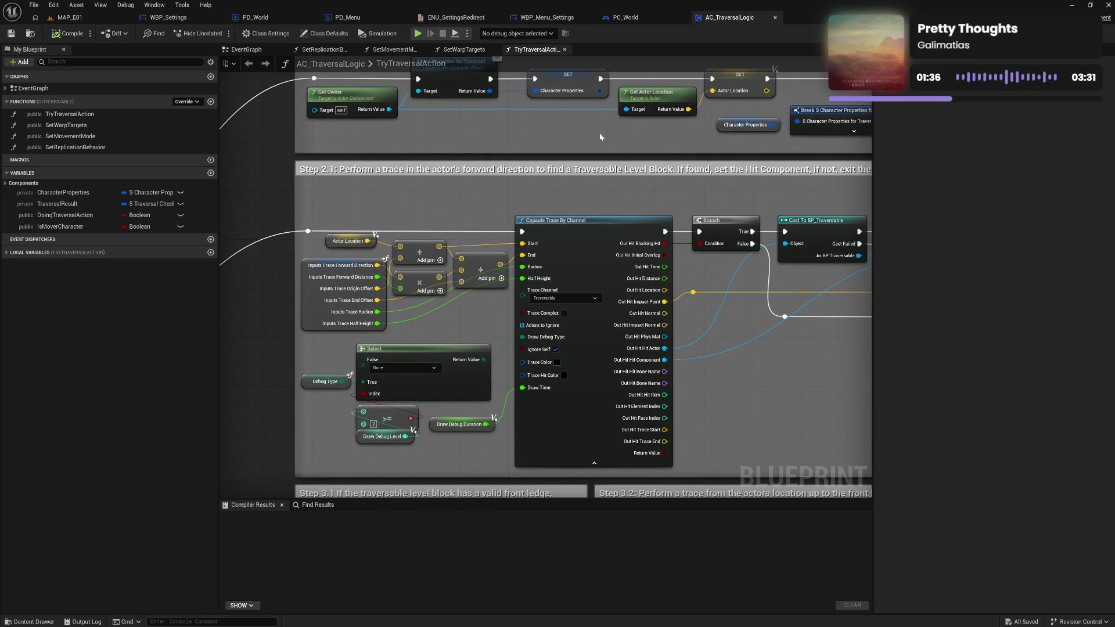
# Open SetWarpTargets and view its entry node and two sequence-branch sections.
pyautogui.click(458, 51)
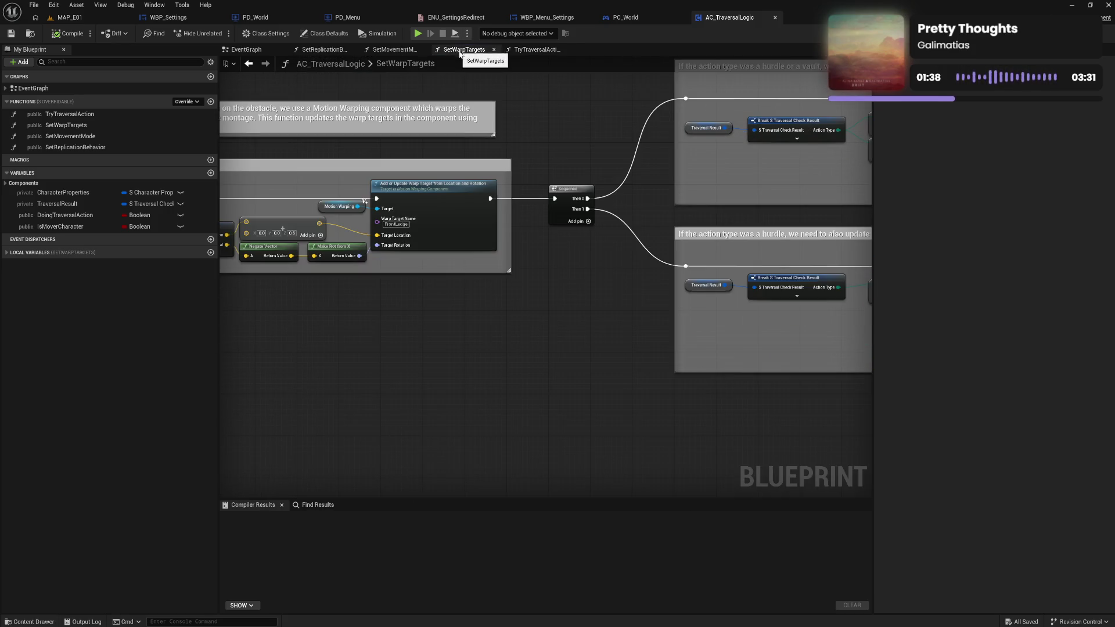
pyautogui.moveTo(499, 157)
pyautogui.mouseDown()
pyautogui.moveTo(809, 149)
pyautogui.moveTo(485, 129)
pyautogui.mouseUp()
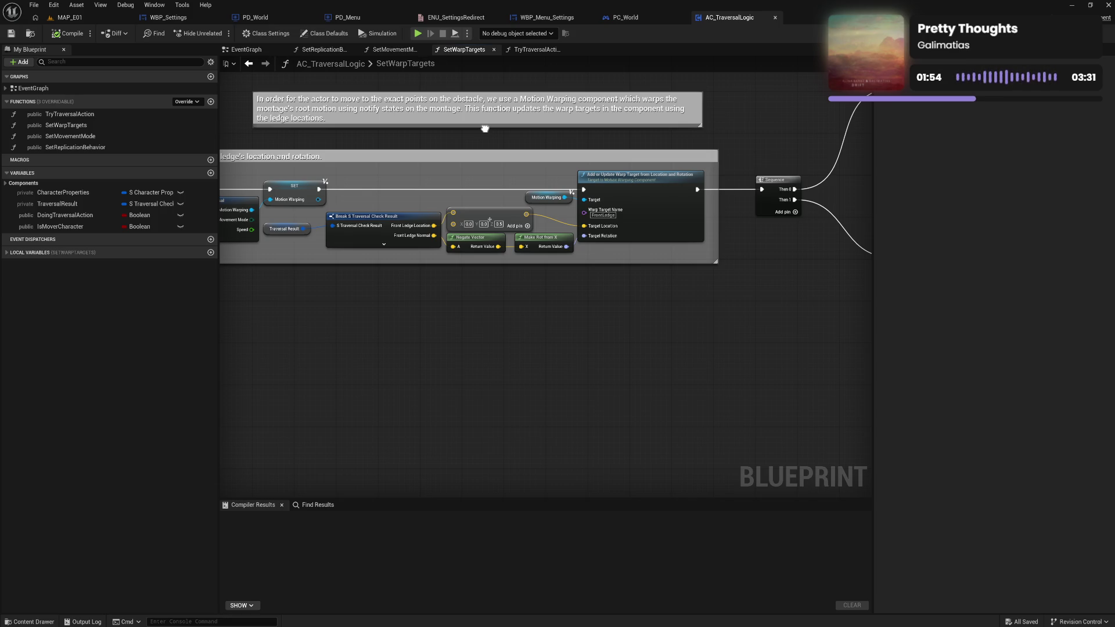
pyautogui.moveTo(485, 129); pyautogui.dragTo(207, 94)
pyautogui.moveTo(581, 125); pyautogui.dragTo(340, 193)
pyautogui.moveTo(503, 197); pyautogui.dragTo(420, 206)
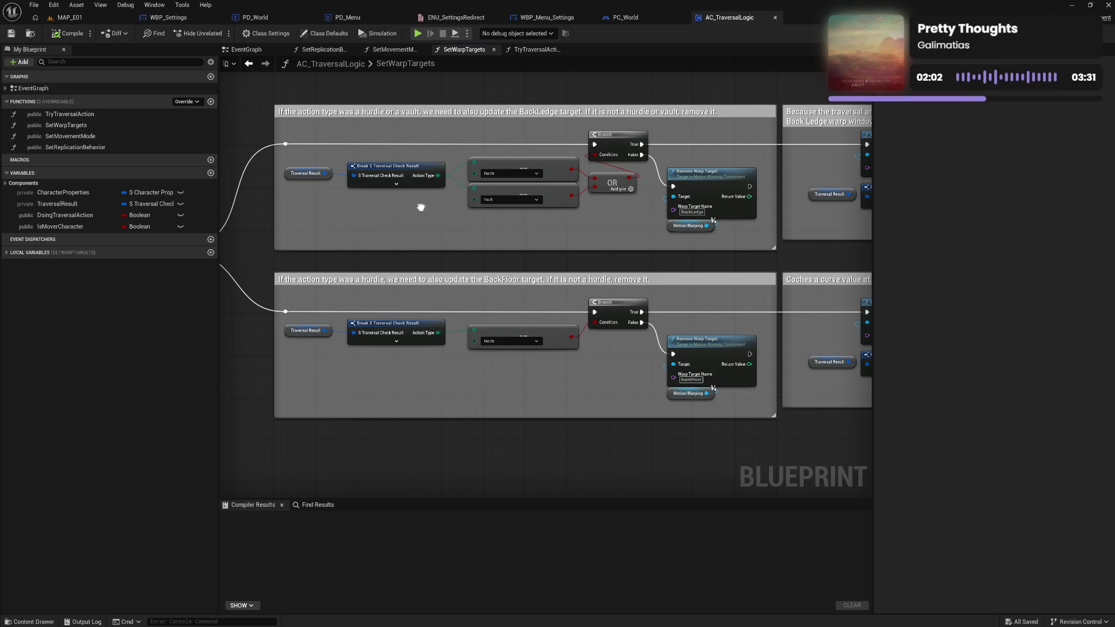
# Pan across the hurdle and vault sections to the BackFloor landing-distance warp-target nodes.
pyautogui.moveTo(526, 235)
pyautogui.mouseDown()
pyautogui.moveTo(512, 231)
pyautogui.moveTo(523, 179)
pyautogui.moveTo(506, 189)
pyautogui.moveTo(767, 179)
pyautogui.moveTo(851, 192)
pyautogui.moveTo(495, 185)
pyautogui.moveTo(494, 174)
pyautogui.mouseUp()
pyautogui.moveTo(565, 190)
pyautogui.mouseDown()
pyautogui.moveTo(622, 199)
pyautogui.moveTo(578, 208)
pyautogui.moveTo(566, 207)
pyautogui.moveTo(612, 204)
pyautogui.moveTo(478, 196)
pyautogui.mouseUp()
pyautogui.moveTo(626, 200); pyautogui.dragTo(286, 171)
pyautogui.moveTo(570, 189); pyautogui.dragTo(319, 164)
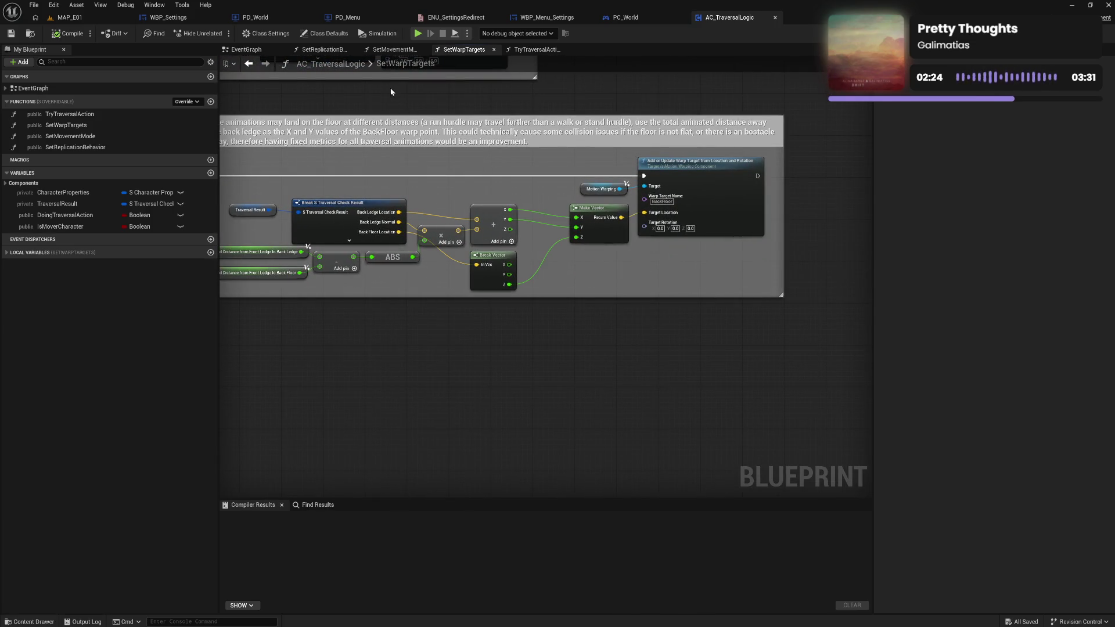
pyautogui.click(394, 50)
# Frame the SetMovementMode entry node, view SetReplicationBehavior, then return to the EventGraph.
pyautogui.moveTo(514, 199)
pyautogui.mouseDown()
pyautogui.moveTo(286, 242)
pyautogui.moveTo(457, 207)
pyautogui.moveTo(398, 234)
pyautogui.moveTo(452, 210)
pyautogui.mouseUp()
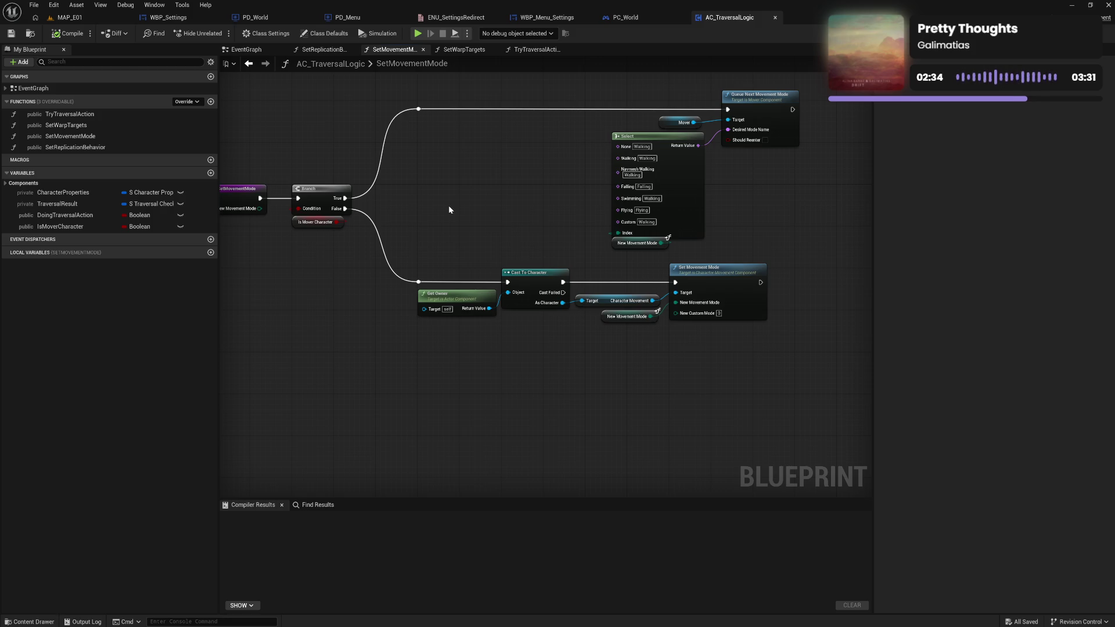
pyautogui.moveTo(448, 205); pyautogui.dragTo(521, 202)
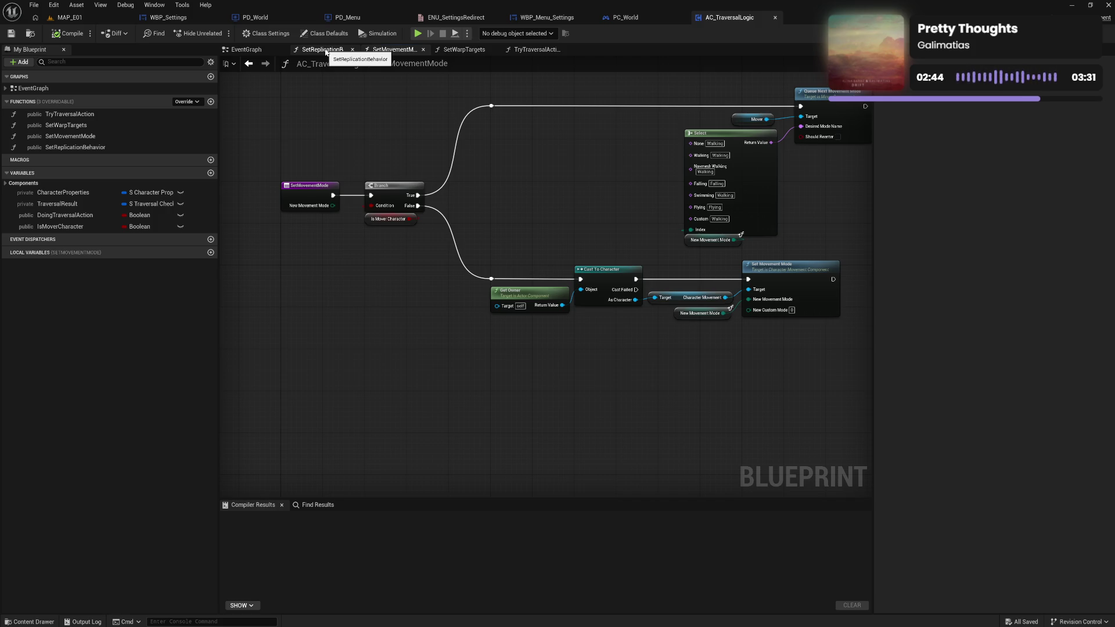
pyautogui.click(326, 52)
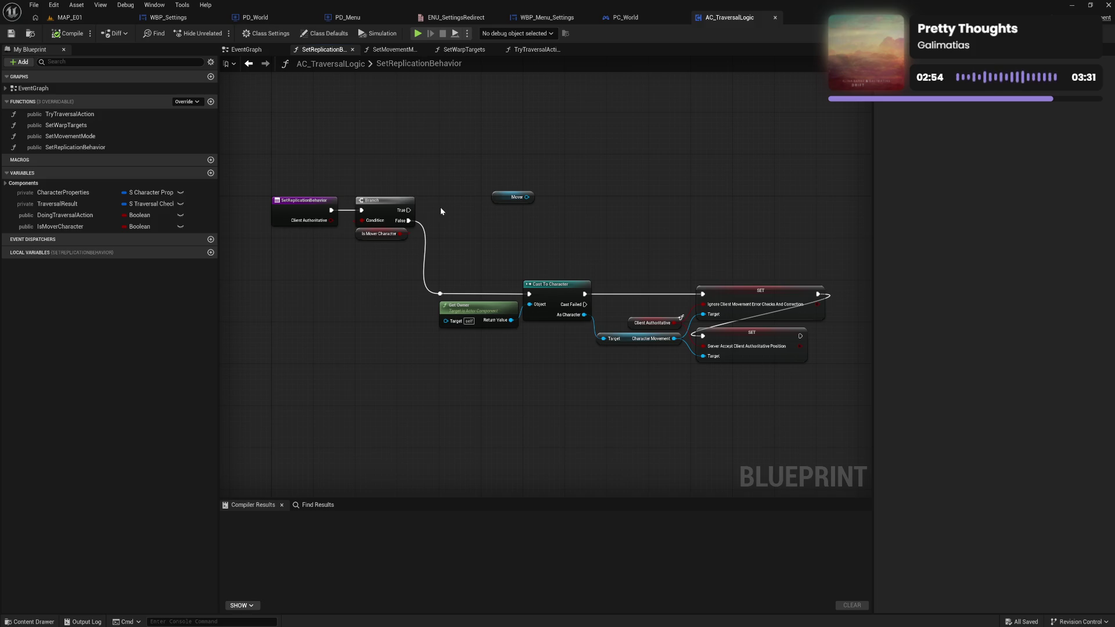
pyautogui.click(249, 64)
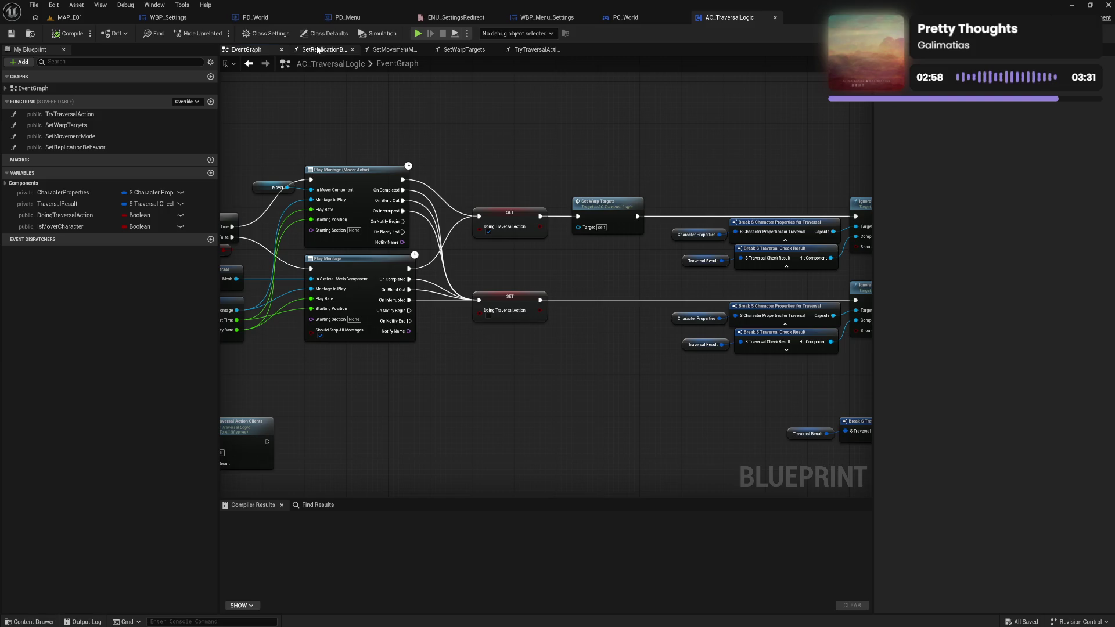
pyautogui.click(317, 50)
pyautogui.click(249, 63)
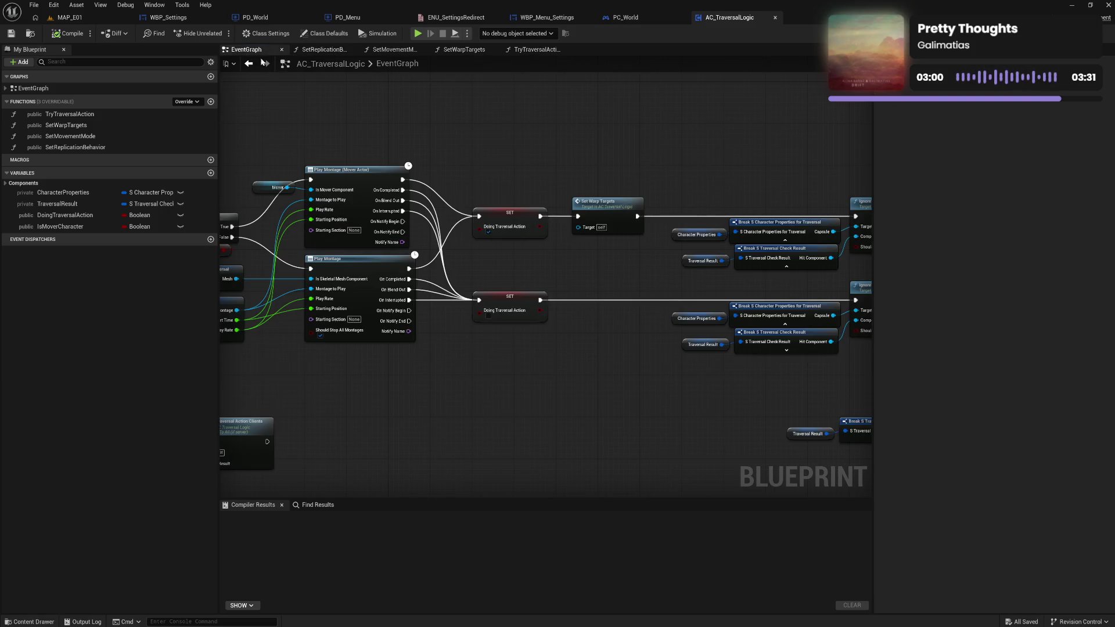
pyautogui.hscroll(10, 530, 152)
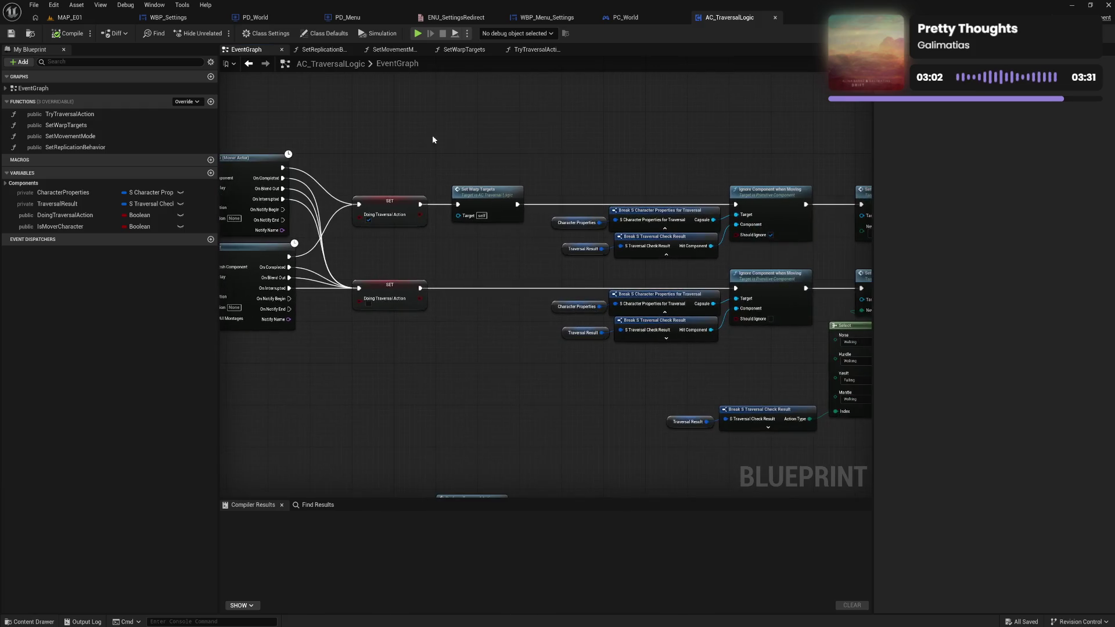
pyautogui.hscroll(8, 570, 167)
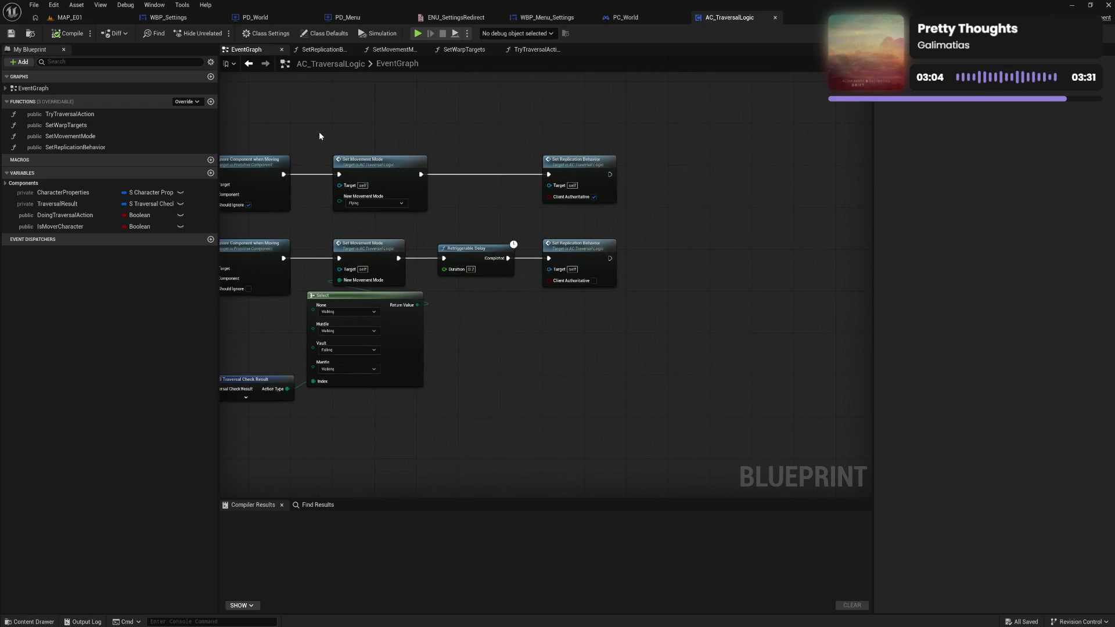
pyautogui.hscroll(-15, 319, 135)
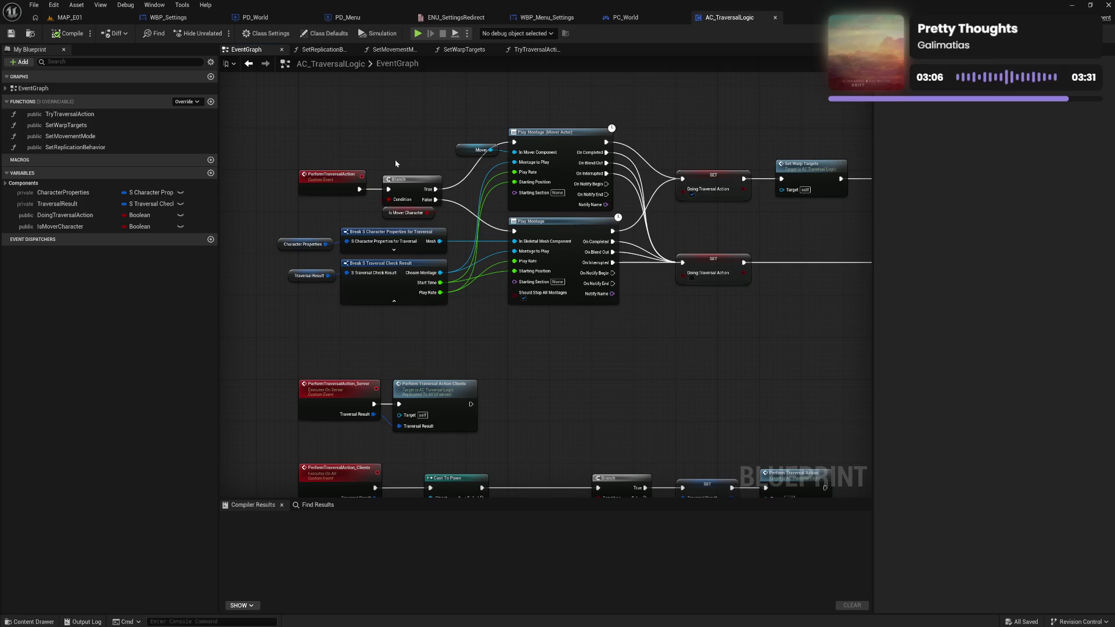
pyautogui.scroll(-5, 397, 164)
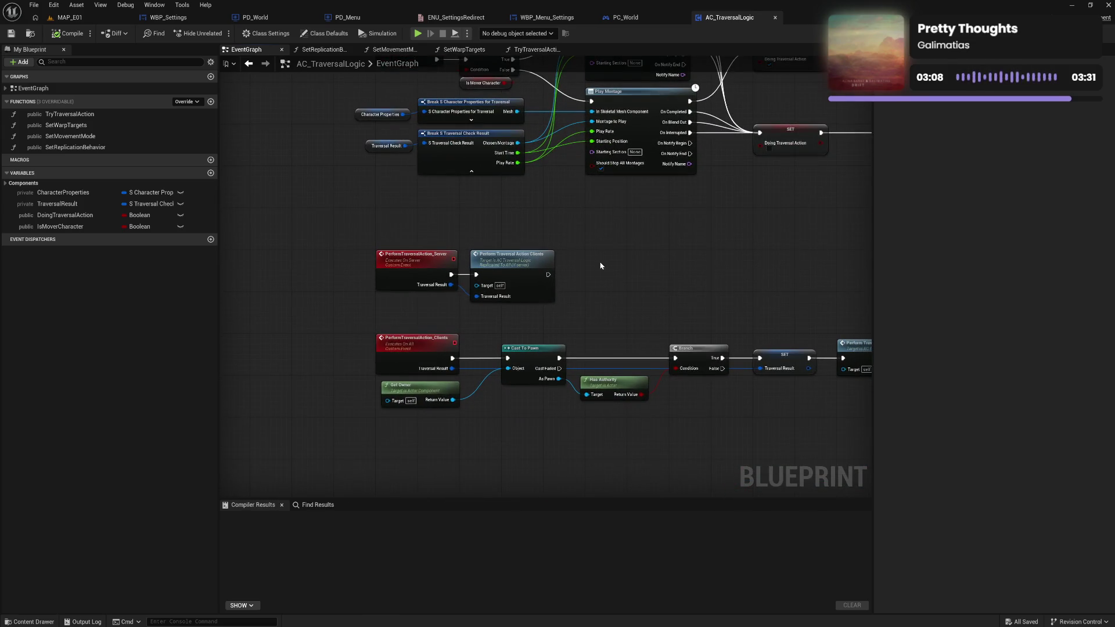
pyautogui.scroll(5, 583, 252)
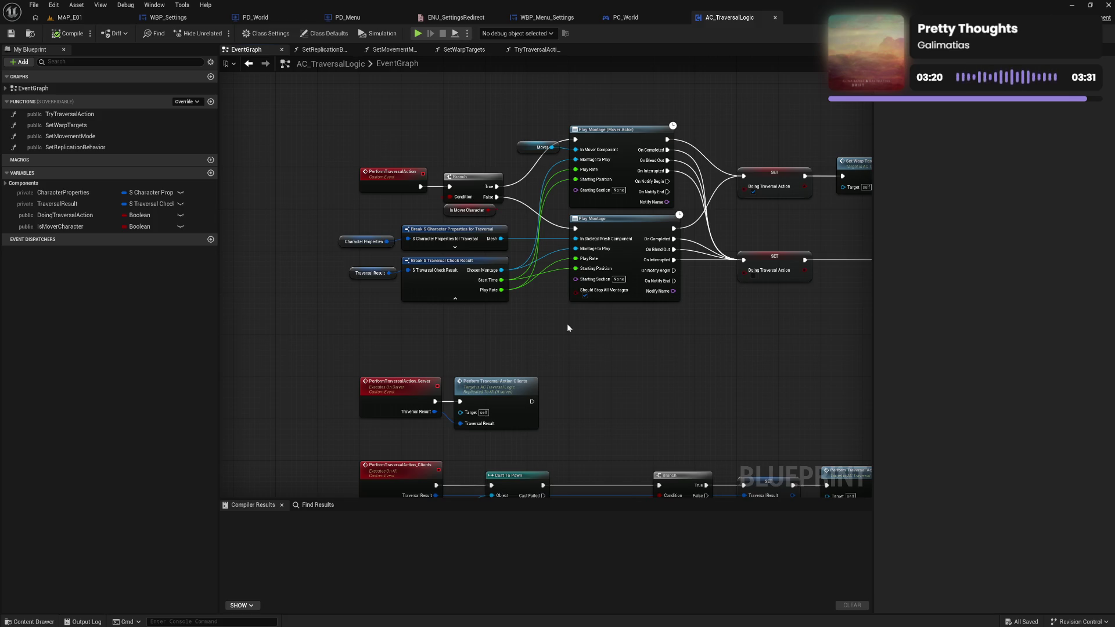
pyautogui.moveTo(580, 374)
pyautogui.mouseDown()
pyautogui.moveTo(592, 298)
pyautogui.moveTo(608, 326)
pyautogui.moveTo(610, 316)
pyautogui.moveTo(589, 259)
pyautogui.mouseUp()
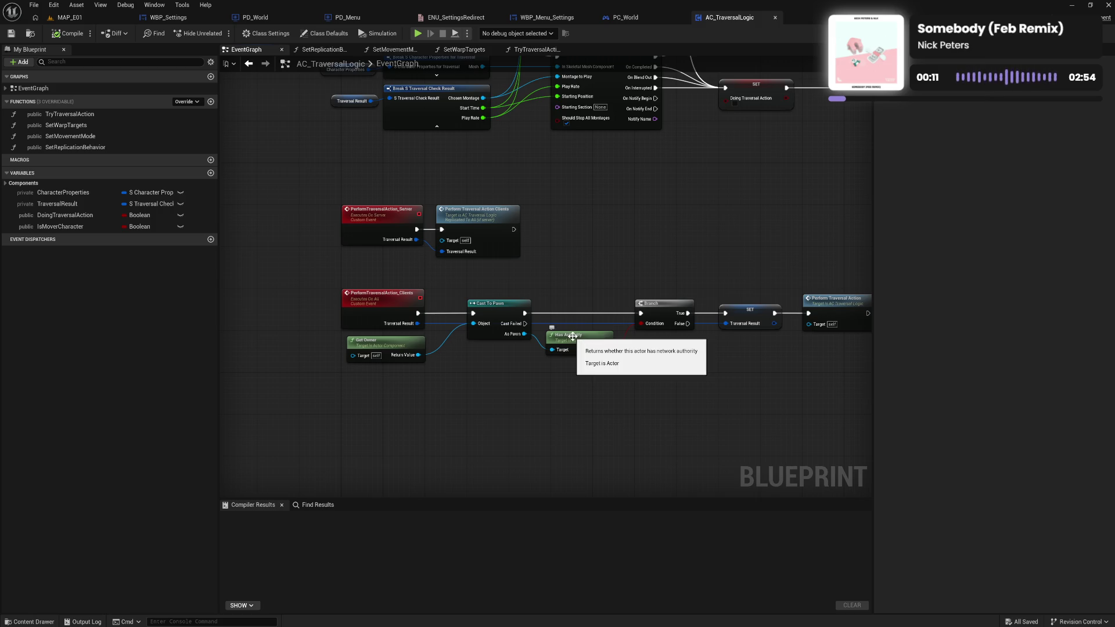
pyautogui.moveTo(712, 366)
pyautogui.mouseDown()
pyautogui.moveTo(546, 347)
pyautogui.moveTo(616, 361)
pyautogui.mouseUp()
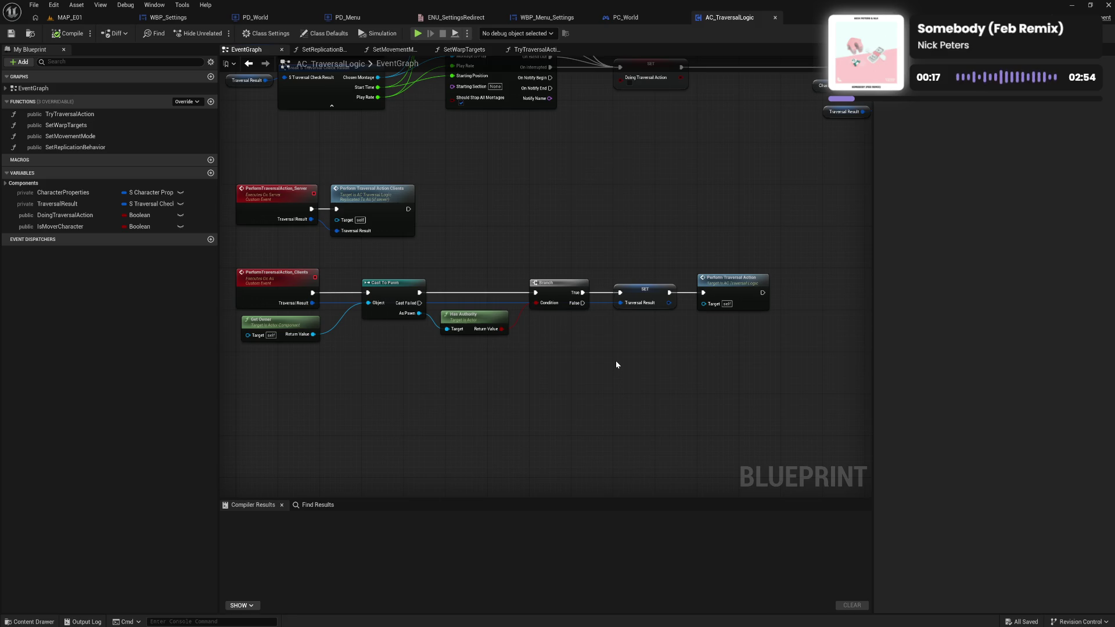
pyautogui.moveTo(735, 243)
pyautogui.mouseDown()
pyautogui.moveTo(470, 319)
pyautogui.moveTo(407, 322)
pyautogui.mouseUp()
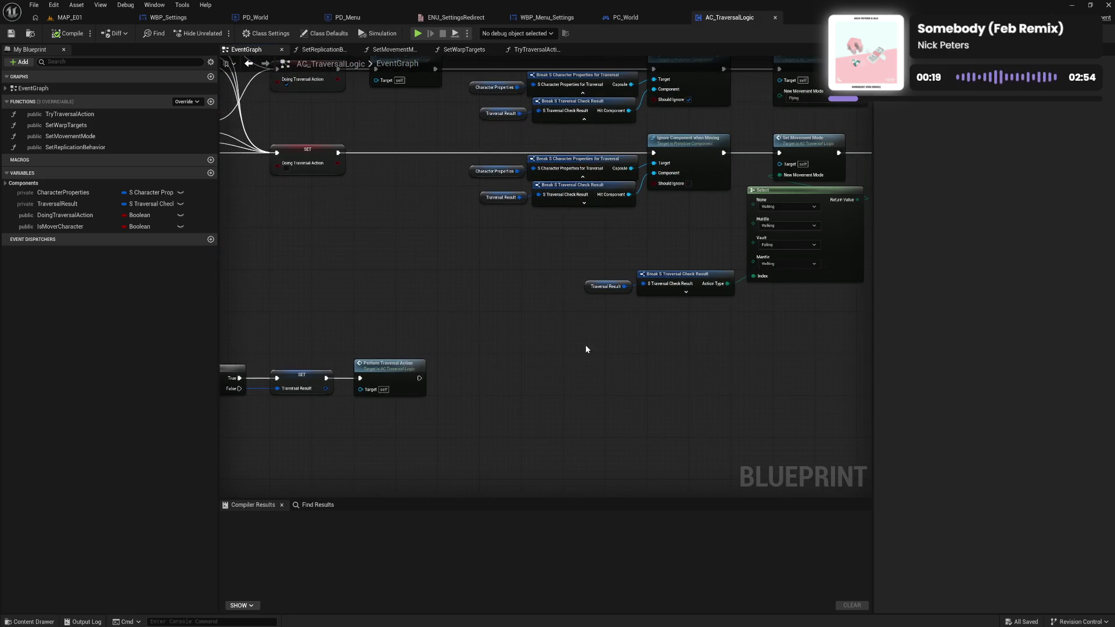
pyautogui.moveTo(585, 345); pyautogui.dragTo(412, 343)
pyautogui.moveTo(609, 340)
pyautogui.mouseDown()
pyautogui.moveTo(391, 411)
pyautogui.moveTo(571, 380)
pyautogui.mouseUp()
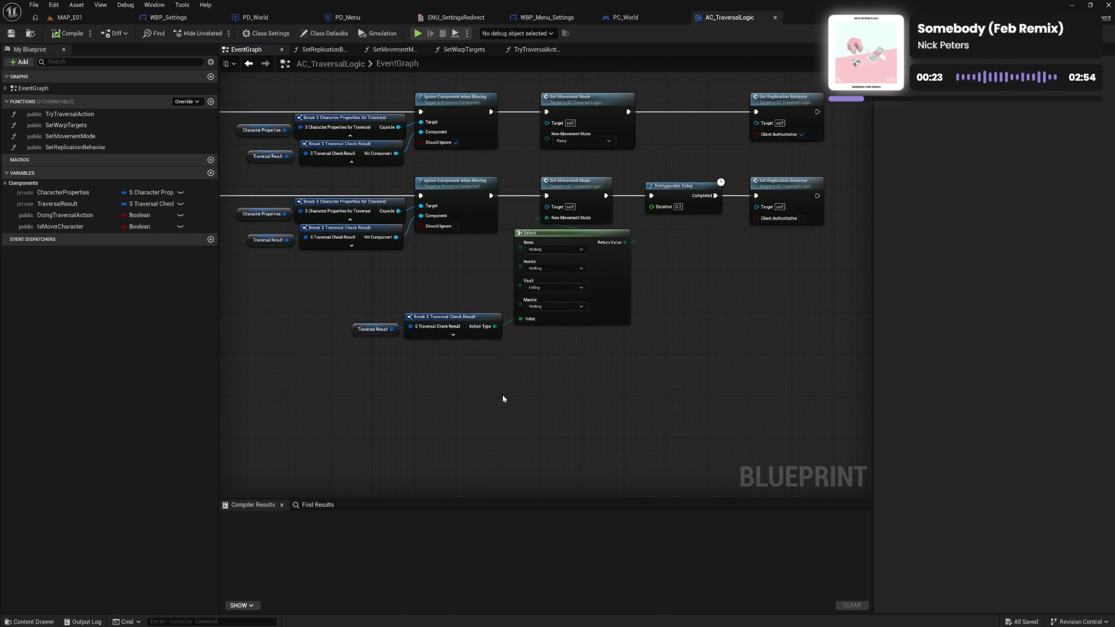
pyautogui.moveTo(358, 389)
pyautogui.mouseDown()
pyautogui.moveTo(615, 398)
pyautogui.moveTo(476, 368)
pyautogui.moveTo(518, 383)
pyautogui.moveTo(755, 400)
pyautogui.moveTo(281, 379)
pyautogui.mouseUp()
pyautogui.moveTo(534, 379)
pyautogui.mouseDown()
pyautogui.moveTo(270, 374)
pyautogui.moveTo(373, 360)
pyautogui.moveTo(618, 388)
pyautogui.mouseUp()
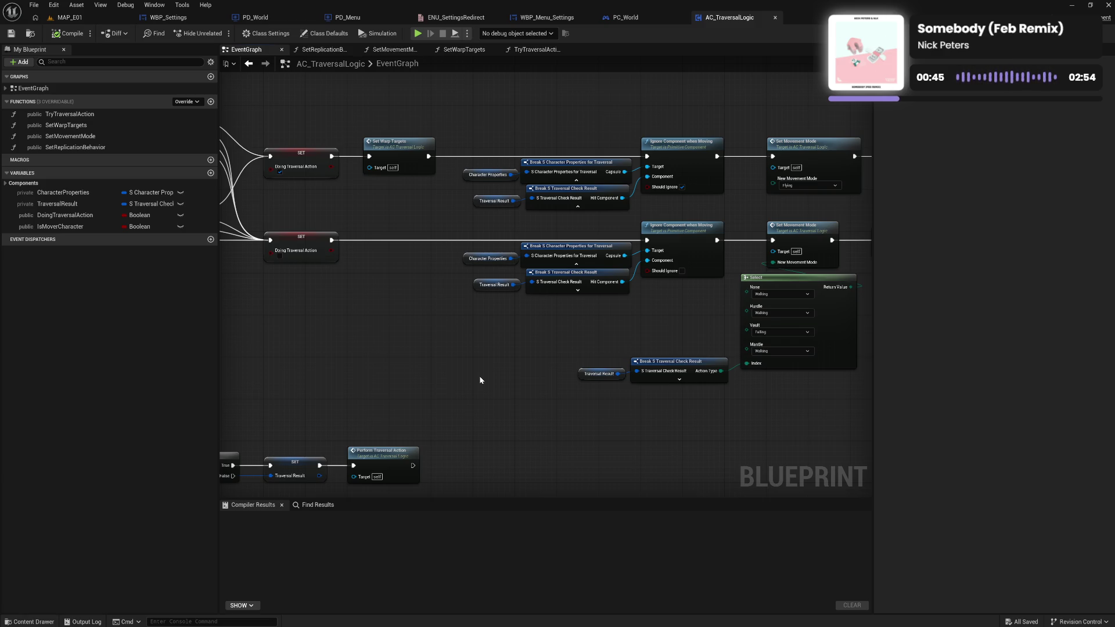
pyautogui.moveTo(593, 367); pyautogui.dragTo(417, 368)
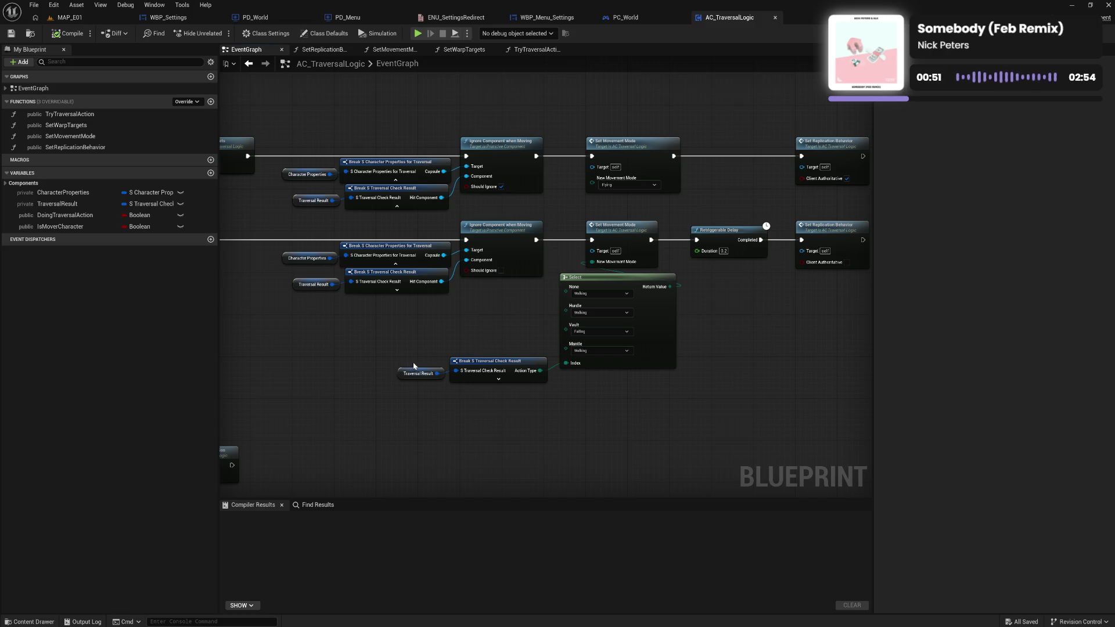
pyautogui.moveTo(755, 373); pyautogui.dragTo(675, 388)
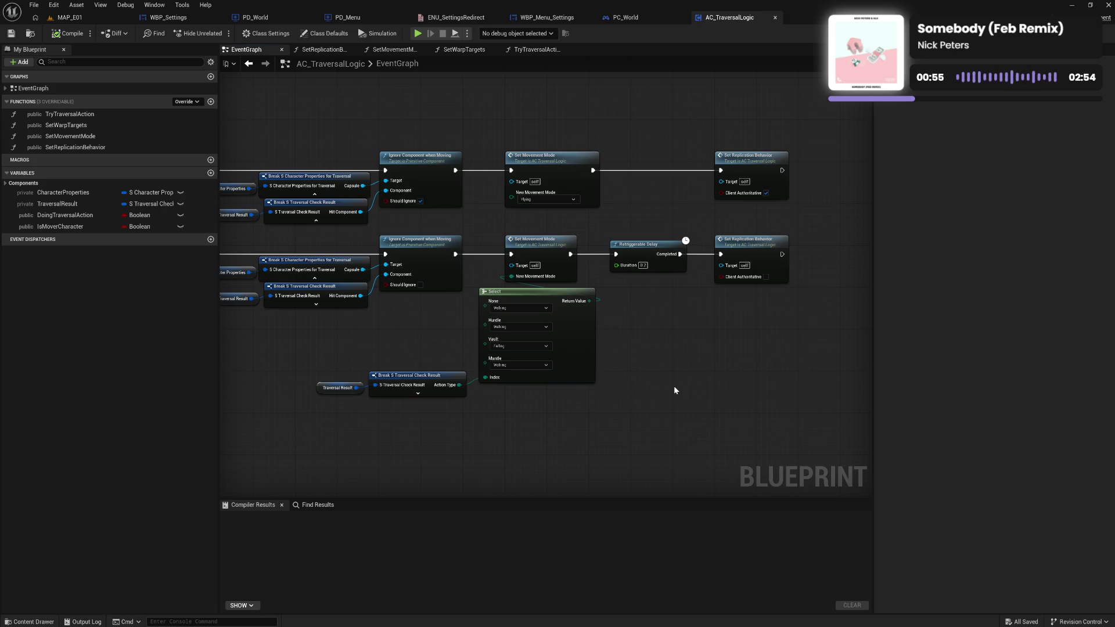
pyautogui.moveTo(220, 356); pyautogui.dragTo(818, 364)
pyautogui.moveTo(747, 357); pyautogui.dragTo(480, 354)
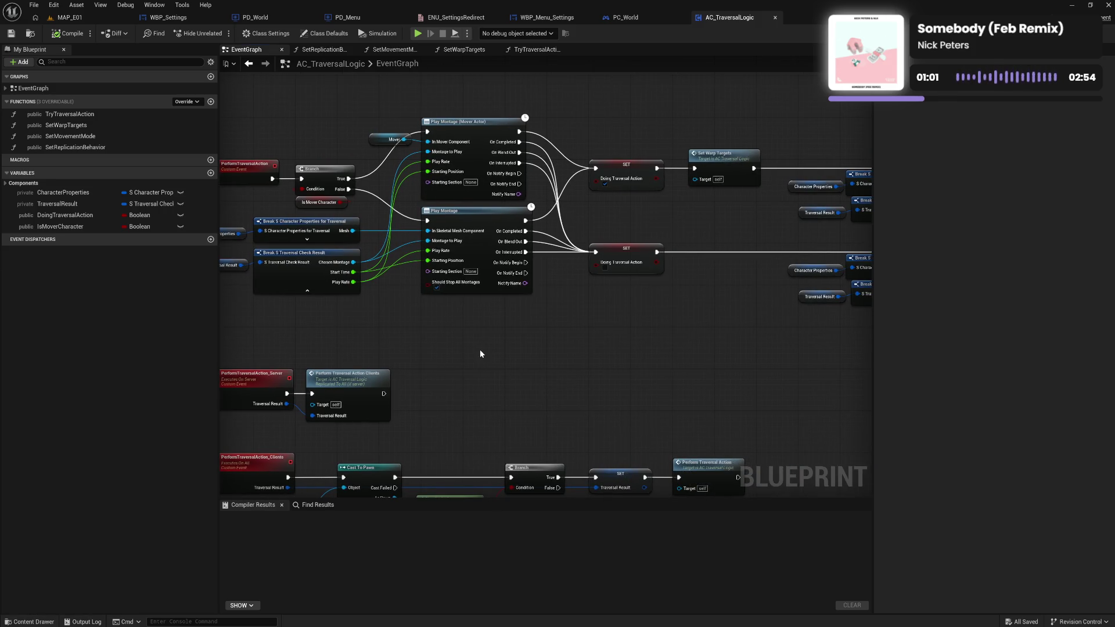
pyautogui.moveTo(616, 347); pyautogui.dragTo(575, 356)
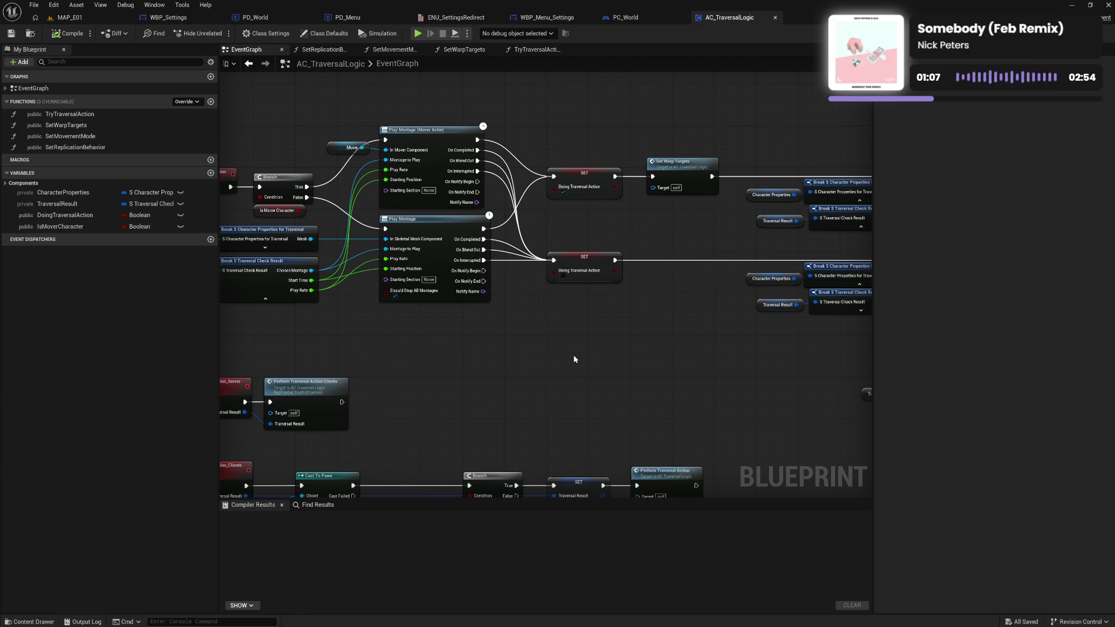
pyautogui.moveTo(630, 353)
pyautogui.mouseDown()
pyautogui.moveTo(714, 364)
pyautogui.moveTo(611, 367)
pyautogui.mouseUp()
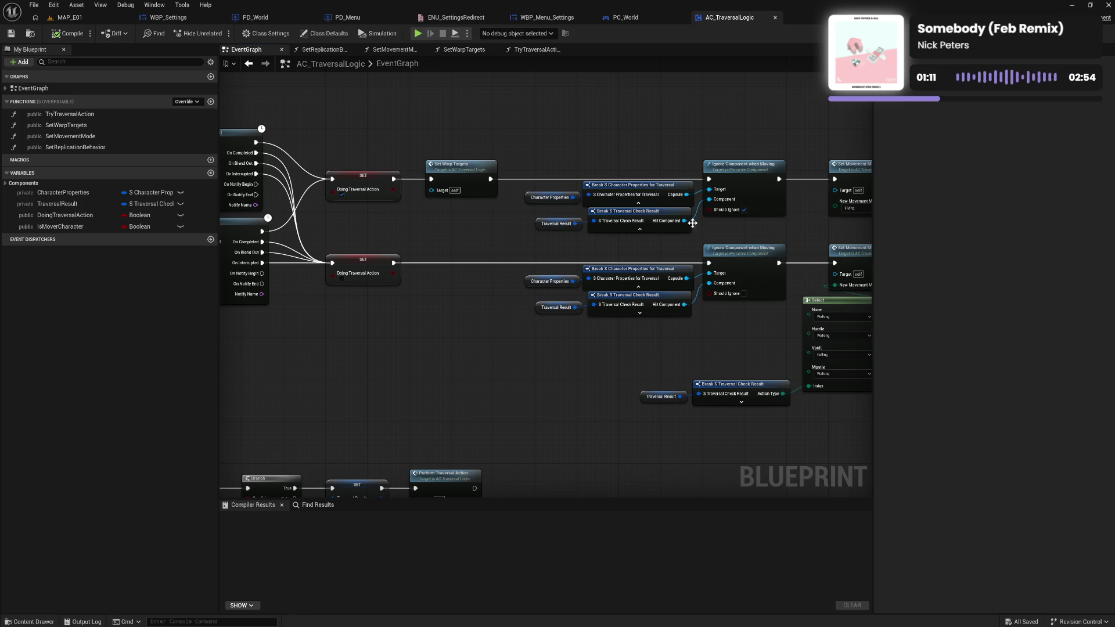
pyautogui.moveTo(740, 237); pyautogui.dragTo(513, 235)
pyautogui.moveTo(740, 246)
pyautogui.mouseDown()
pyautogui.moveTo(488, 248)
pyautogui.moveTo(570, 242)
pyautogui.mouseUp()
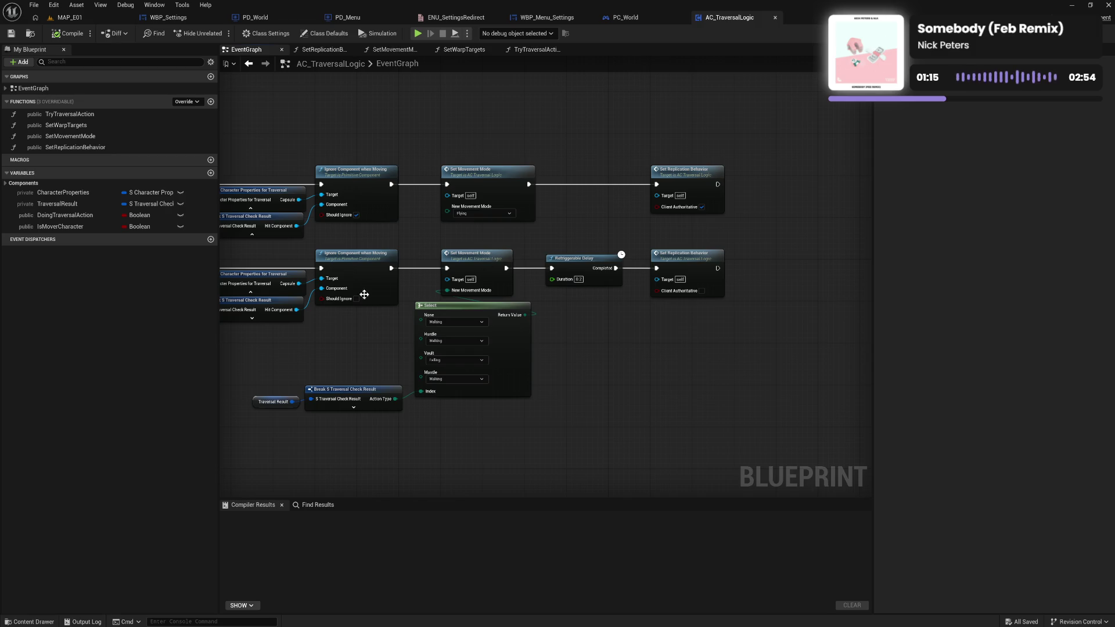
pyautogui.moveTo(287, 332); pyautogui.dragTo(642, 297)
pyautogui.moveTo(367, 299)
pyautogui.mouseDown()
pyautogui.moveTo(506, 303)
pyautogui.moveTo(521, 318)
pyautogui.moveTo(488, 294)
pyautogui.mouseUp()
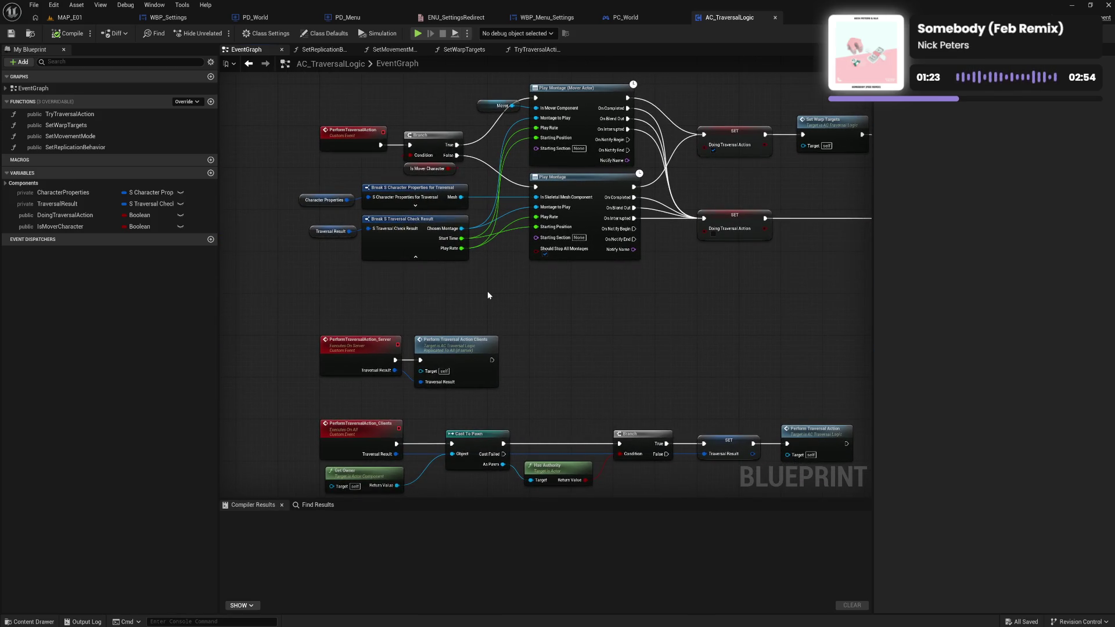
pyautogui.moveTo(667, 290); pyautogui.dragTo(558, 304)
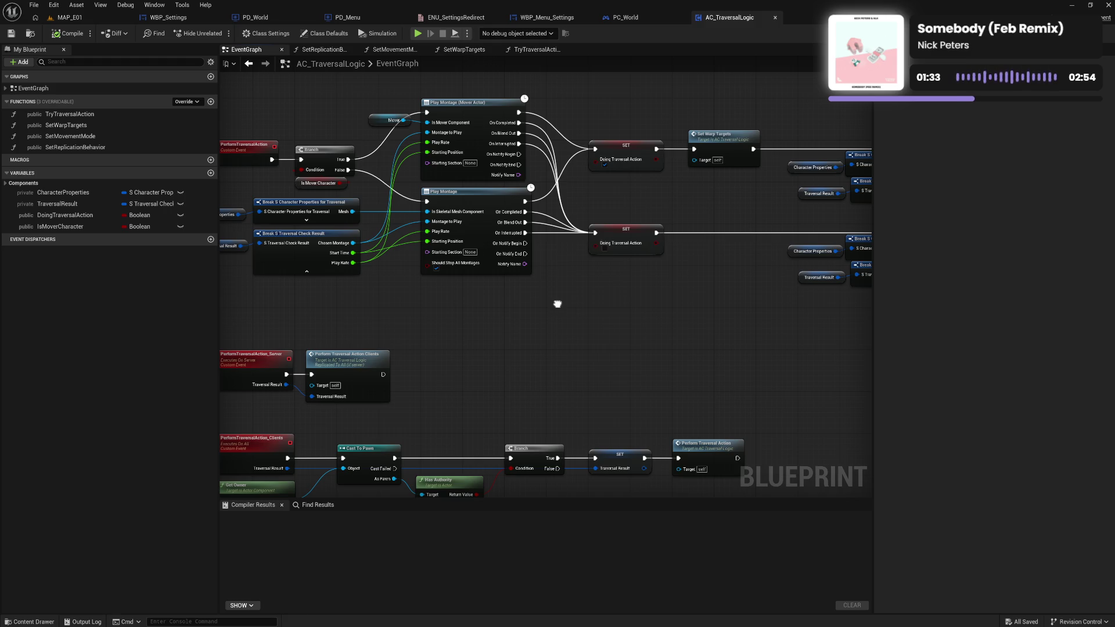
pyautogui.moveTo(558, 304)
pyautogui.mouseDown()
pyautogui.moveTo(653, 295)
pyautogui.moveTo(679, 229)
pyautogui.moveTo(764, 258)
pyautogui.moveTo(429, 302)
pyautogui.mouseUp()
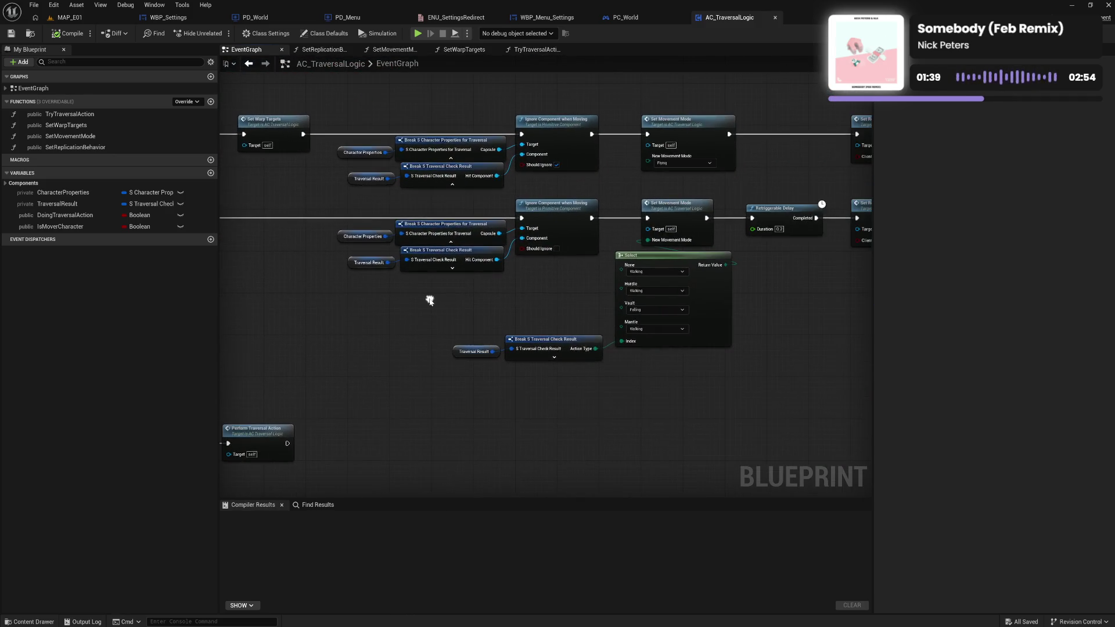
pyautogui.moveTo(577, 298); pyautogui.dragTo(353, 300)
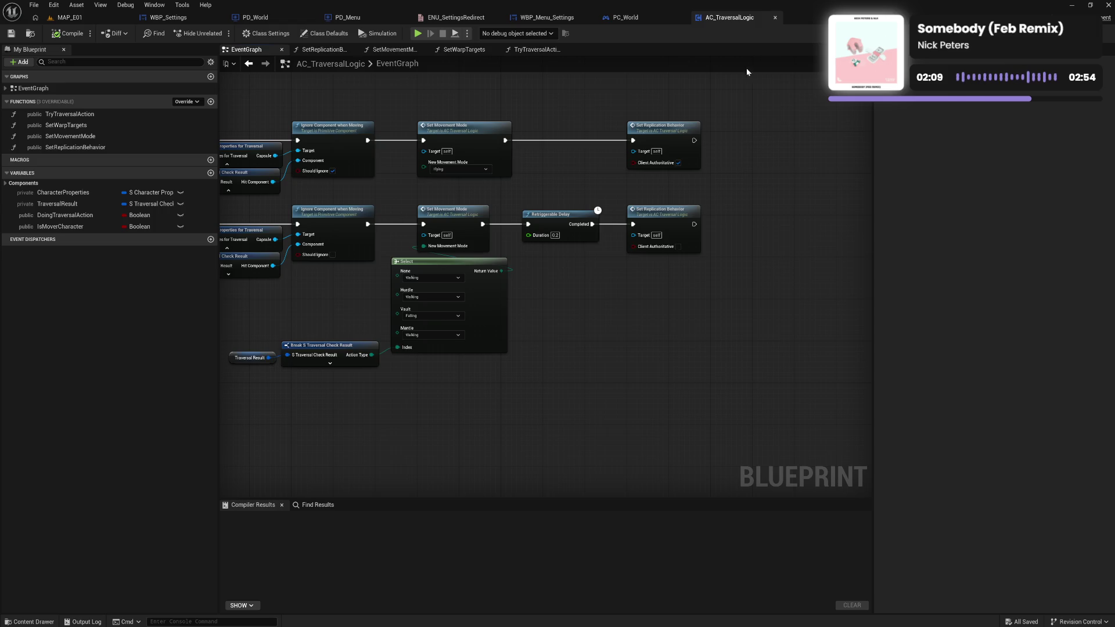
# Close AC_TraversalLogic and browse the Utility/Component blueprints in the Content Drawer.
pyautogui.click(775, 18)
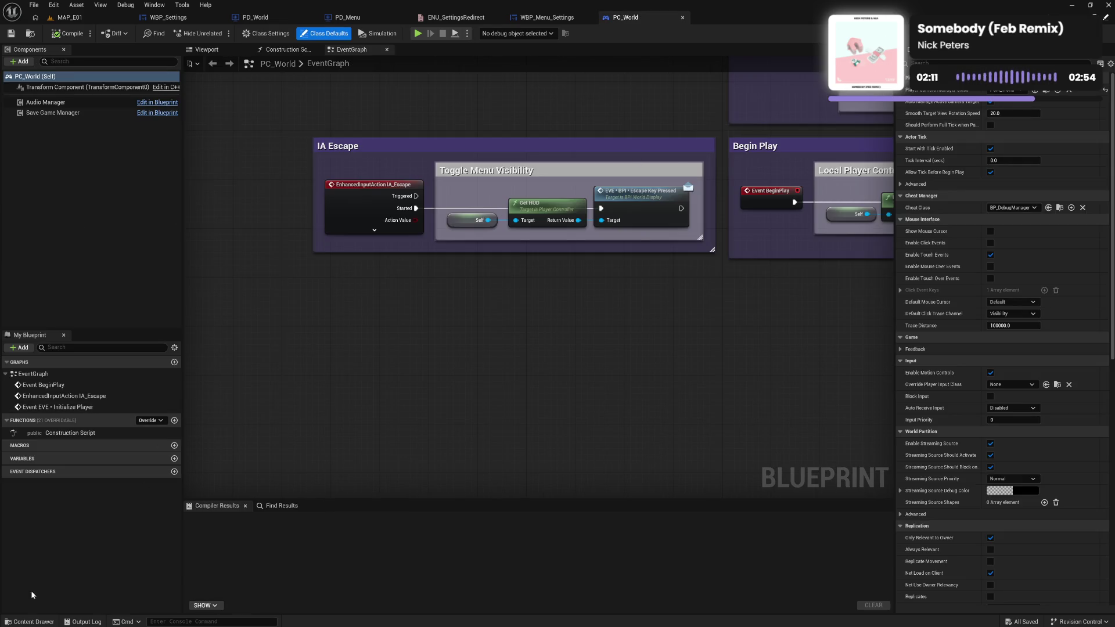
pyautogui.click(29, 621)
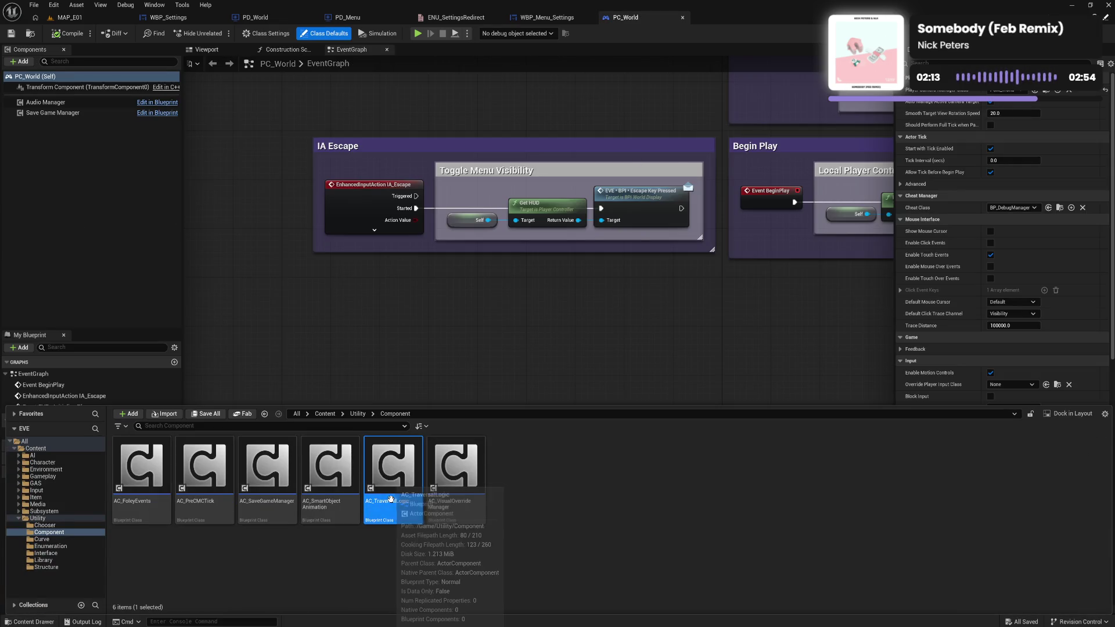
pyautogui.click(327, 497)
pyautogui.click(289, 512)
pyautogui.click(203, 512)
pyautogui.click(141, 521)
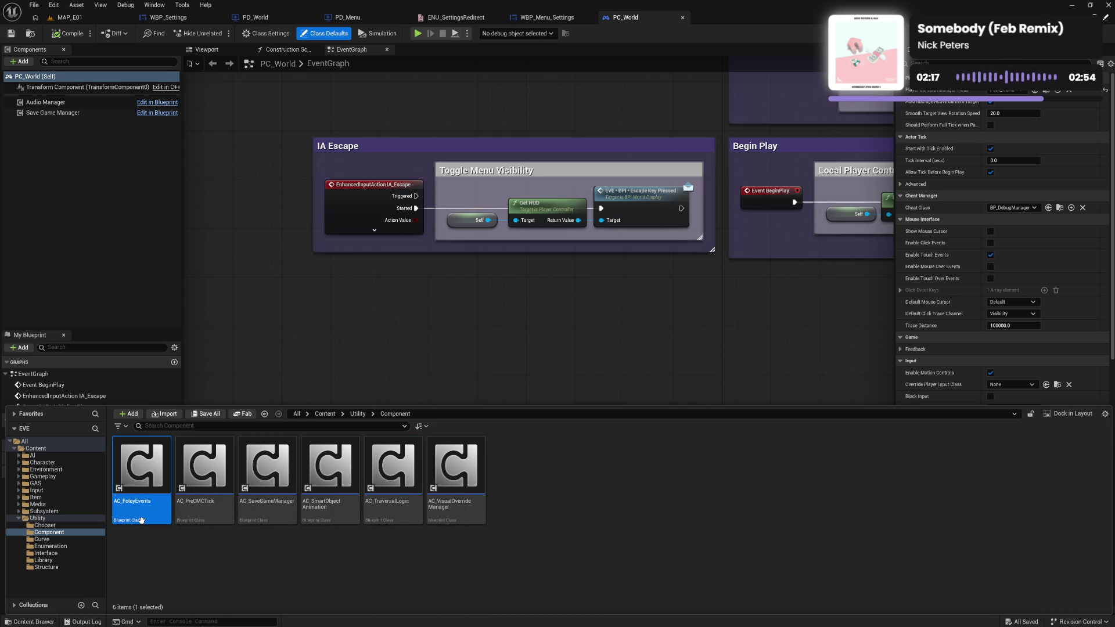
# Select AC_SaveGameManager among the component assets and open it.
pyautogui.click(203, 511)
pyautogui.click(267, 514)
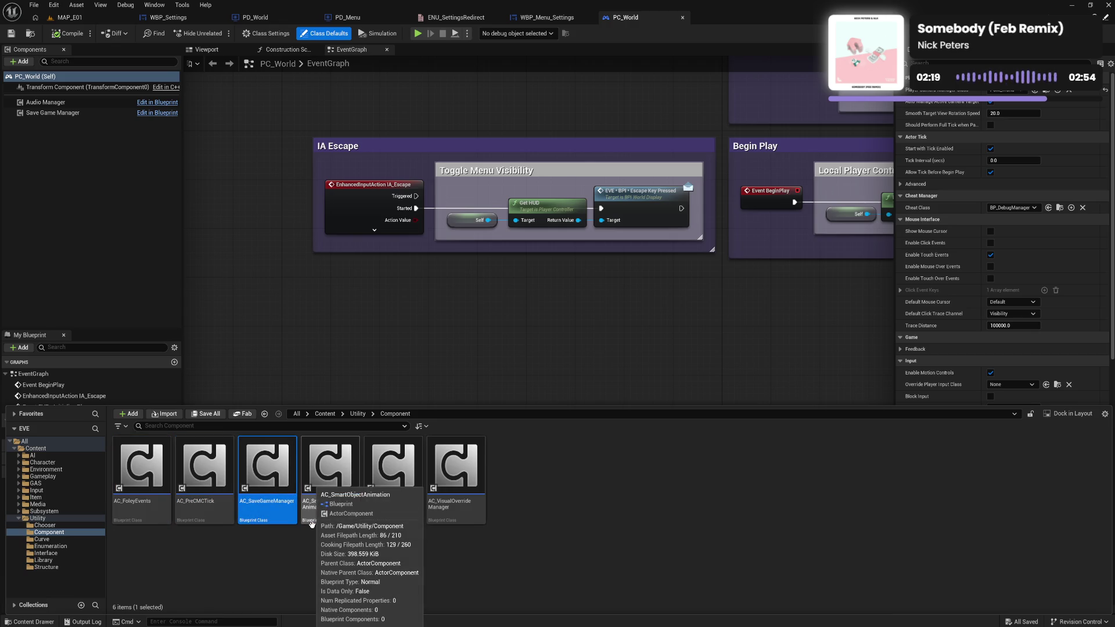
pyautogui.click(454, 519)
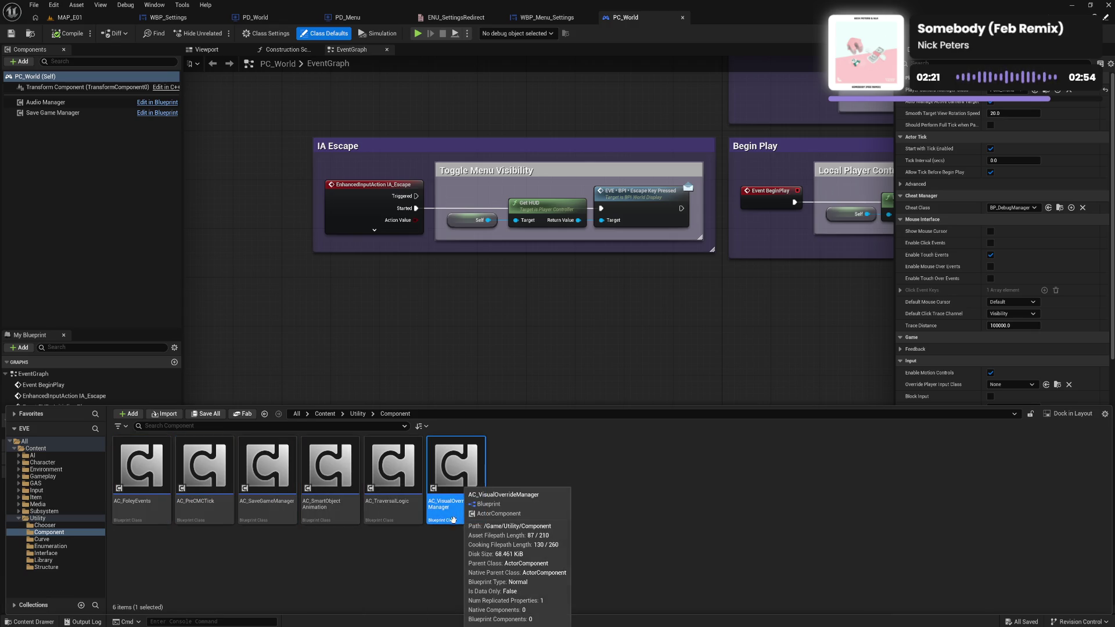
pyautogui.click(393, 515)
pyautogui.click(330, 514)
pyautogui.click(267, 515)
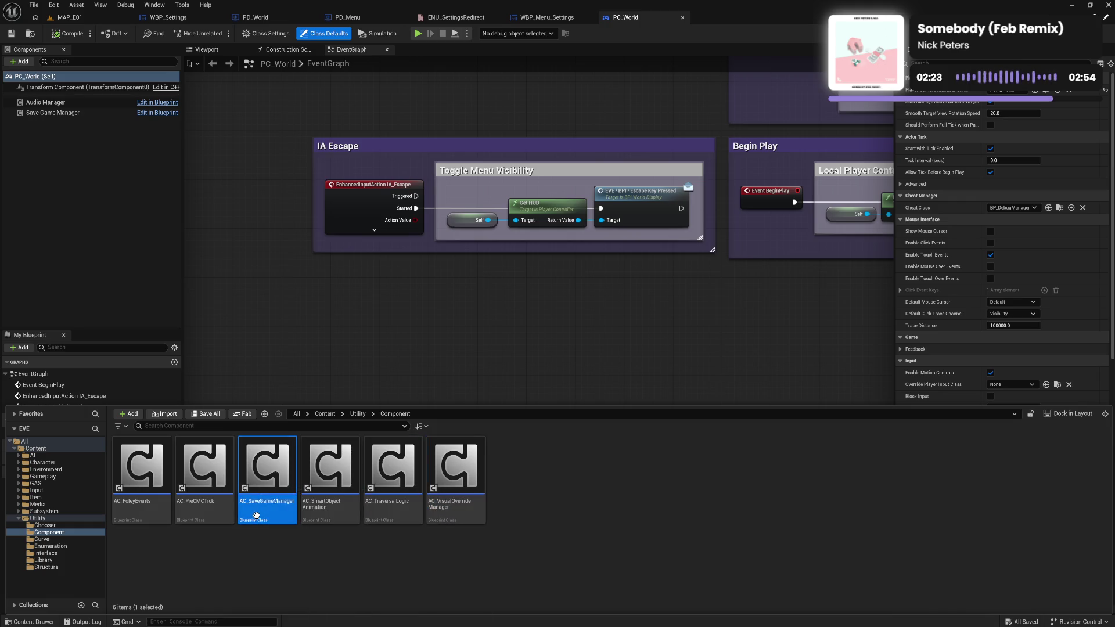
pyautogui.doubleClick(256, 515)
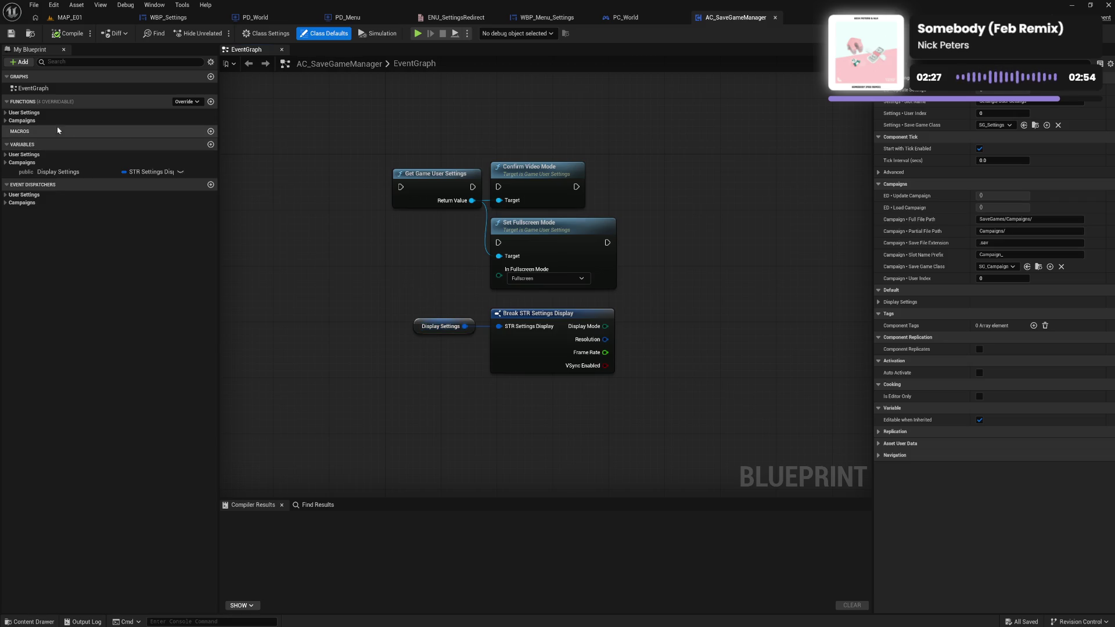
# Toggle the Campaigns and User Settings categories to list the six Campaigns variables.
pyautogui.click(5, 121)
pyautogui.click(4, 120)
pyautogui.click(5, 121)
pyautogui.click(4, 121)
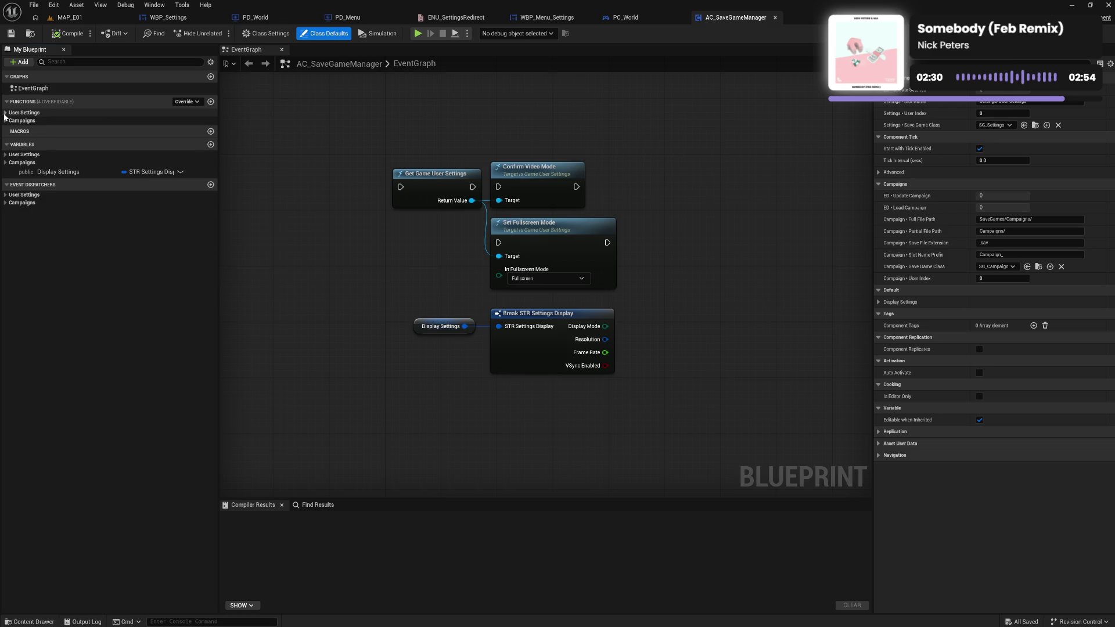
pyautogui.click(5, 155)
pyautogui.click(5, 154)
pyautogui.click(5, 162)
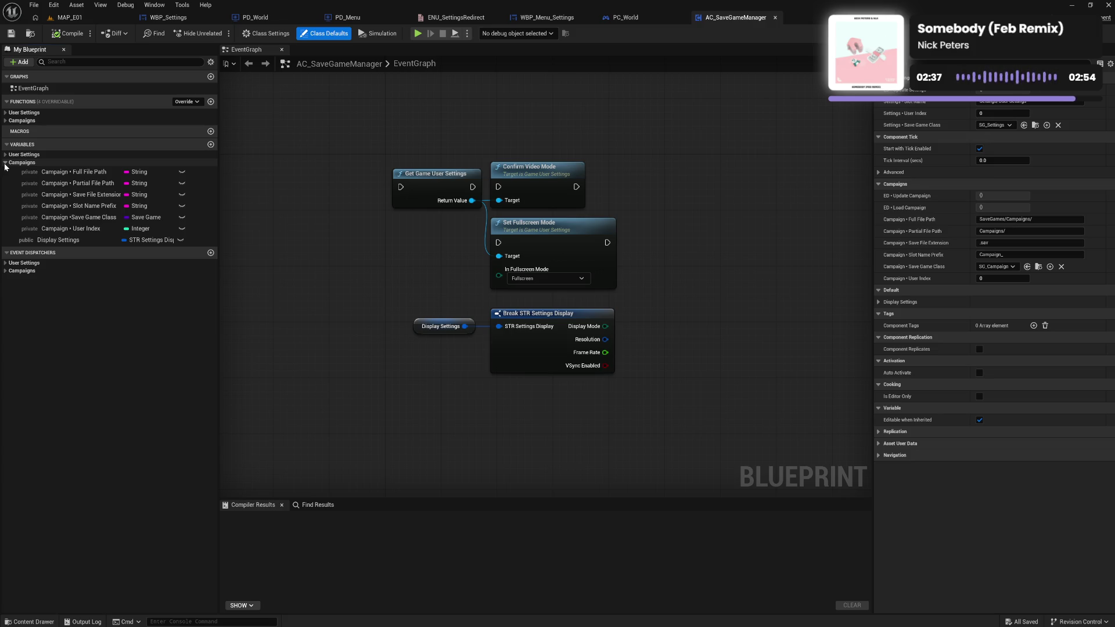
pyautogui.click(5, 163)
# Inspect Display Settings' default values, then select its getter and Break STR Settings Display nodes.
pyautogui.click(5, 170)
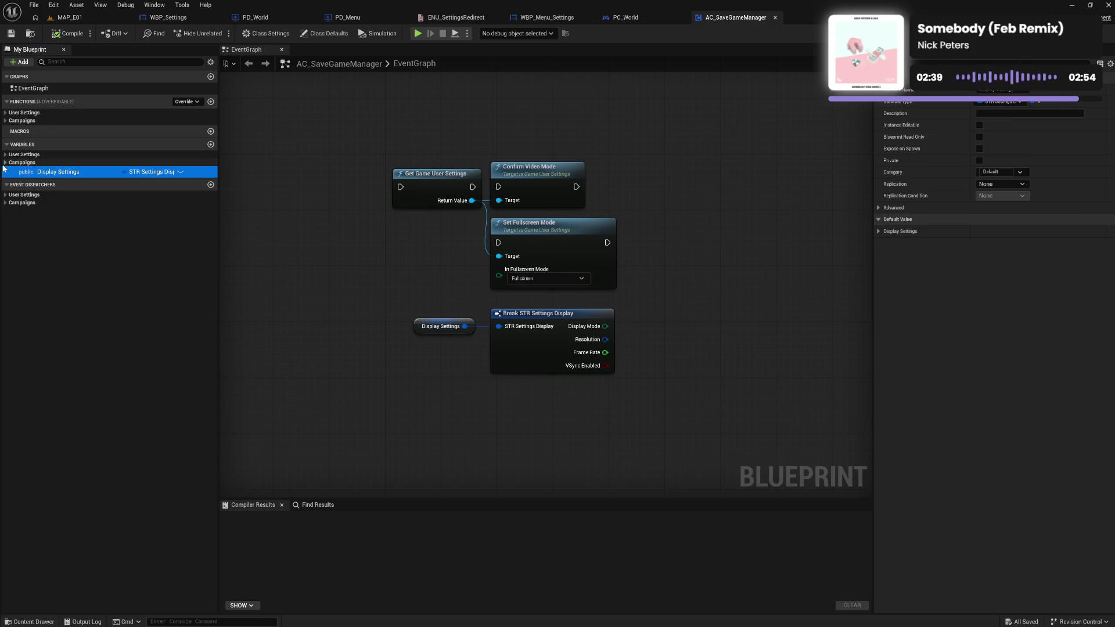
pyautogui.click(5, 164)
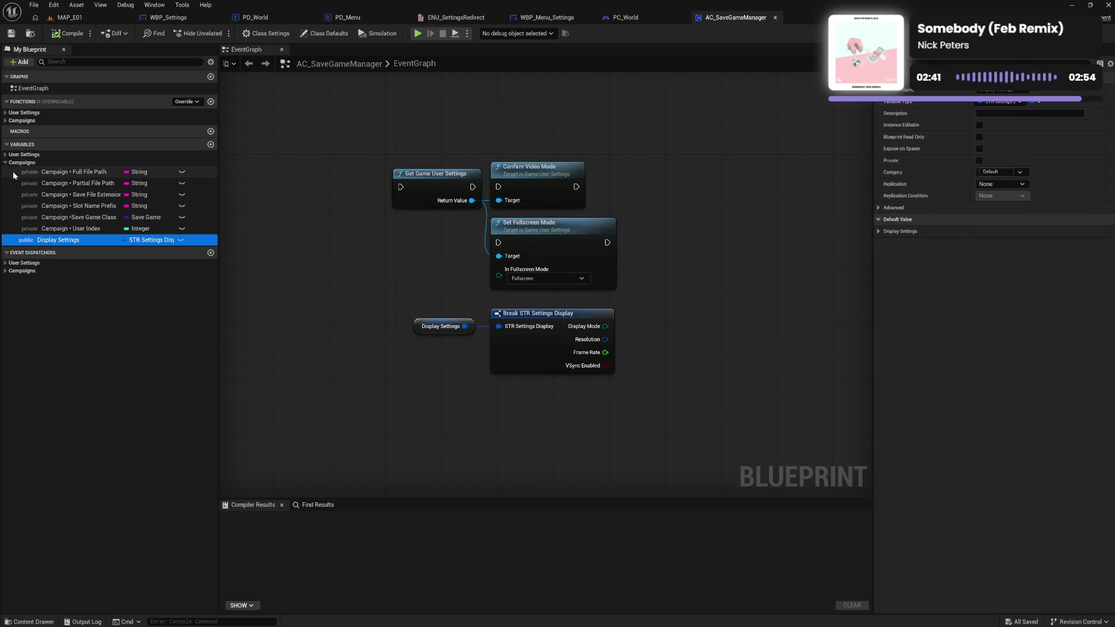
pyautogui.click(13, 173)
pyautogui.click(15, 184)
pyautogui.click(12, 240)
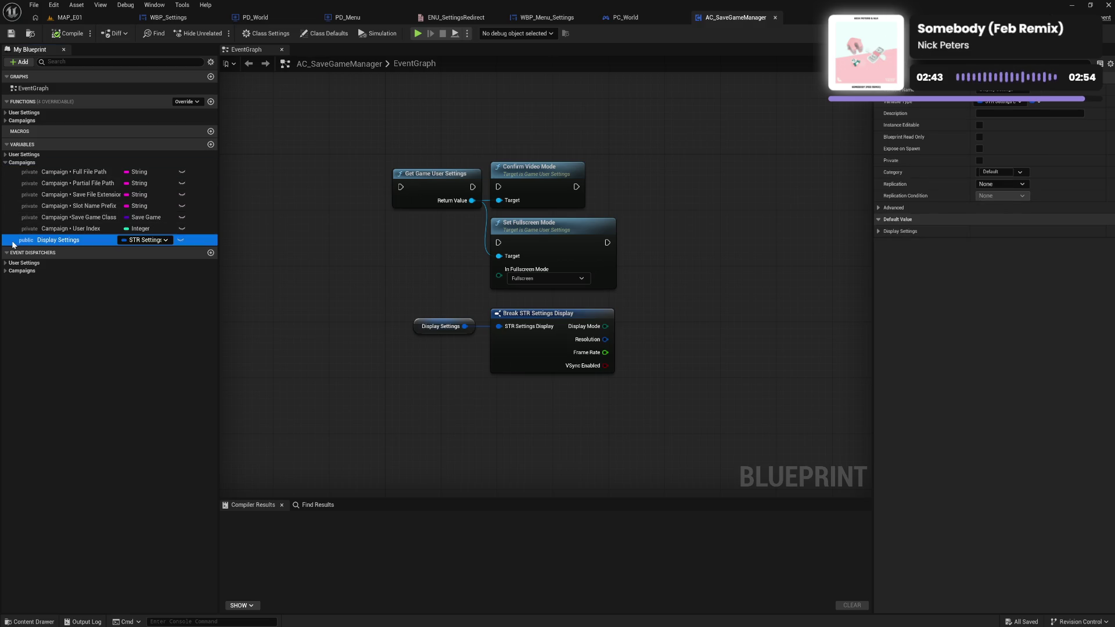
pyautogui.click(879, 233)
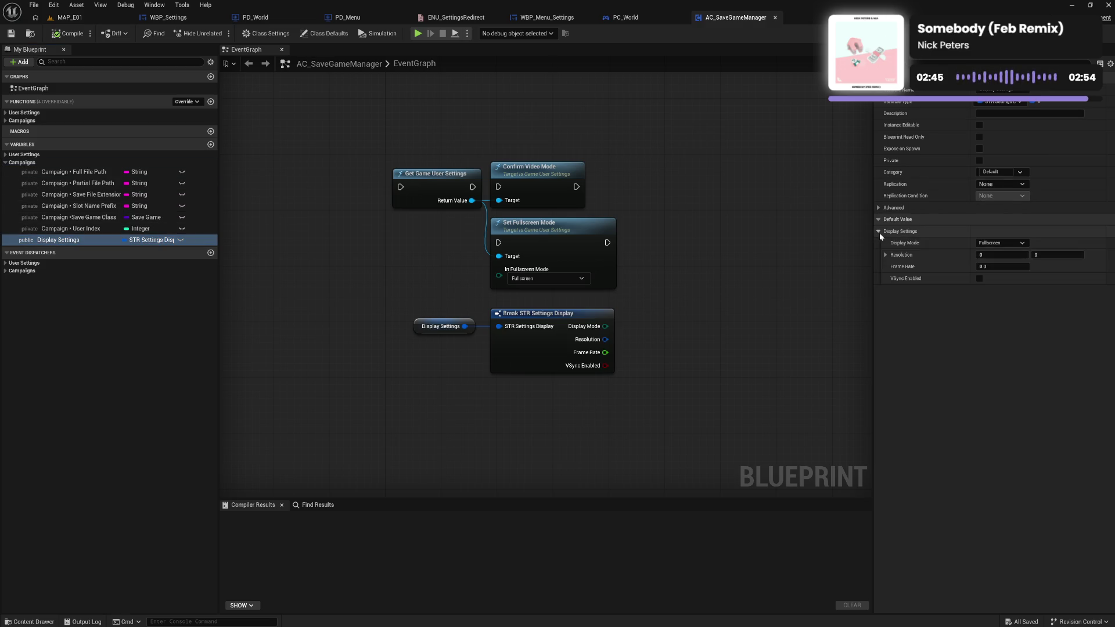
pyautogui.click(880, 234)
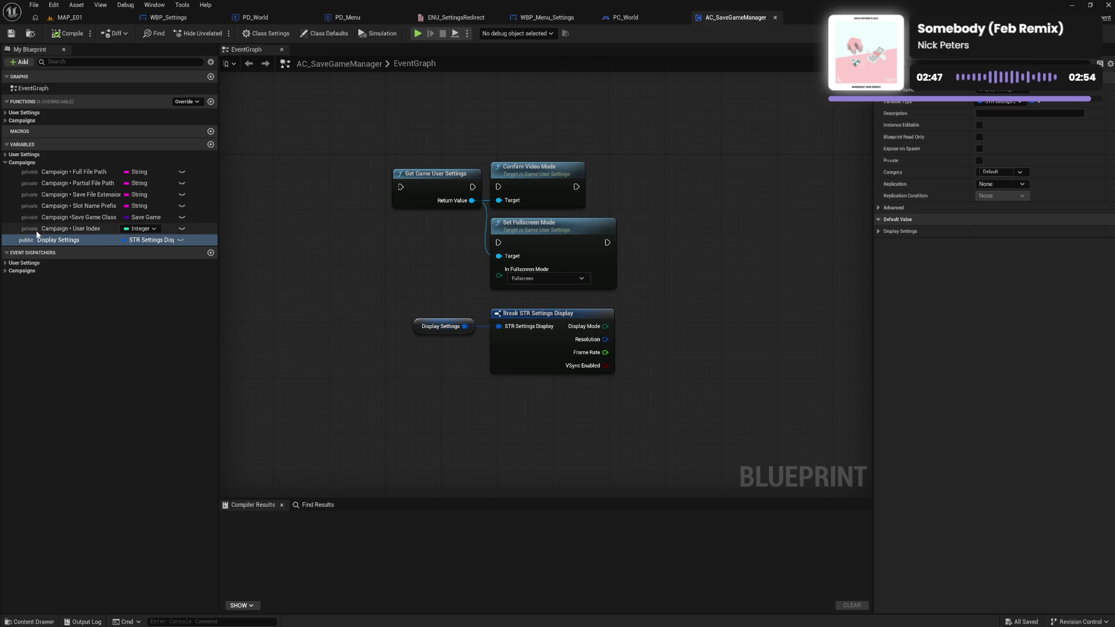
pyautogui.click(15, 229)
pyautogui.click(16, 243)
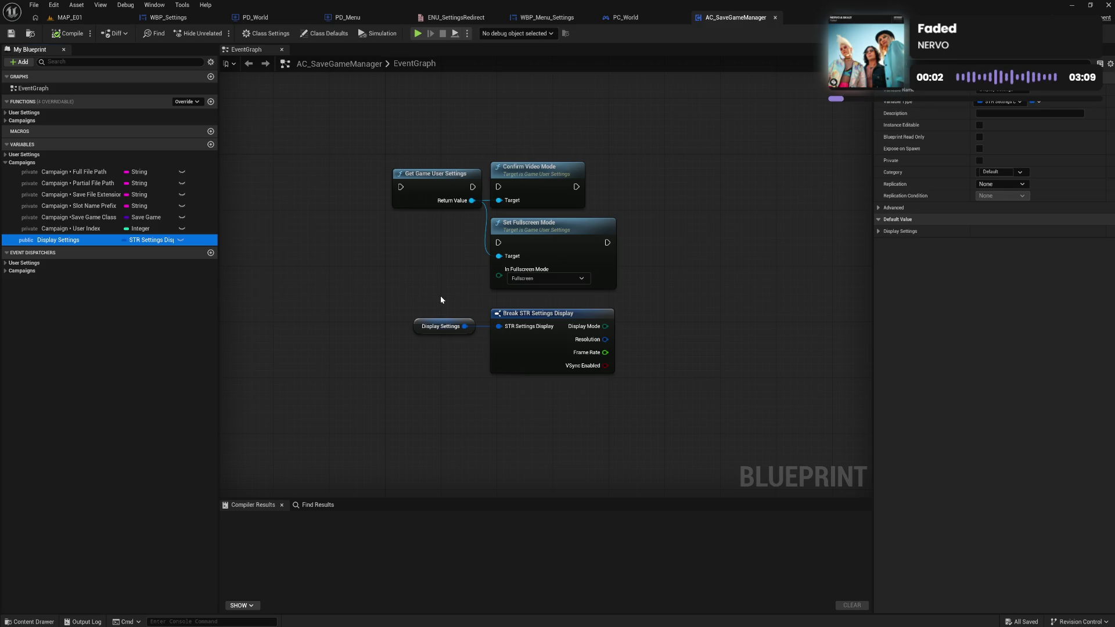
pyautogui.moveTo(449, 303); pyautogui.dragTo(533, 359)
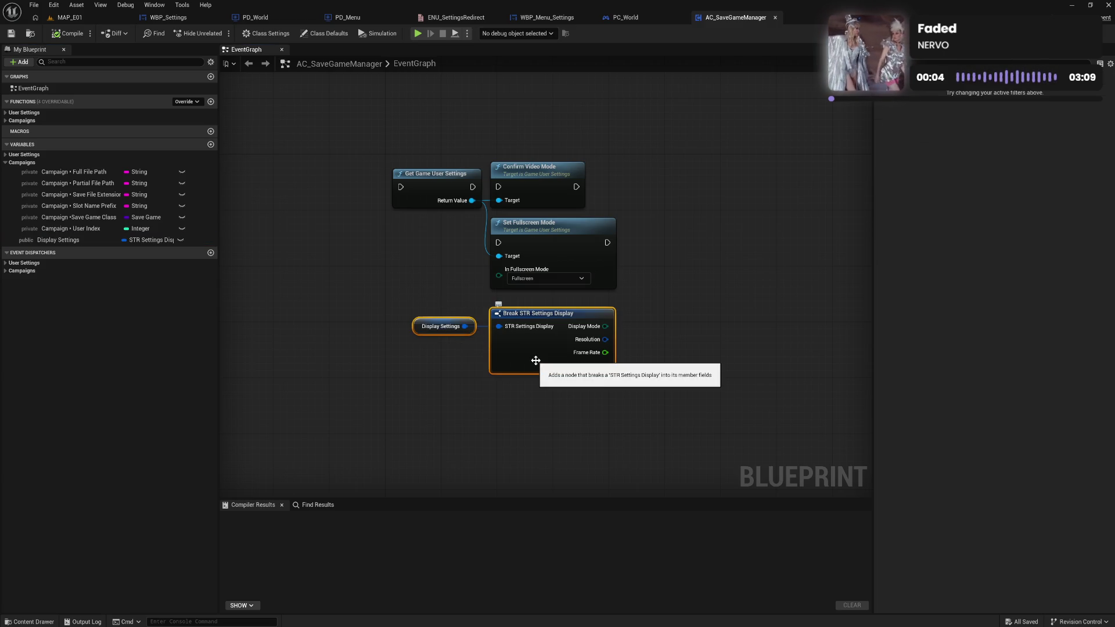
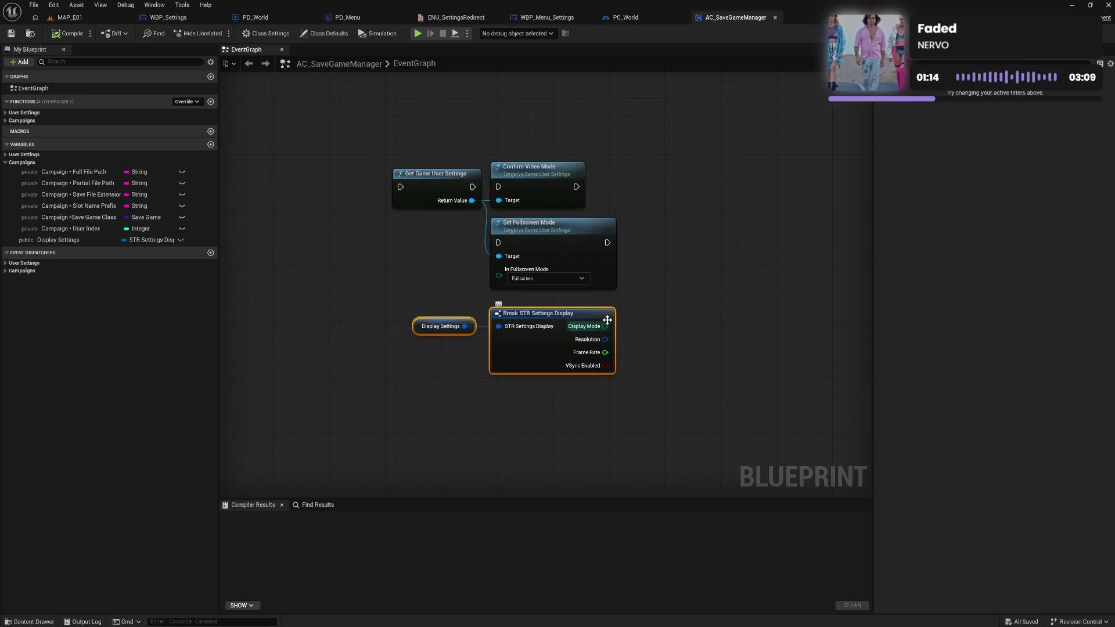
# Try a Switch node on the Display Mode output, then delete it again.
pyautogui.moveTo(605, 333); pyautogui.dragTo(702, 333)
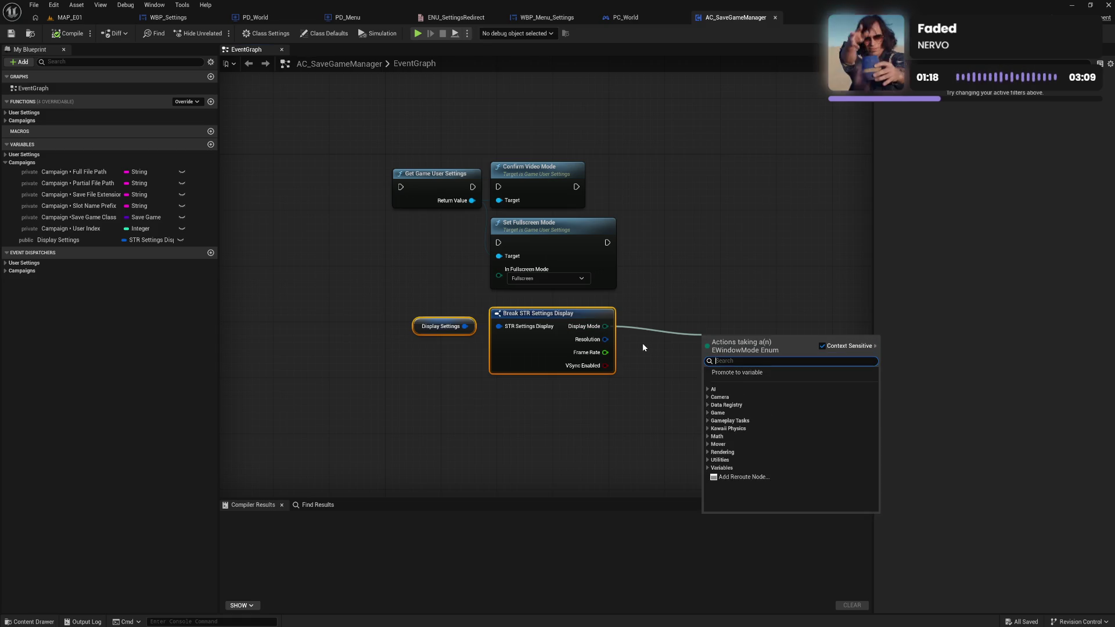
pyautogui.write('switch')
pyautogui.click(743, 392)
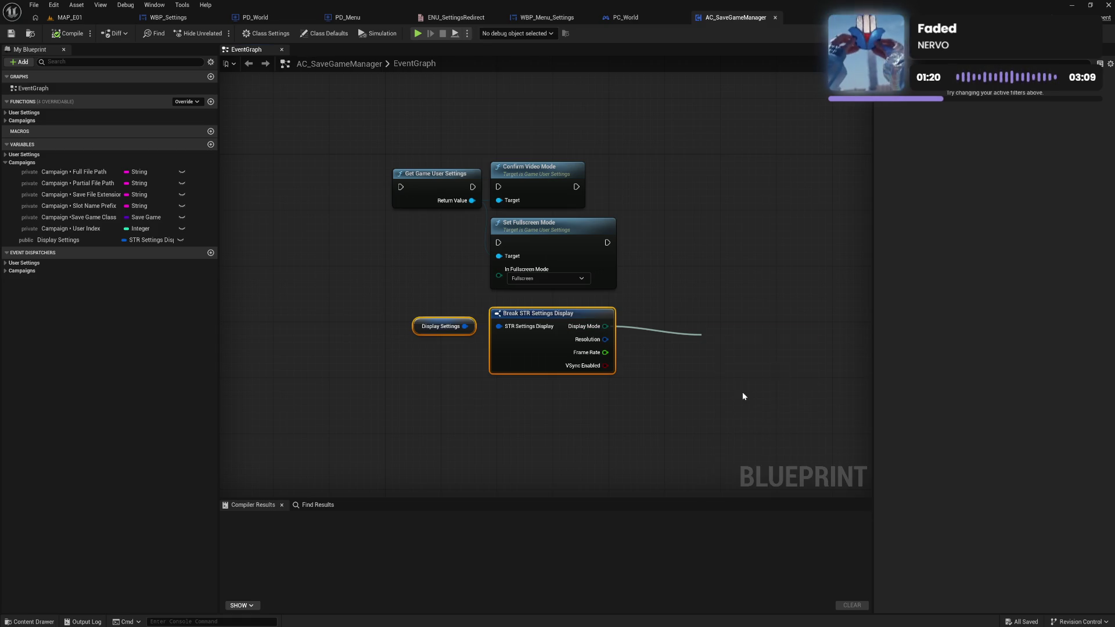
pyautogui.moveTo(757, 376); pyautogui.dragTo(719, 343)
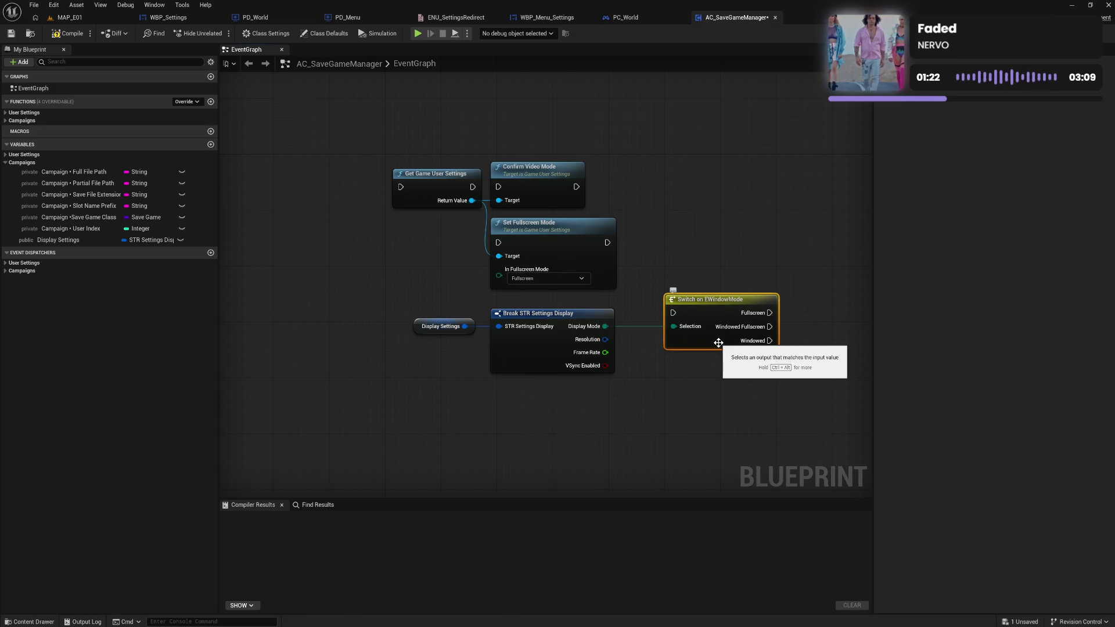
pyautogui.press('Delete')
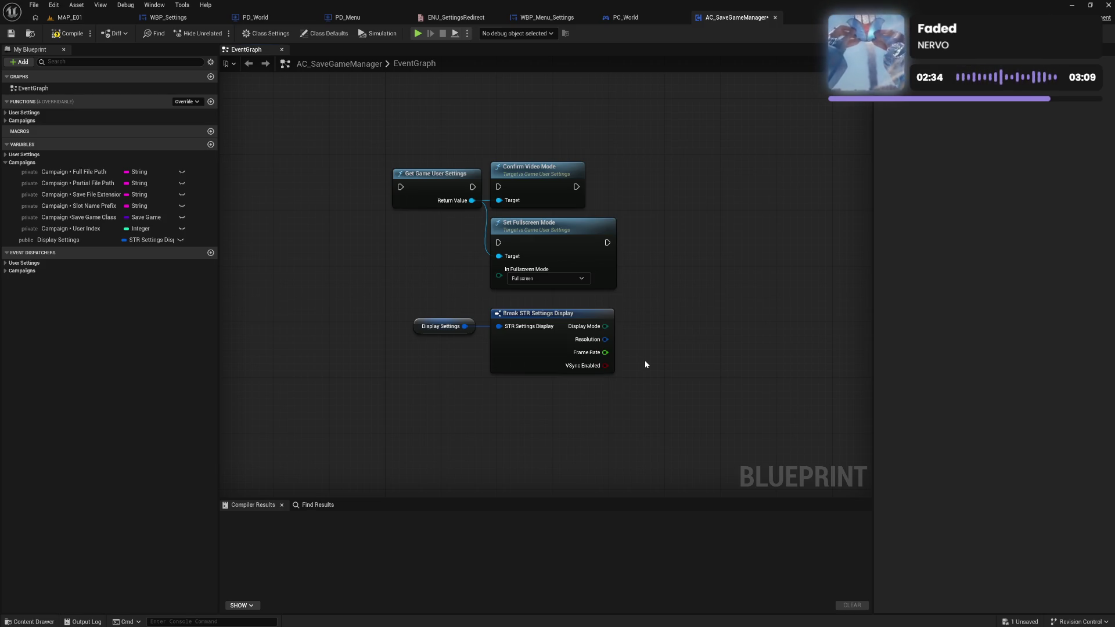
# Delete the Display Settings and Break nodes plus the Display Settings variable.
pyautogui.moveTo(475, 339); pyautogui.dragTo(569, 372)
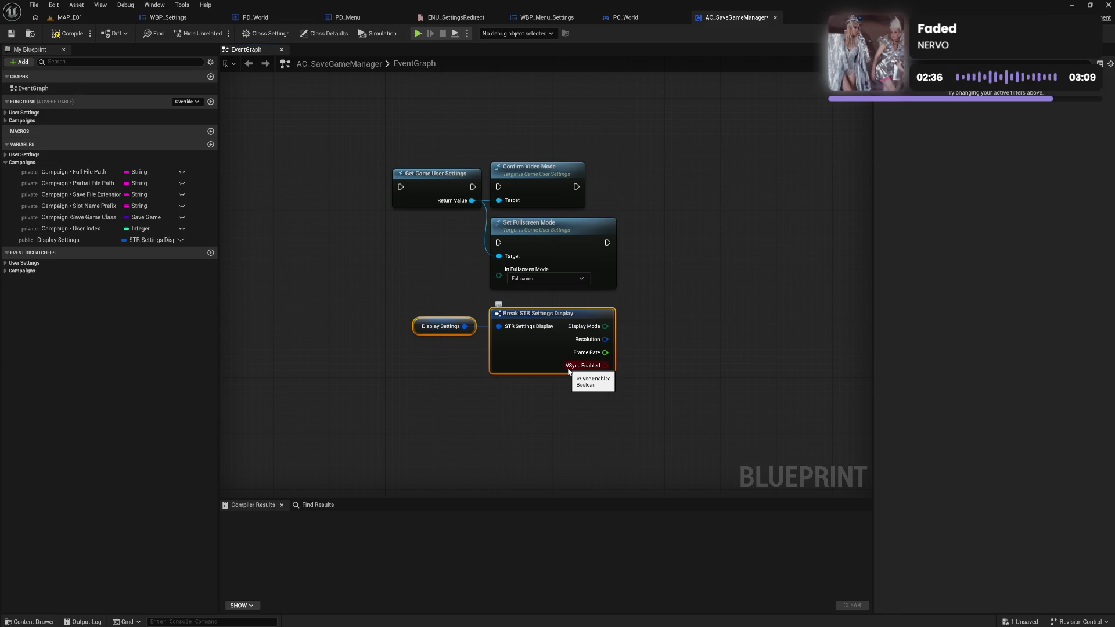
pyautogui.press('Delete')
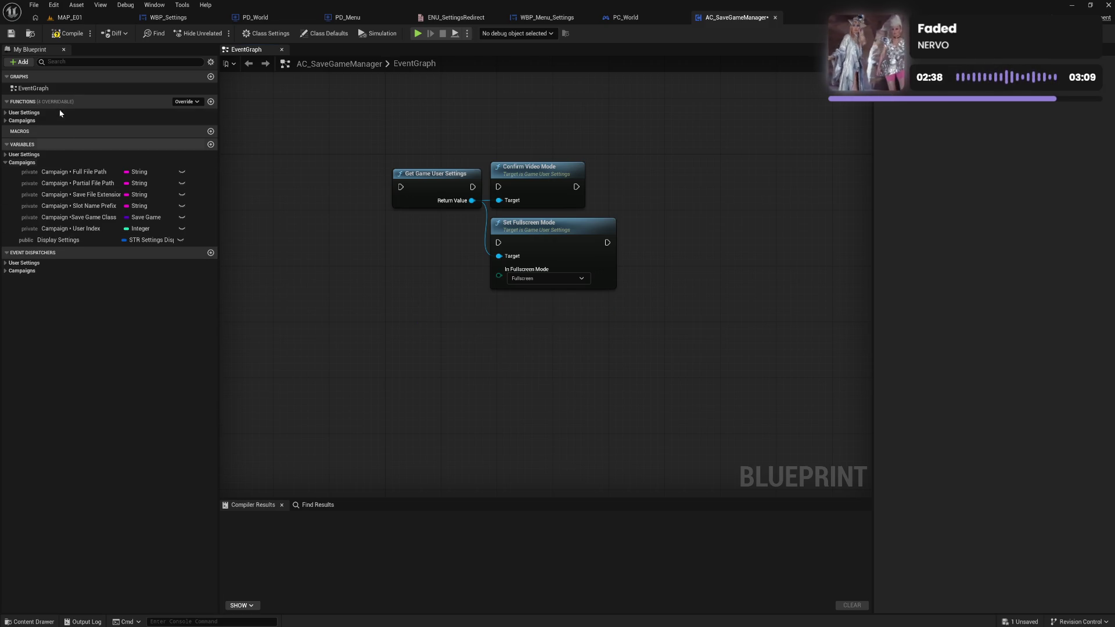
pyautogui.click(80, 240)
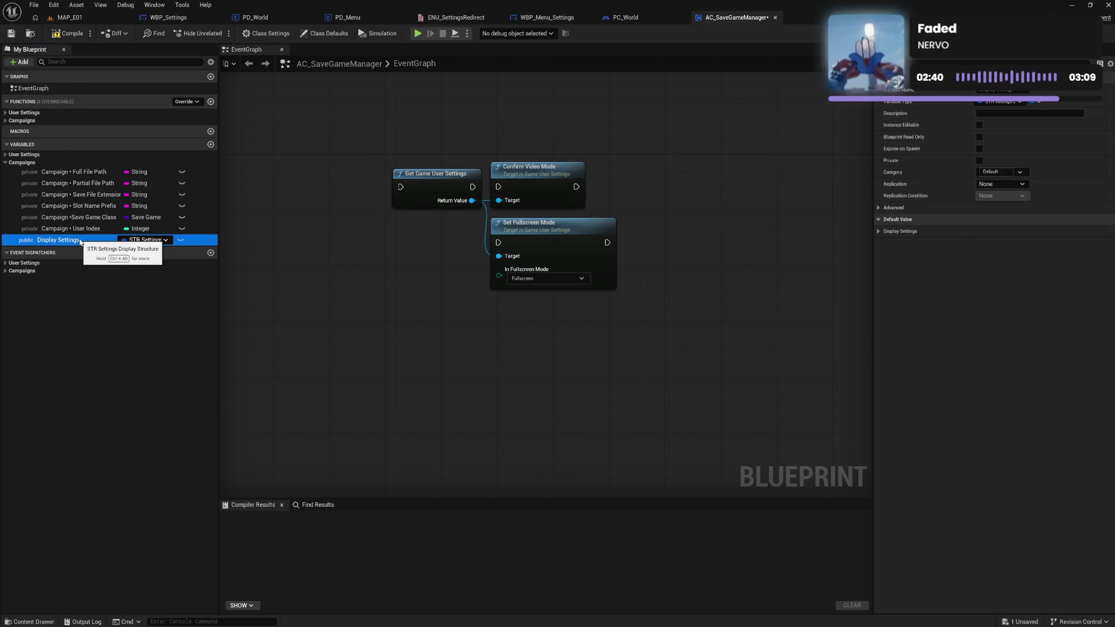
pyautogui.press('Delete')
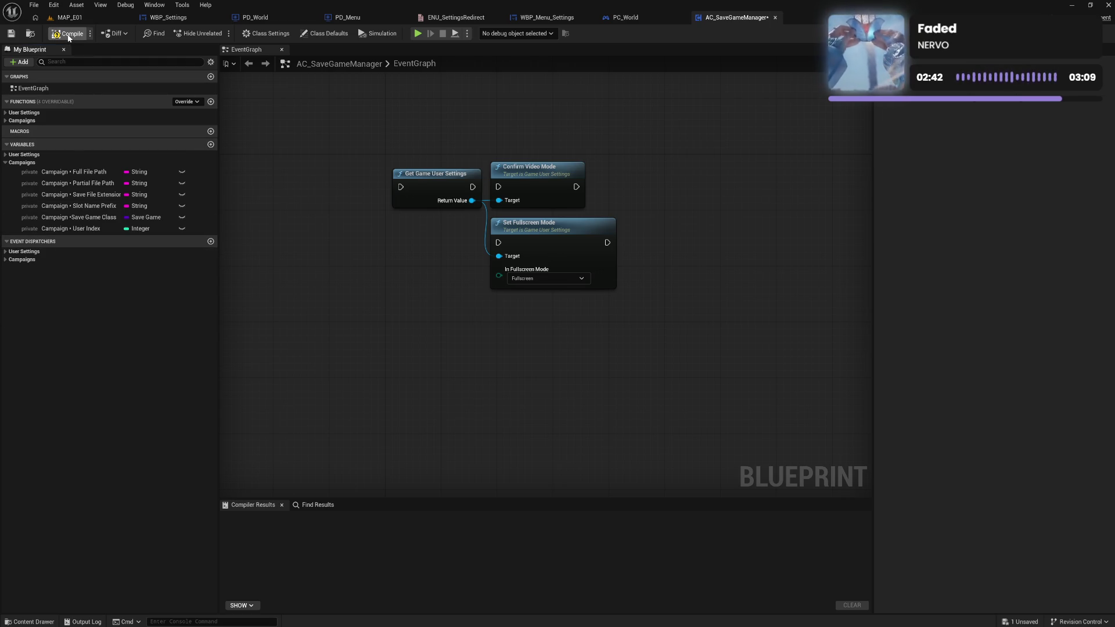
# Compile and save AC_SaveGameManager, then browse the Structure folder in the Content Drawer.
pyautogui.hotkey('ctrl', 's')
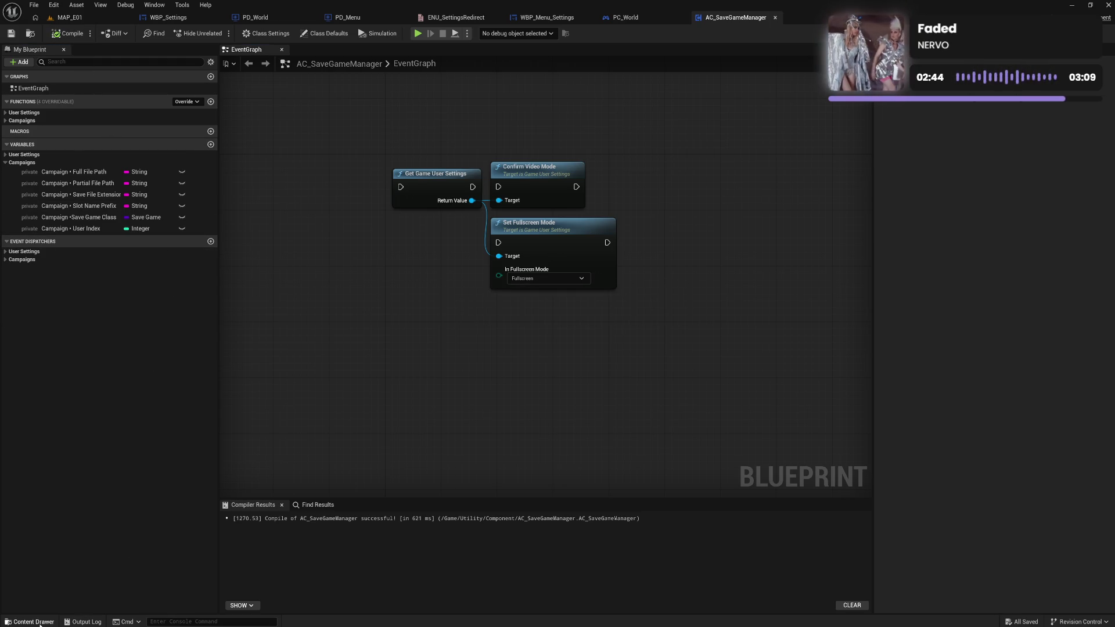
pyautogui.click(29, 621)
pyautogui.click(45, 567)
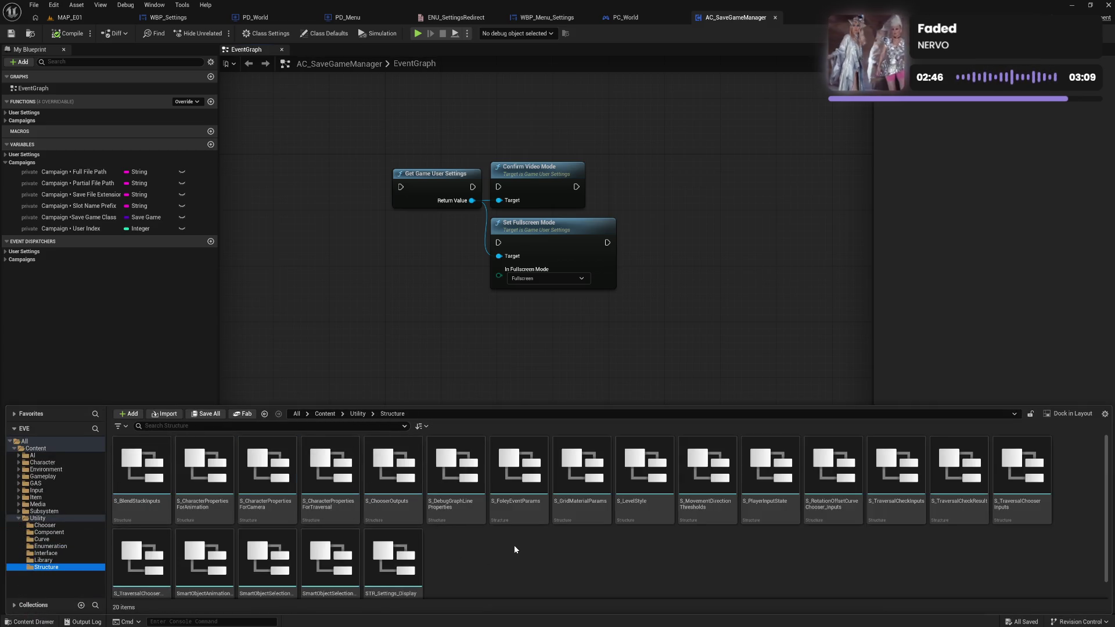
pyautogui.scroll(-1, 514, 549)
pyautogui.scroll(-1, 515, 546)
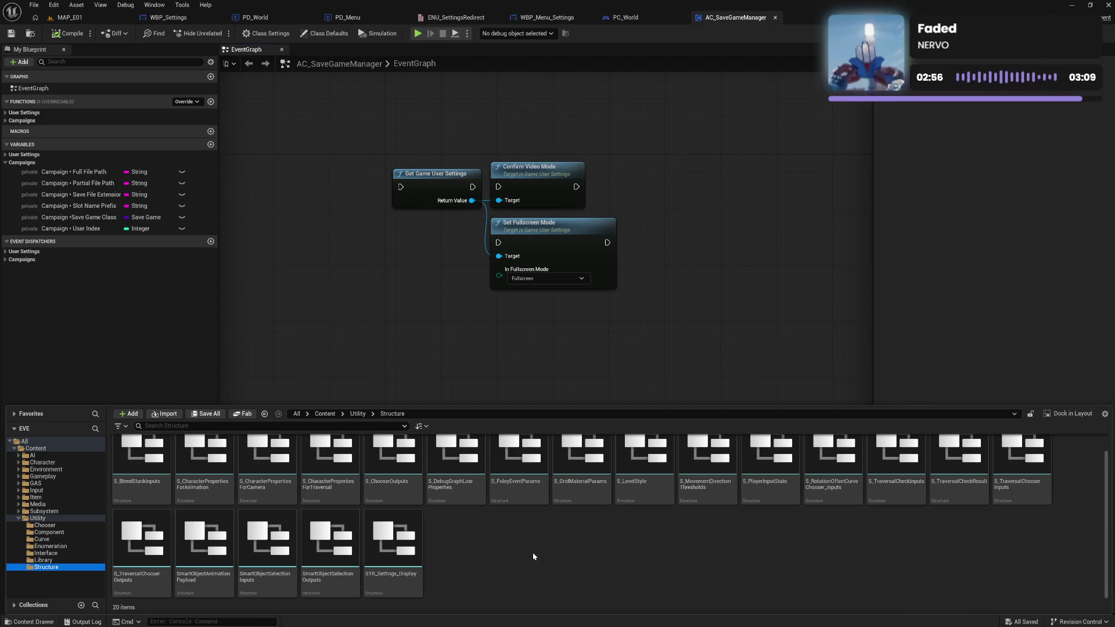
pyautogui.click(410, 588)
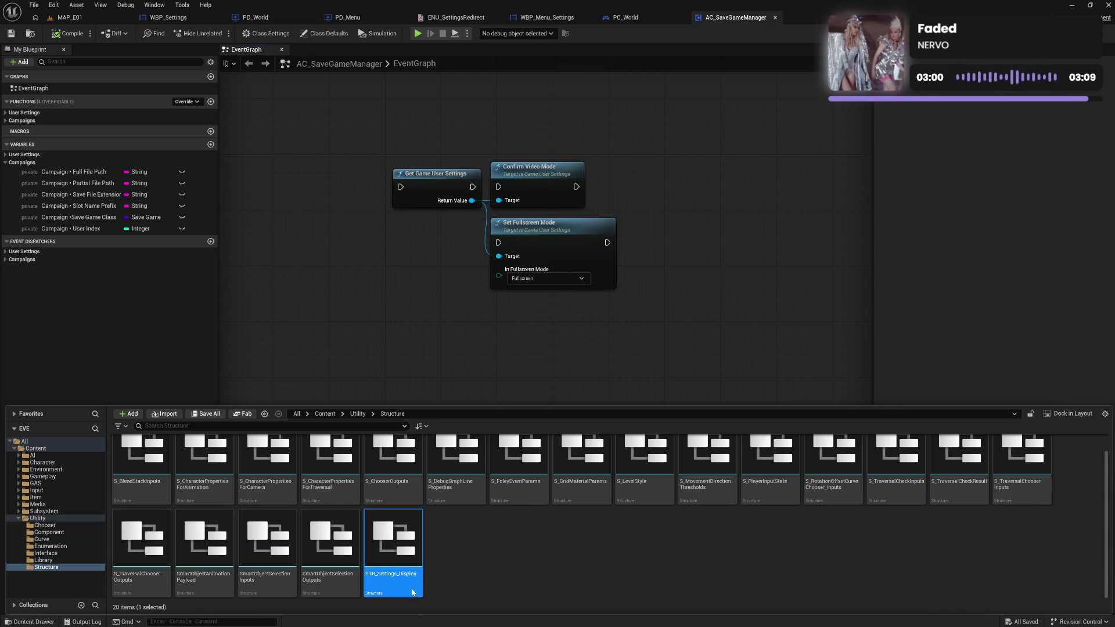
pyautogui.press('Delete')
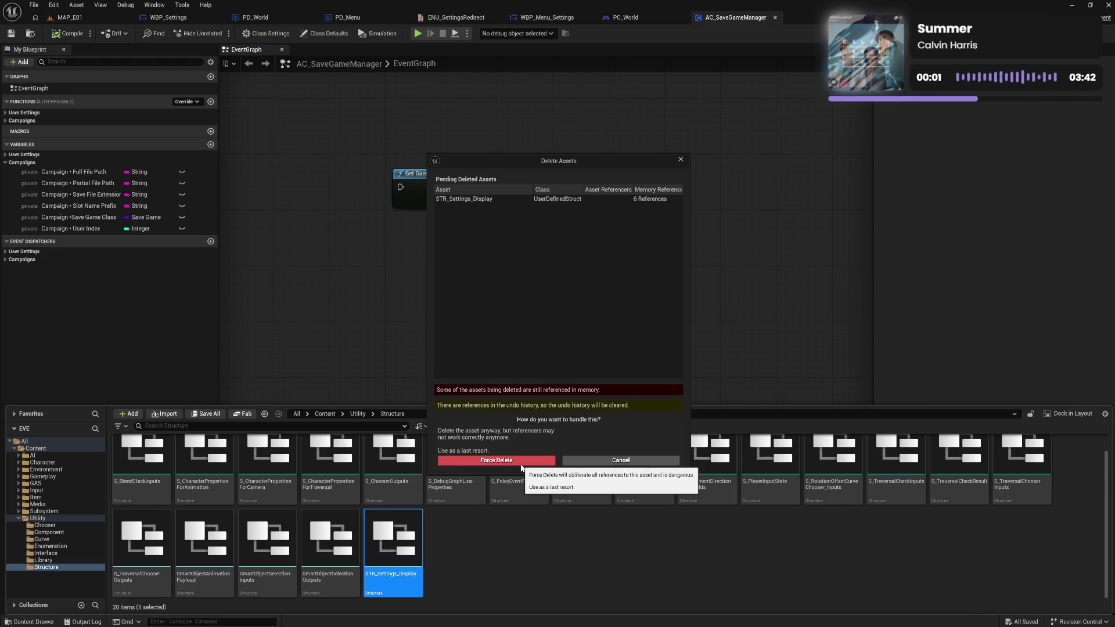
pyautogui.click(620, 461)
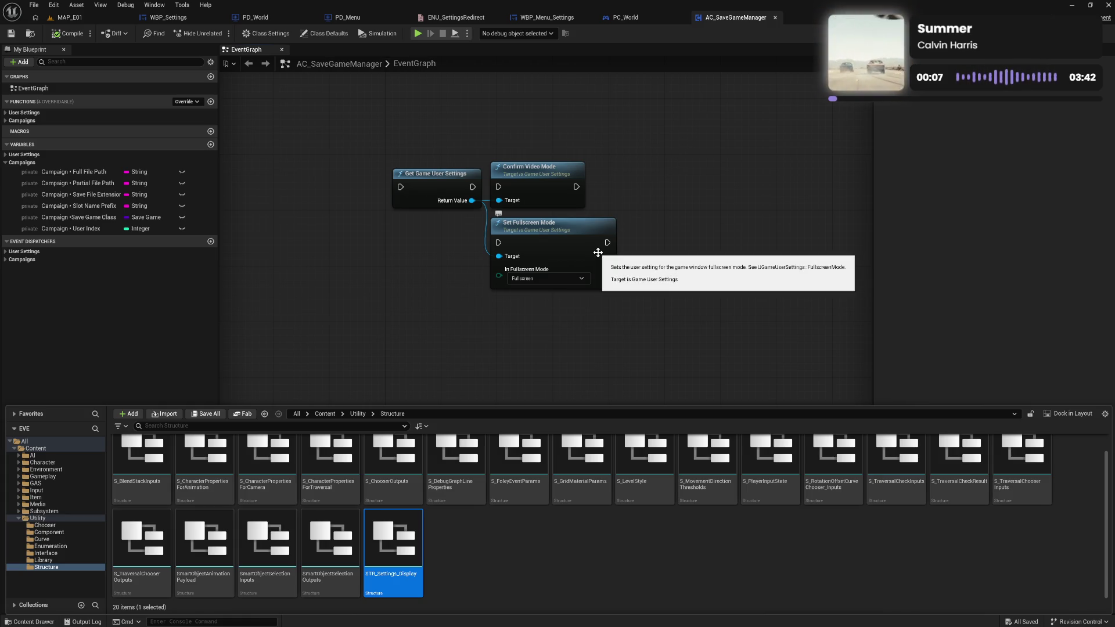
pyautogui.click(483, 555)
pyautogui.click(400, 574)
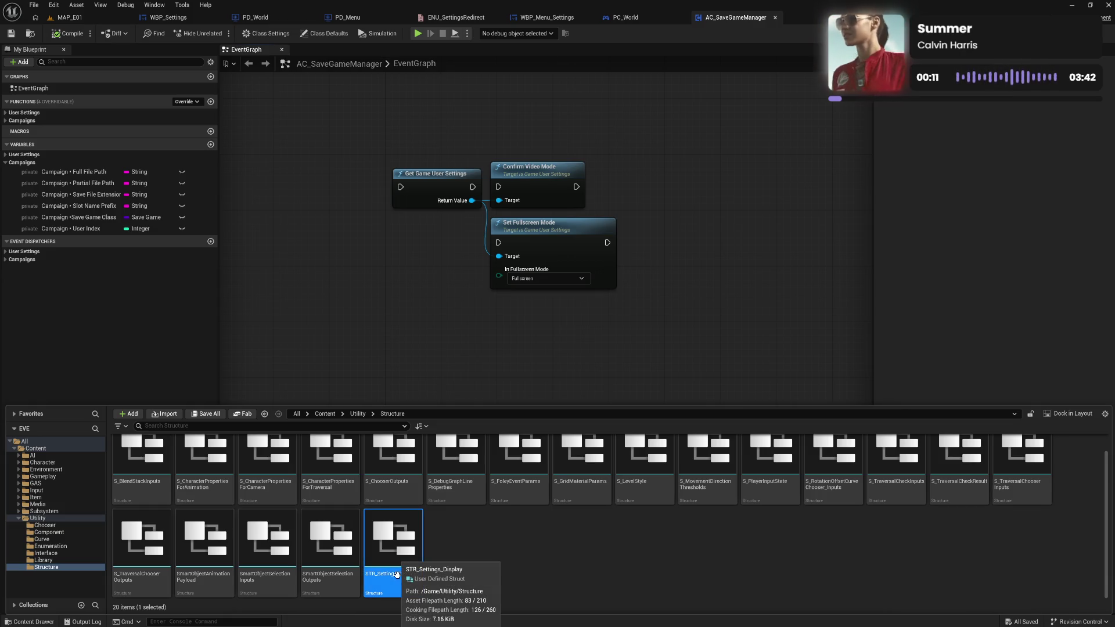
pyautogui.press('Delete')
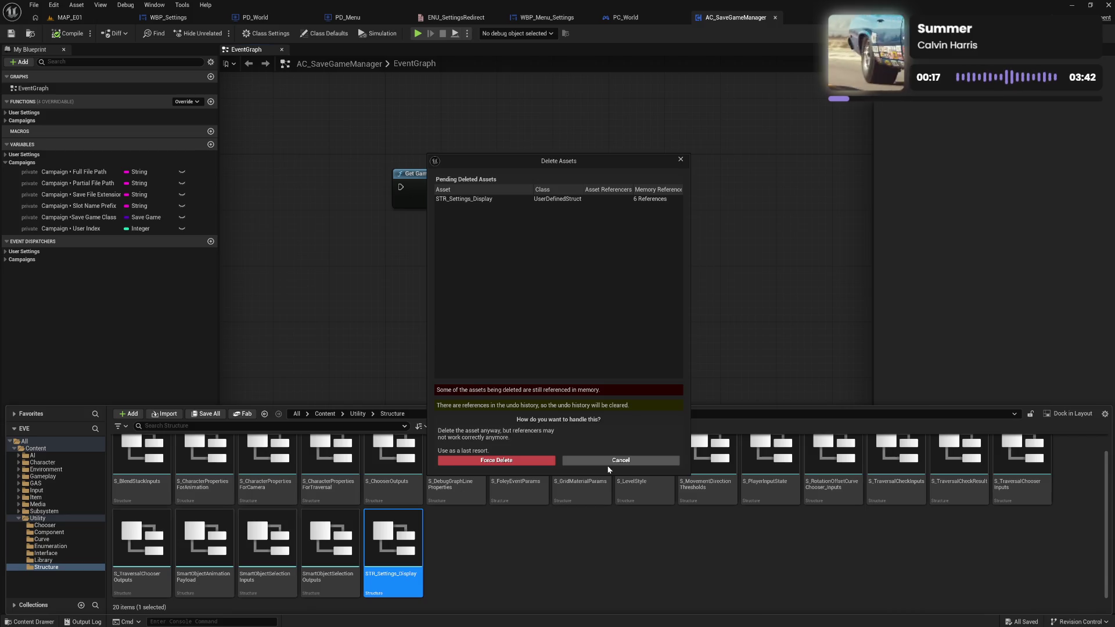
pyautogui.click(609, 465)
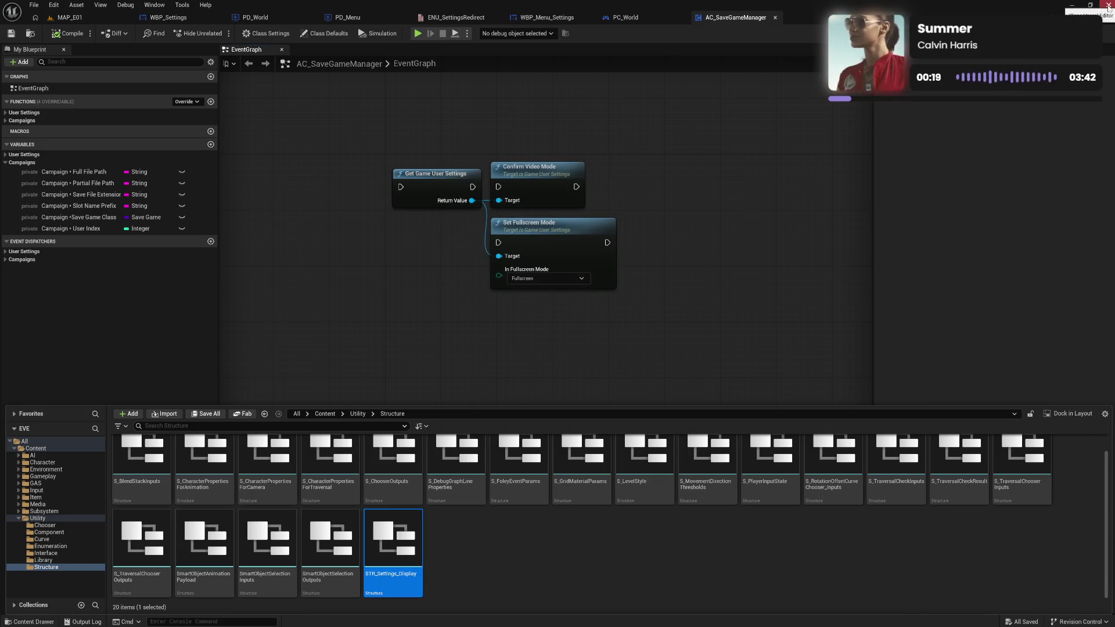
pyautogui.click(713, 357)
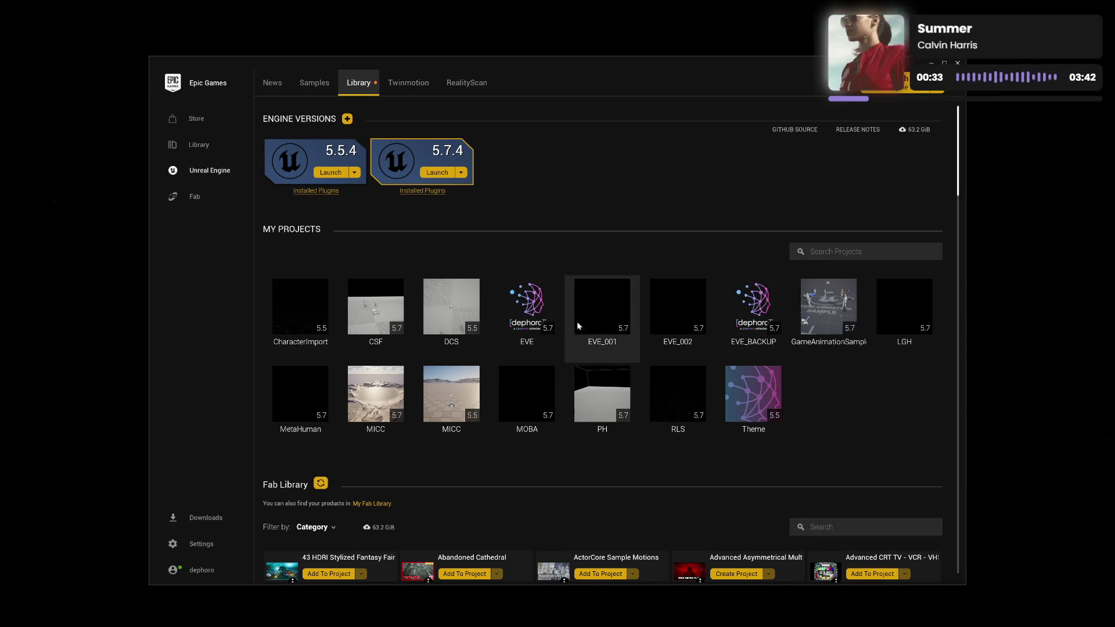
# Launch the EVE project from My Projects in the Library.
pyautogui.doubleClick(531, 353)
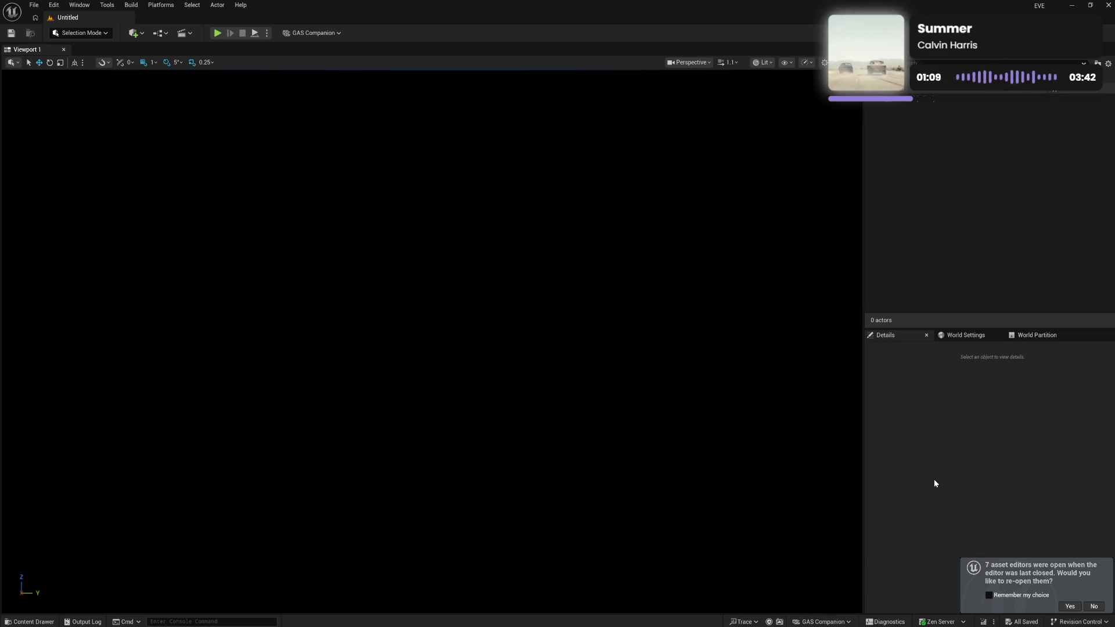
# Restore the previous asset editors and delete the STR_Settings_Display structure.
pyautogui.click(1071, 607)
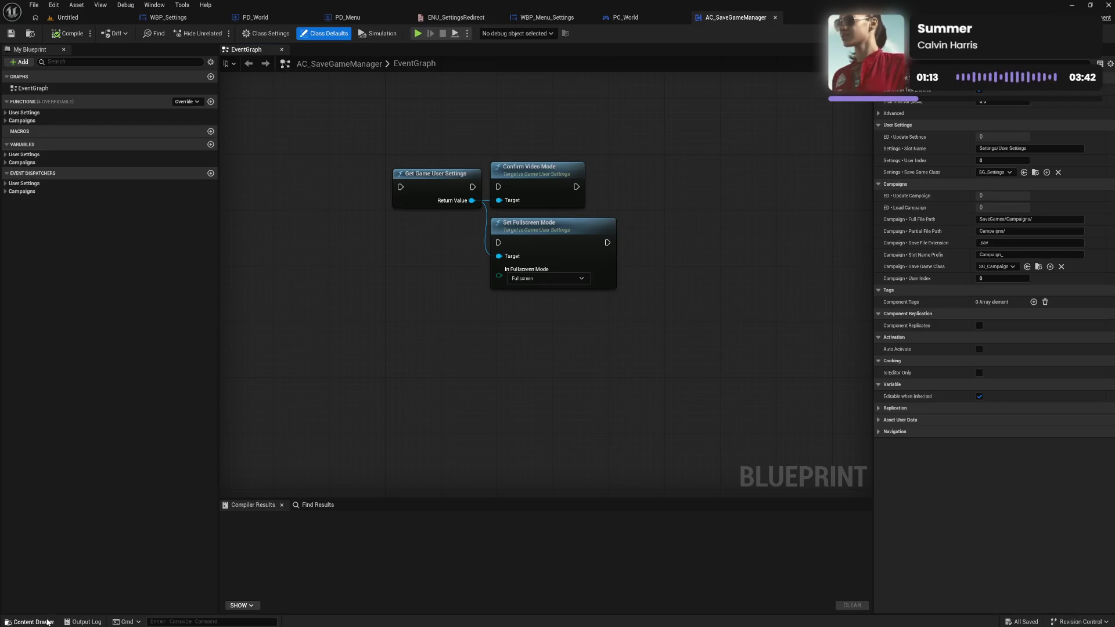
pyautogui.click(29, 622)
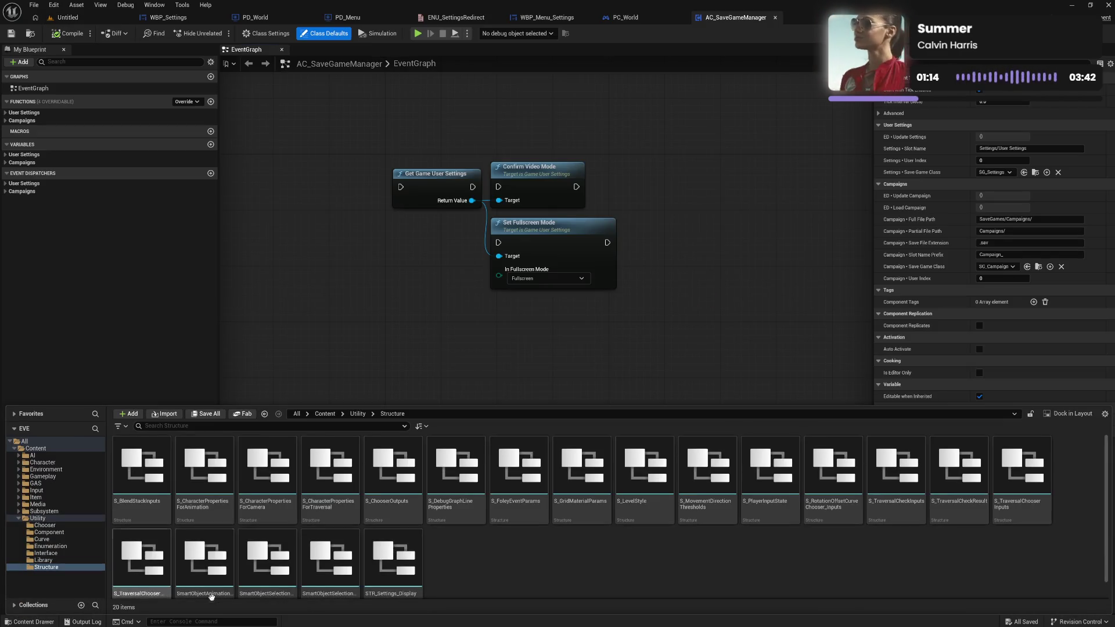
pyautogui.doubleClick(399, 577)
pyautogui.click(520, 465)
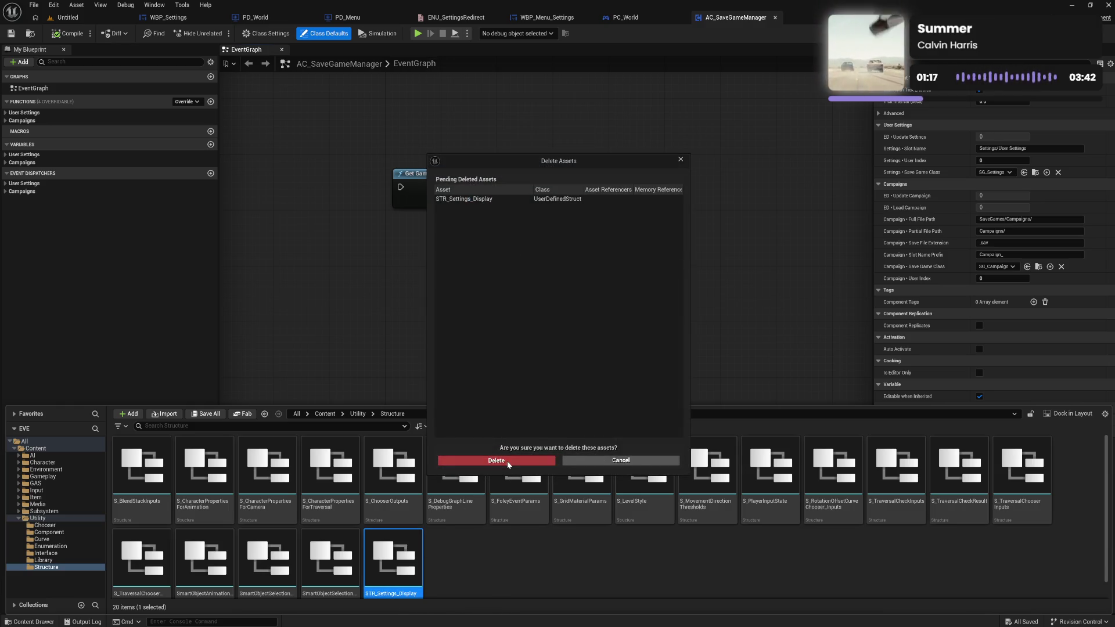
# Browse the Enumeration folder's E_Gait and E_MovementDirection, then view ENU_SettingsRedirect.
pyautogui.click(496, 572)
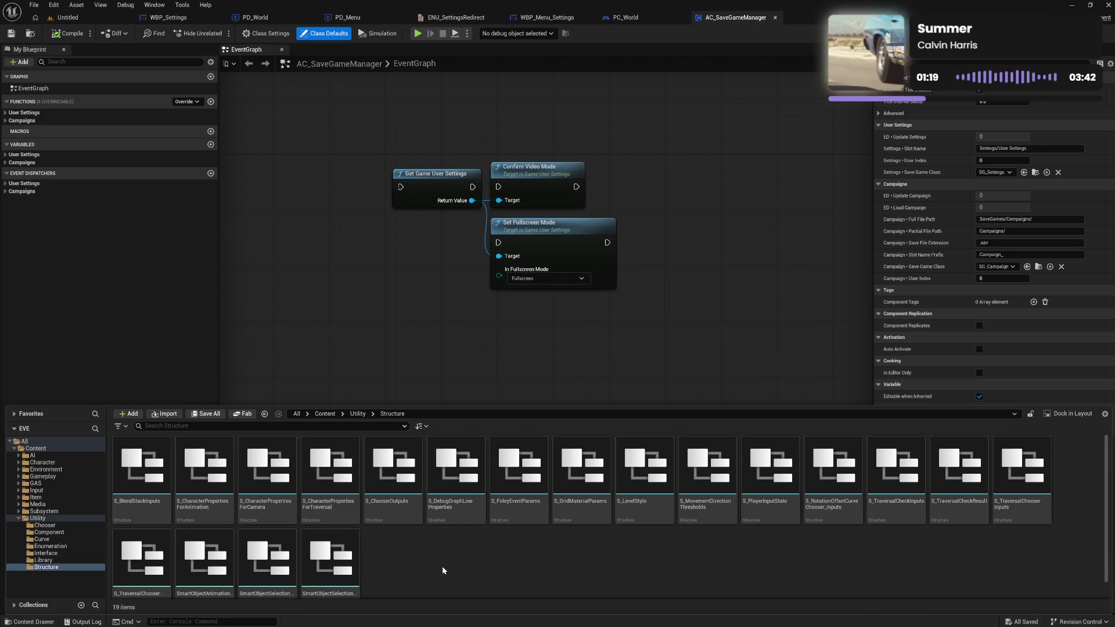
pyautogui.scroll(-1, 442, 571)
pyautogui.scroll(1, 443, 570)
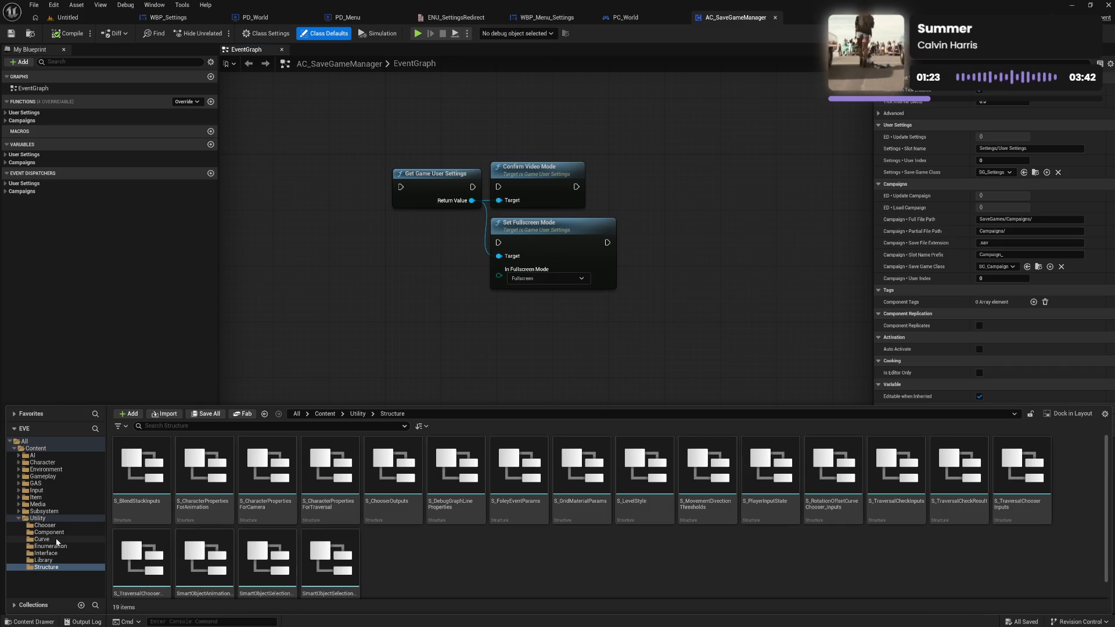
pyautogui.click(87, 547)
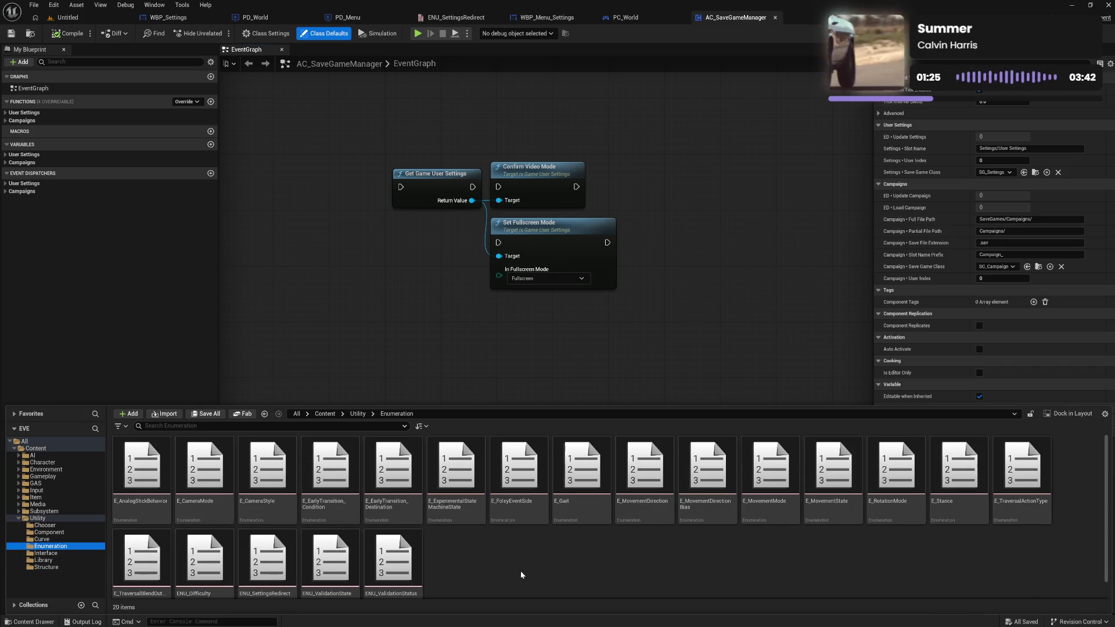
pyautogui.scroll(-1, 521, 571)
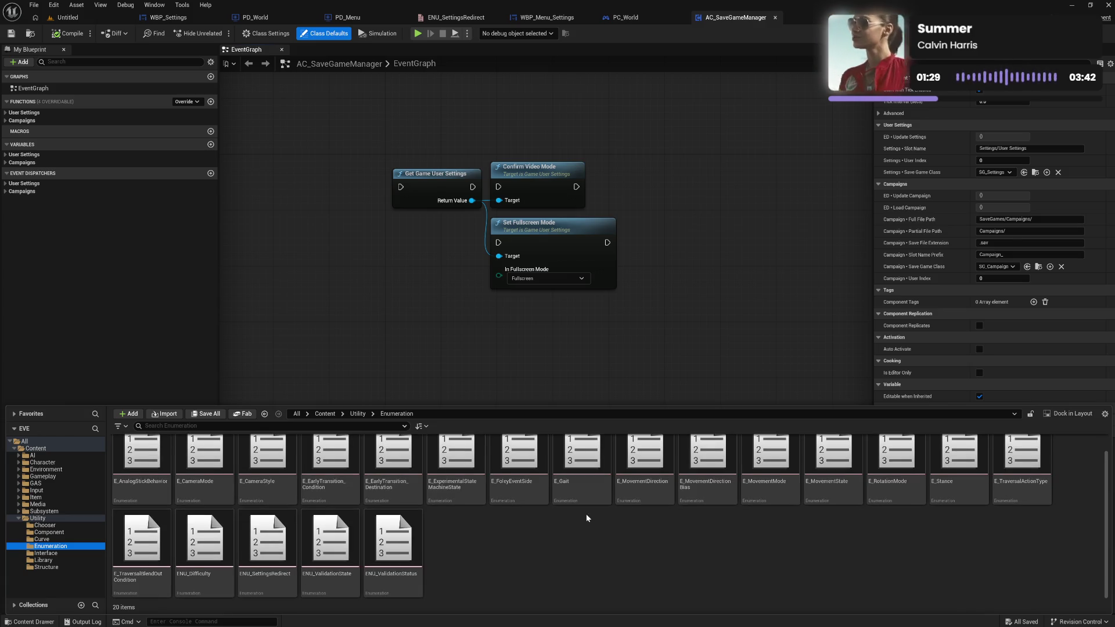
pyautogui.click(594, 488)
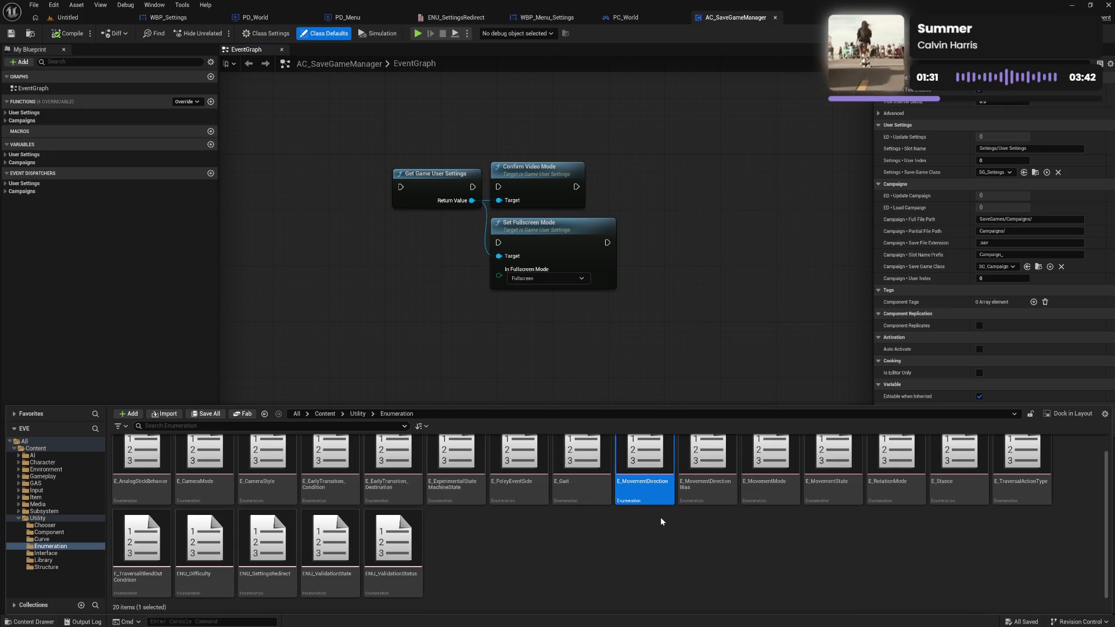
pyautogui.click(623, 495)
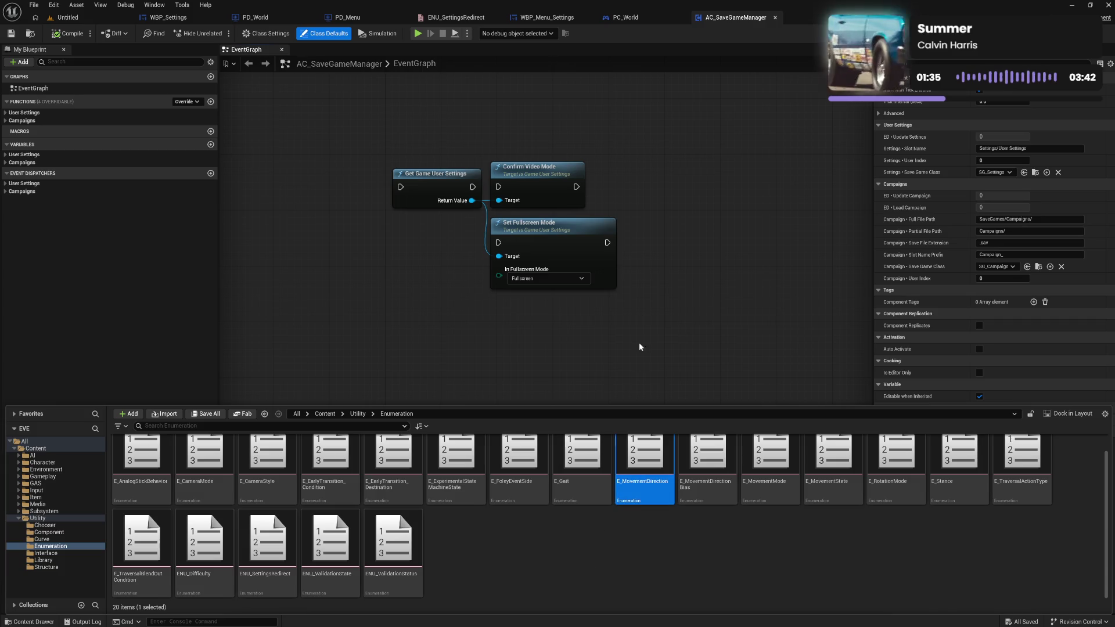
pyautogui.click(455, 18)
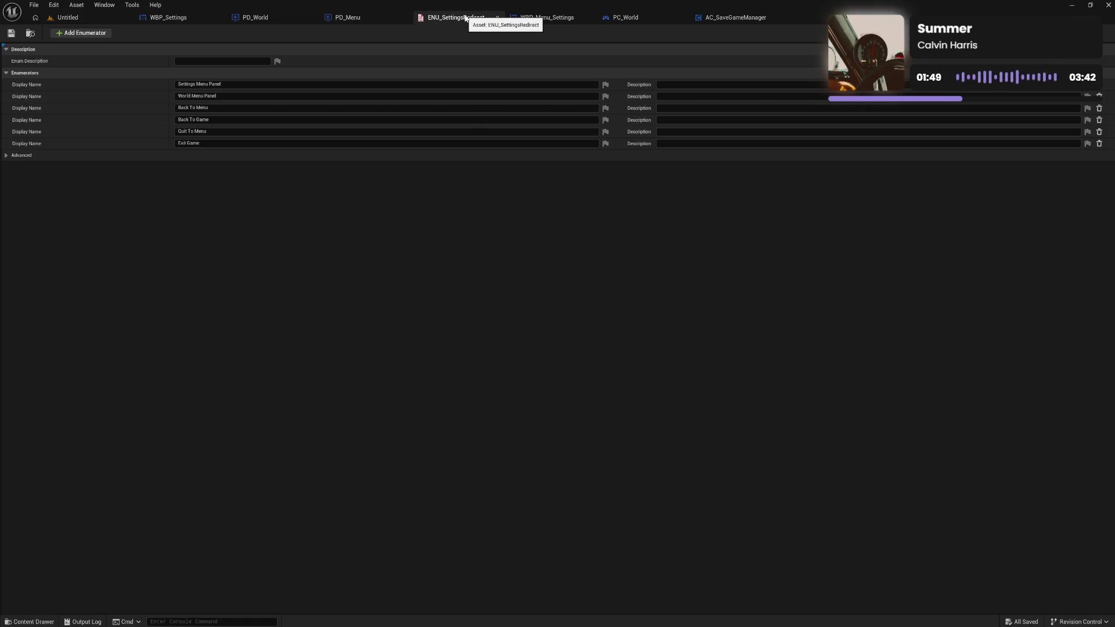
# Look over the WBP_Menu_Settings and PC_World event graphs.
pyautogui.click(547, 18)
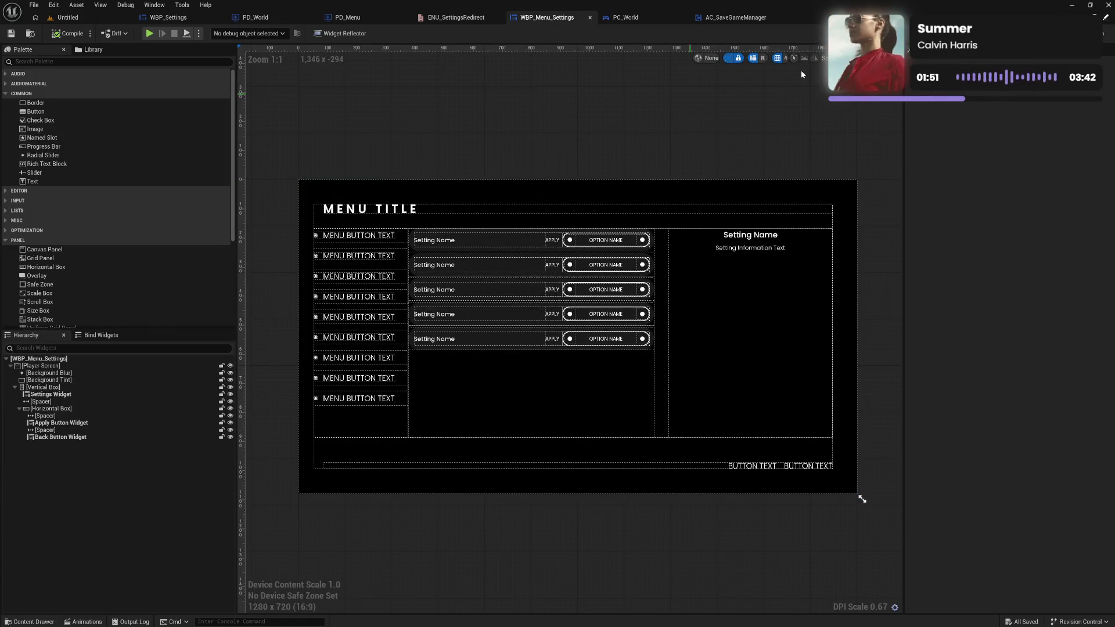
pyautogui.click(1101, 33)
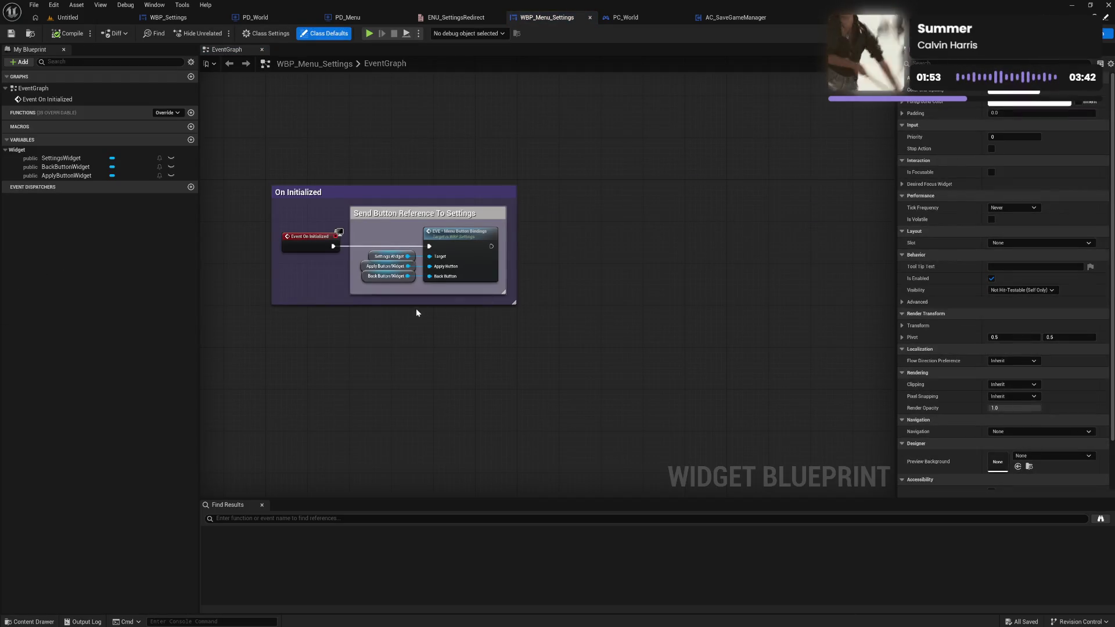
pyautogui.moveTo(254, 252); pyautogui.dragTo(301, 264)
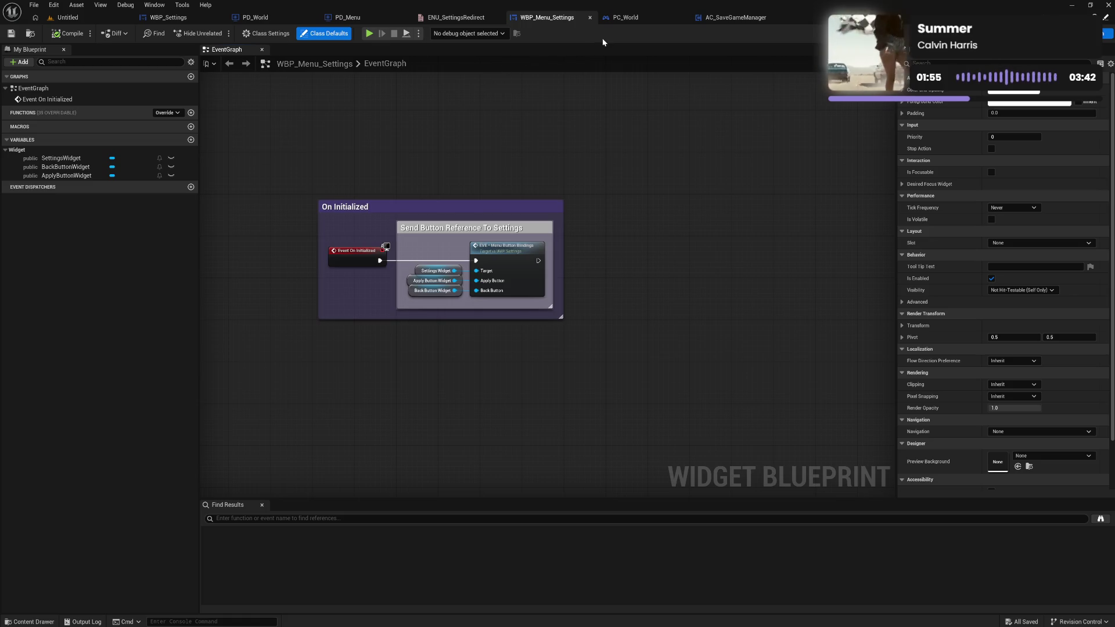
pyautogui.click(632, 19)
pyautogui.moveTo(637, 129)
pyautogui.mouseDown()
pyautogui.moveTo(618, 182)
pyautogui.moveTo(585, 186)
pyautogui.mouseUp()
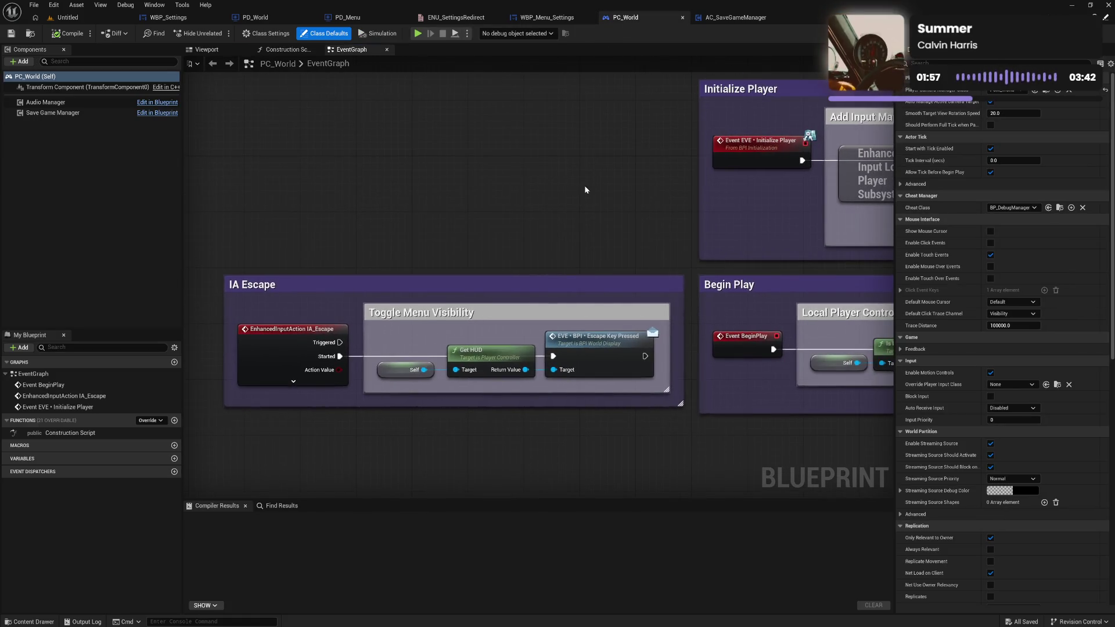
# Select every node in AC_SaveGameManager's event graph and delete them.
pyautogui.click(737, 20)
pyautogui.click(490, 175)
pyautogui.hotkey('ctrl', 'a')
pyautogui.press('Delete')
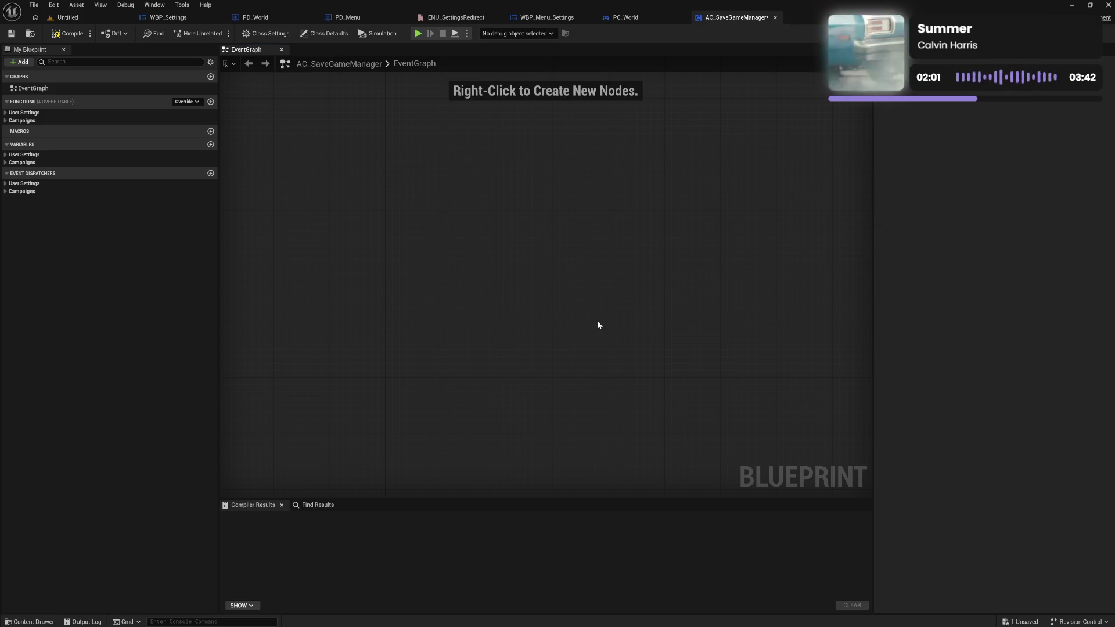
# Compile AC_SaveGameManager and check its User Settings and Campaigns variables and event dispatchers.
pyautogui.click(73, 35)
pyautogui.click(6, 155)
pyautogui.click(6, 155)
pyautogui.click(6, 163)
pyautogui.click(5, 163)
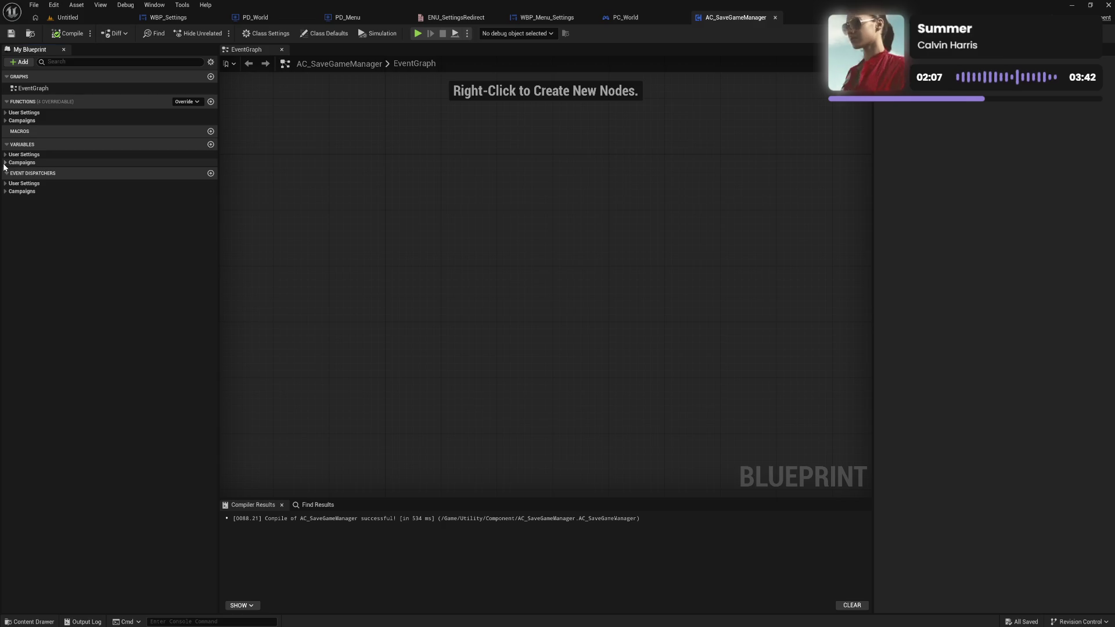
pyautogui.click(5, 192)
pyautogui.click(5, 192)
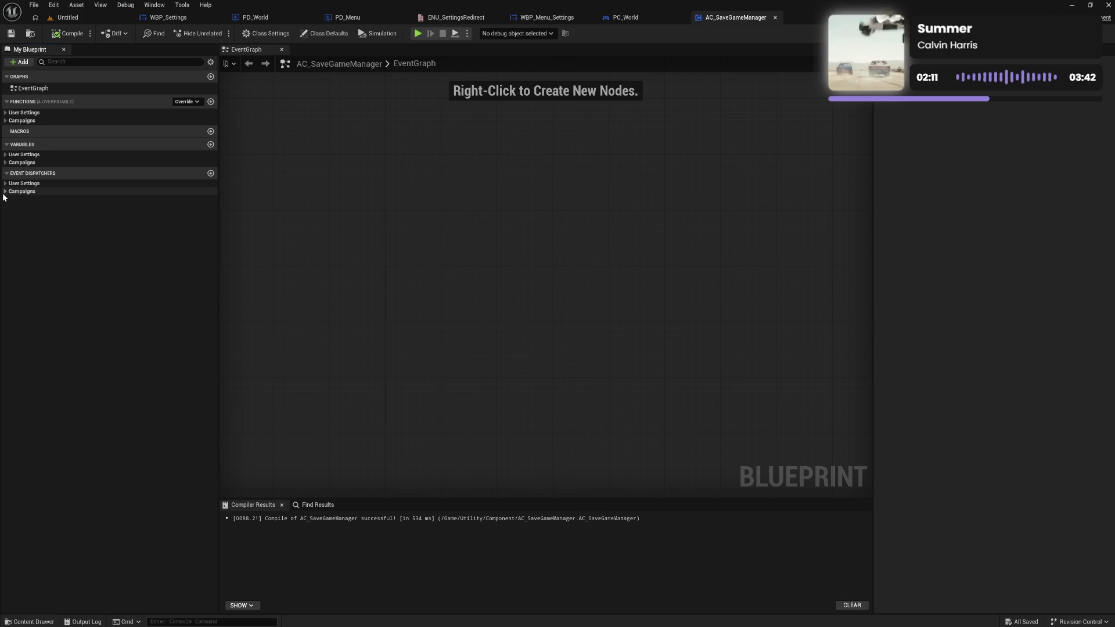
pyautogui.click(5, 192)
pyautogui.click(5, 192)
pyautogui.click(5, 193)
pyautogui.click(5, 192)
pyautogui.click(4, 183)
pyautogui.click(5, 184)
pyautogui.click(6, 192)
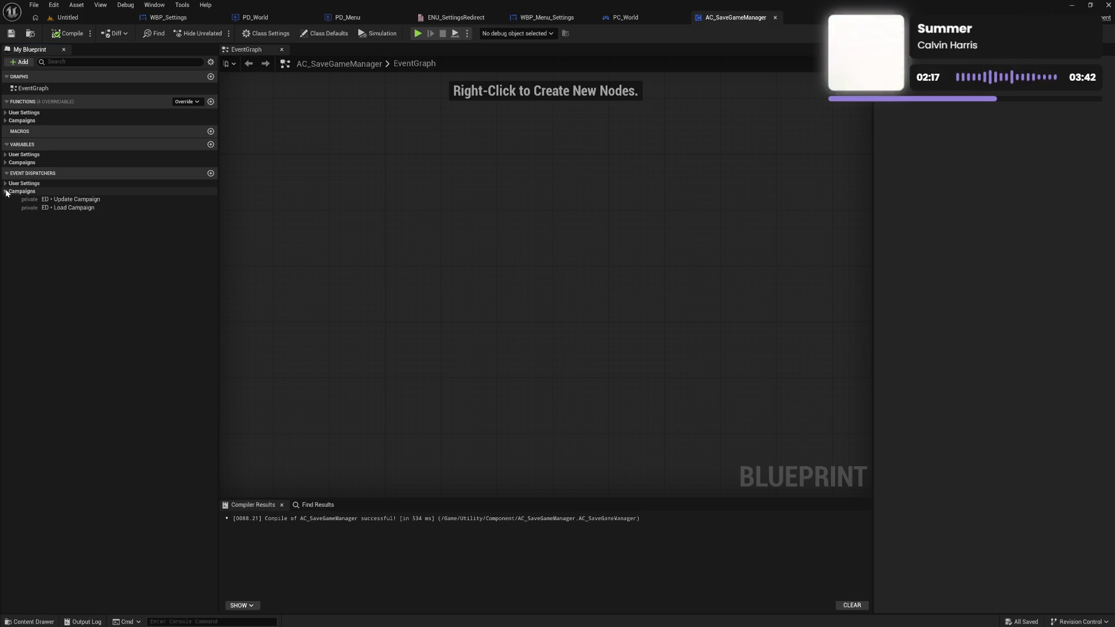
pyautogui.click(5, 192)
pyautogui.click(4, 183)
pyautogui.click(4, 184)
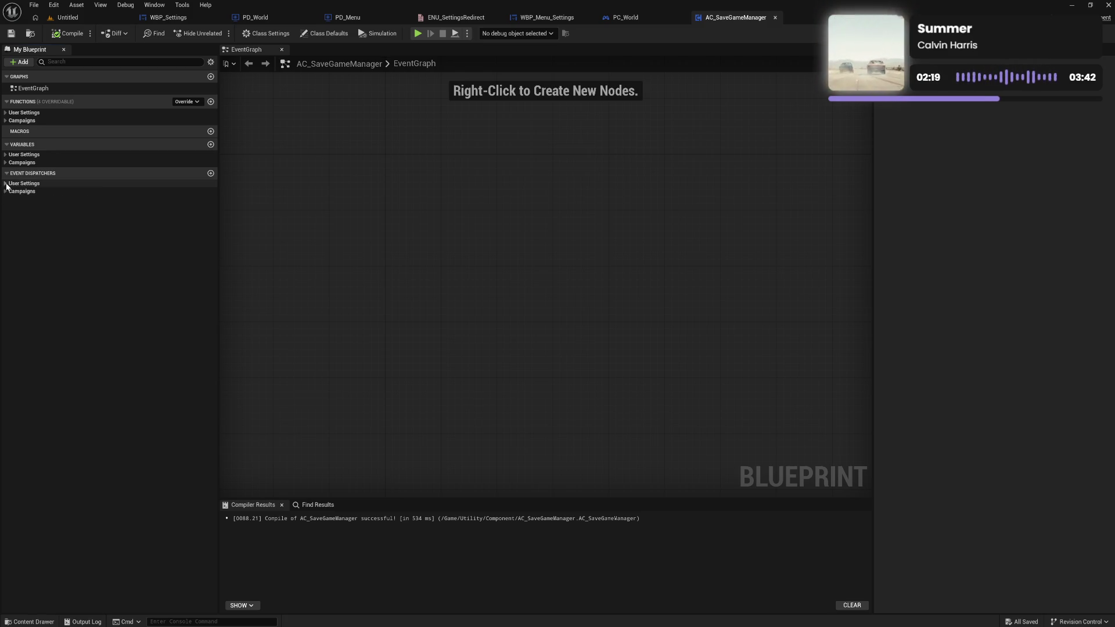
pyautogui.click(5, 192)
pyautogui.click(7, 193)
pyautogui.click(5, 192)
pyautogui.click(6, 192)
pyautogui.click(4, 183)
pyautogui.click(4, 184)
pyautogui.click(5, 191)
pyautogui.click(6, 192)
pyautogui.click(5, 184)
pyautogui.click(5, 184)
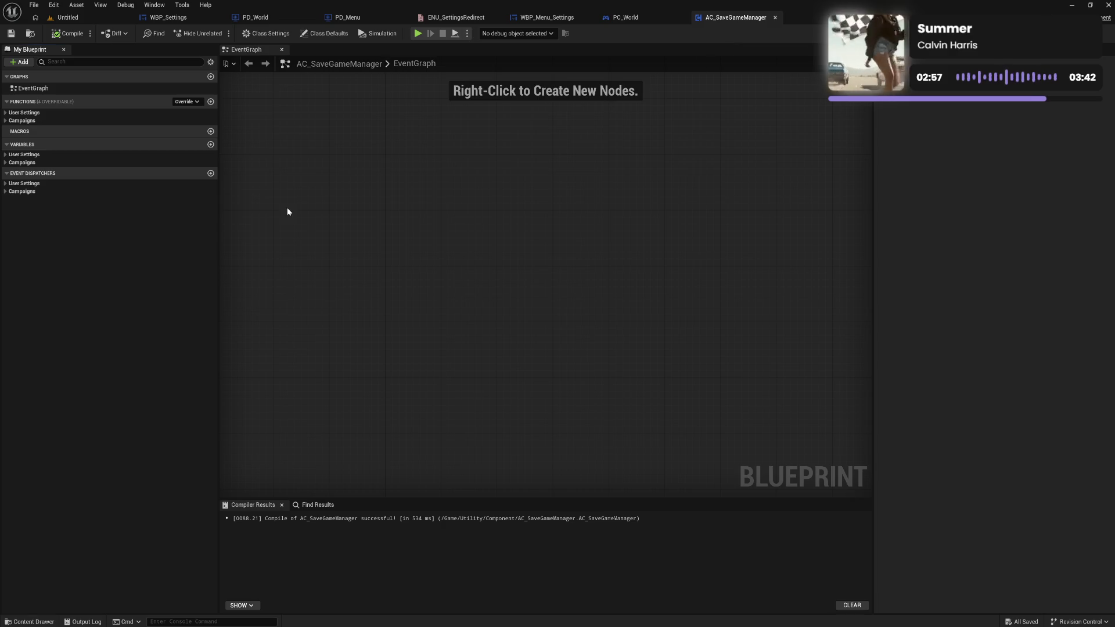
# Recheck the User Settings and Campaigns variables and functions, then bring up PC_World's event graph.
pyautogui.click(6, 192)
pyautogui.click(5, 191)
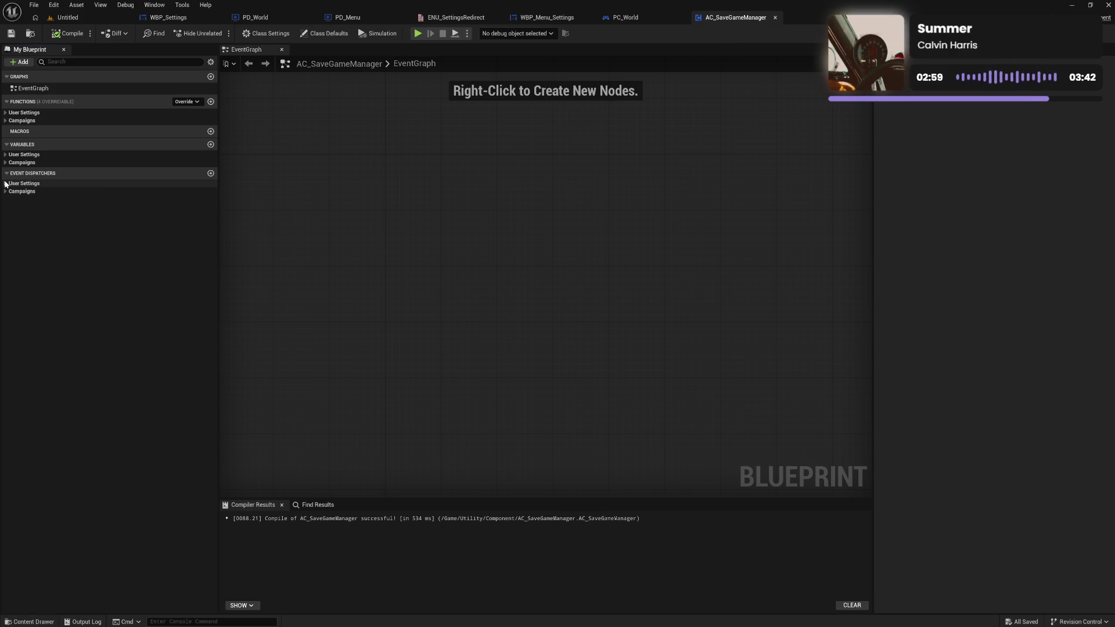
pyautogui.click(5, 163)
pyautogui.click(5, 163)
pyautogui.click(5, 155)
pyautogui.click(5, 155)
pyautogui.click(6, 113)
pyautogui.click(5, 113)
pyautogui.click(5, 113)
pyautogui.click(5, 112)
pyautogui.click(5, 120)
pyautogui.click(5, 120)
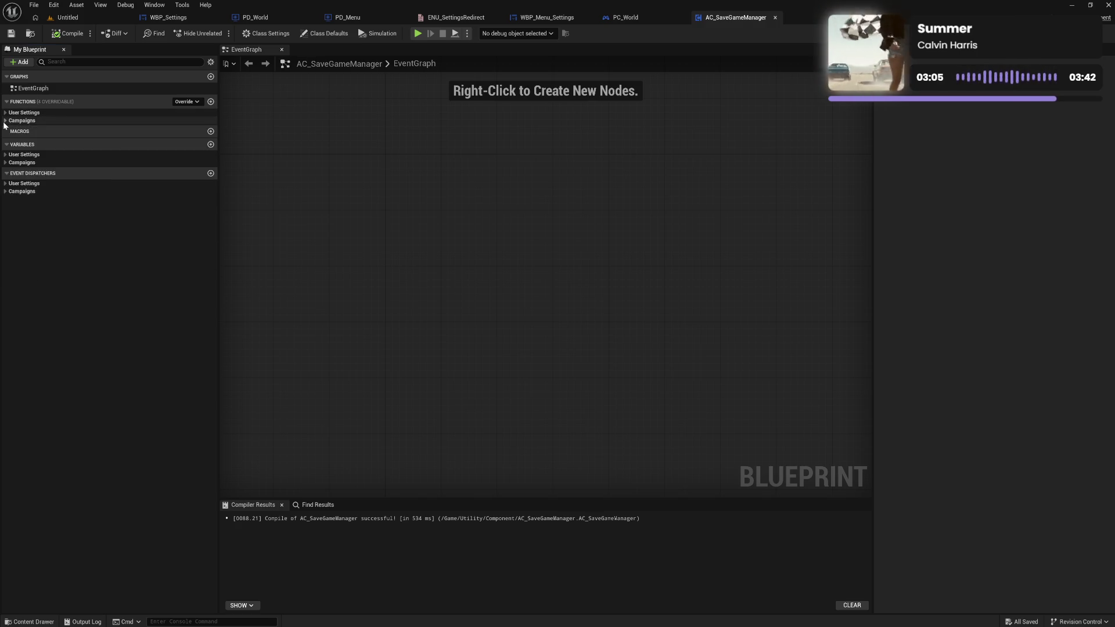
pyautogui.click(5, 120)
pyautogui.click(6, 120)
pyautogui.click(5, 113)
pyautogui.click(5, 113)
pyautogui.click(5, 120)
pyautogui.click(6, 120)
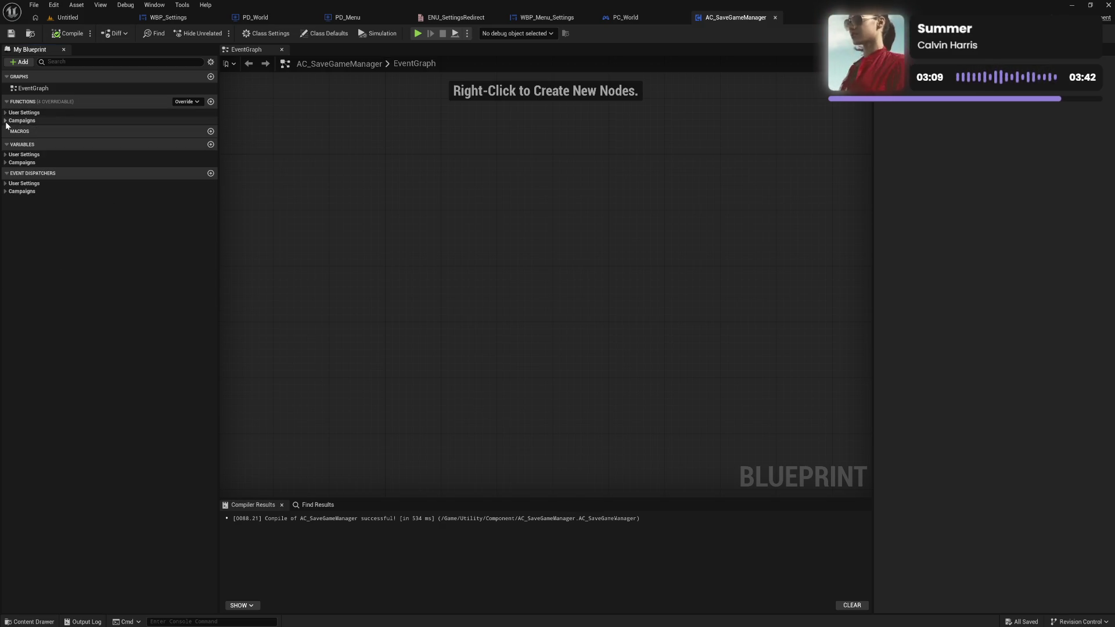
pyautogui.click(626, 17)
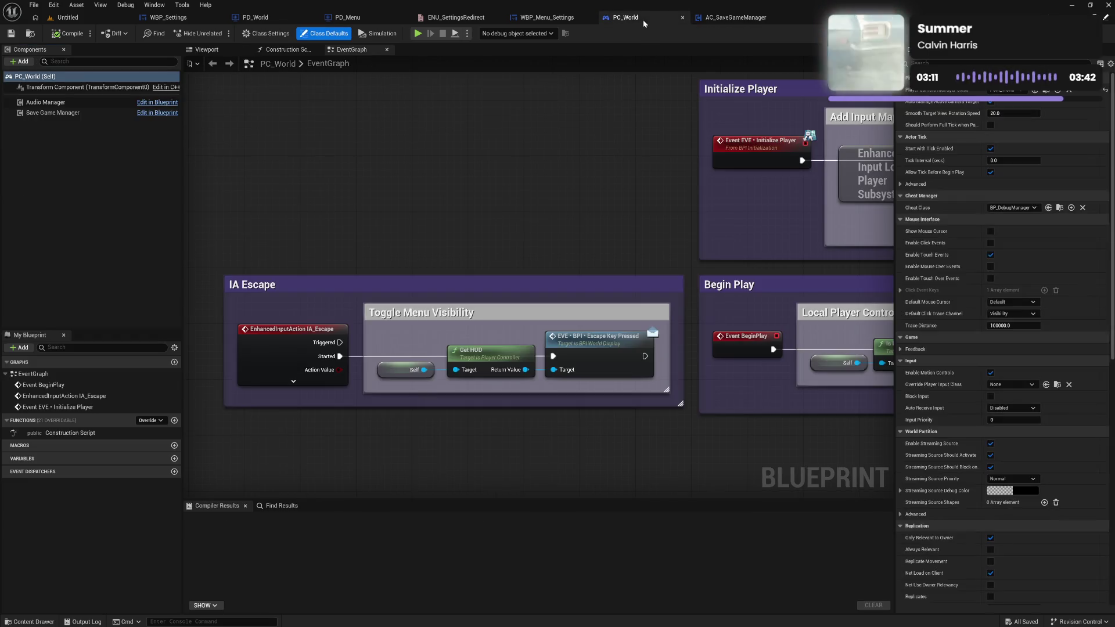
# Pan across the PC_World graph and glance at WBP_Menu_Settings.
pyautogui.moveTo(645, 162)
pyautogui.mouseDown()
pyautogui.moveTo(385, 208)
pyautogui.moveTo(389, 183)
pyautogui.mouseUp()
pyautogui.scroll(-1, 386, 207)
pyautogui.click(542, 18)
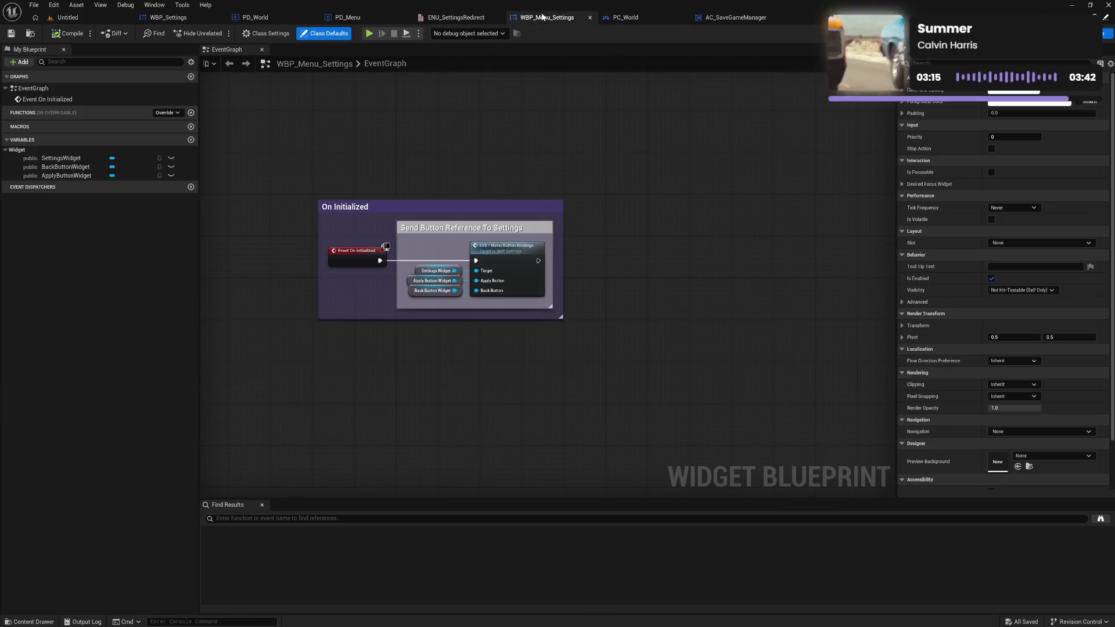
# Pan through PD_Menu's groups, from Activate Campaign to Easy and Hard Difficulty.
pyautogui.click(354, 19)
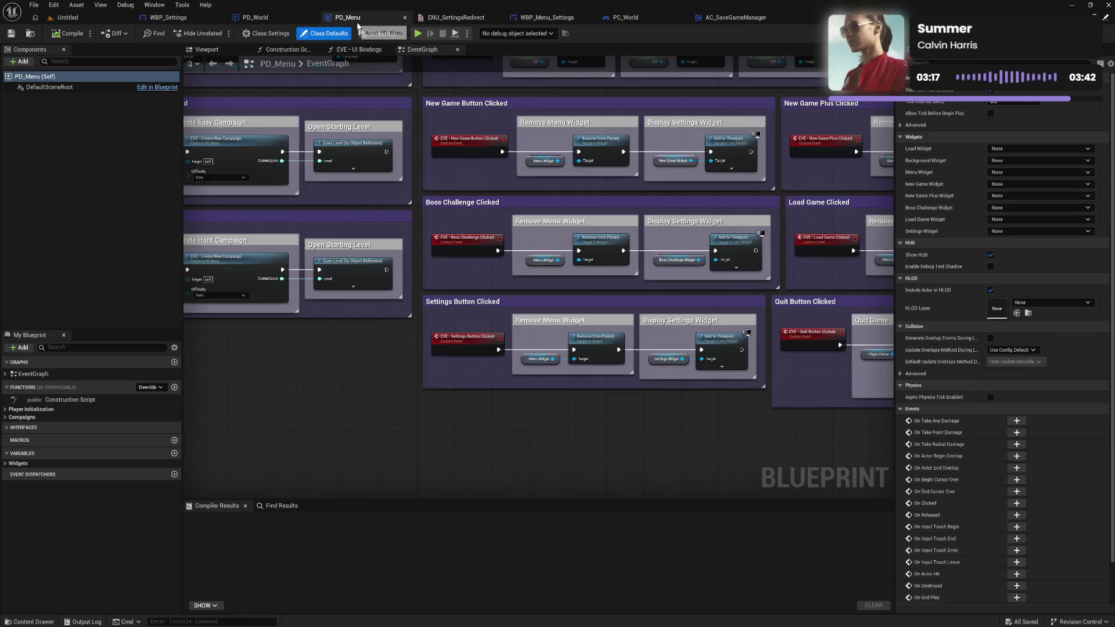
pyautogui.moveTo(433, 149)
pyautogui.mouseDown()
pyautogui.moveTo(364, 171)
pyautogui.moveTo(282, 224)
pyautogui.moveTo(545, 394)
pyautogui.moveTo(481, 368)
pyautogui.moveTo(442, 321)
pyautogui.moveTo(532, 302)
pyautogui.moveTo(575, 313)
pyautogui.moveTo(651, 284)
pyautogui.moveTo(636, 319)
pyautogui.moveTo(650, 302)
pyautogui.moveTo(570, 334)
pyautogui.moveTo(508, 334)
pyautogui.moveTo(782, 326)
pyautogui.moveTo(632, 324)
pyautogui.mouseUp()
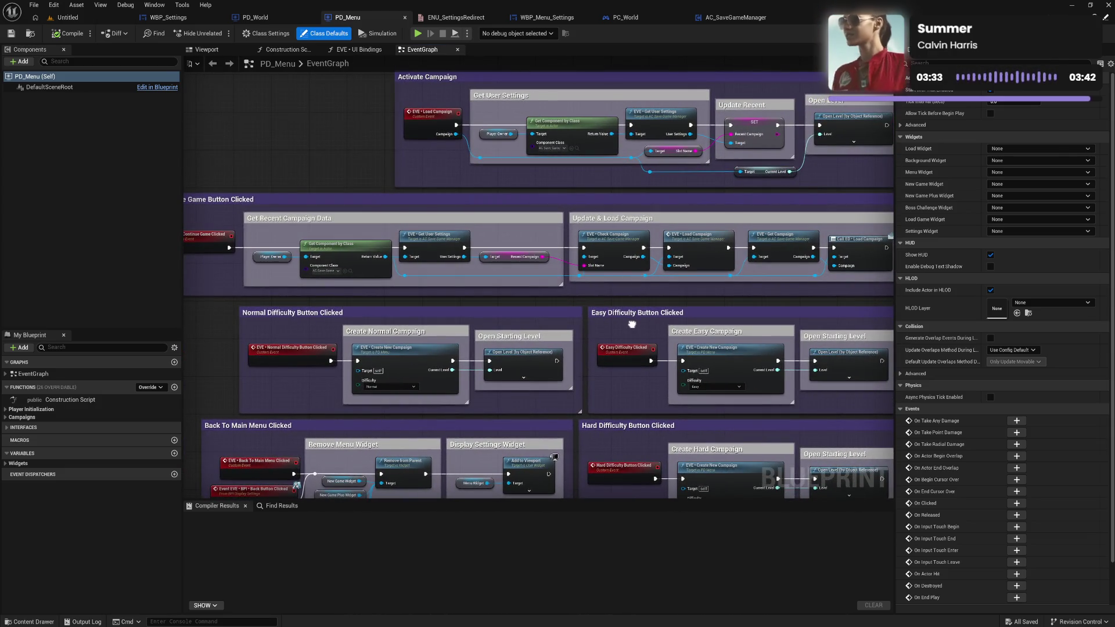
pyautogui.moveTo(632, 324); pyautogui.dragTo(736, 319)
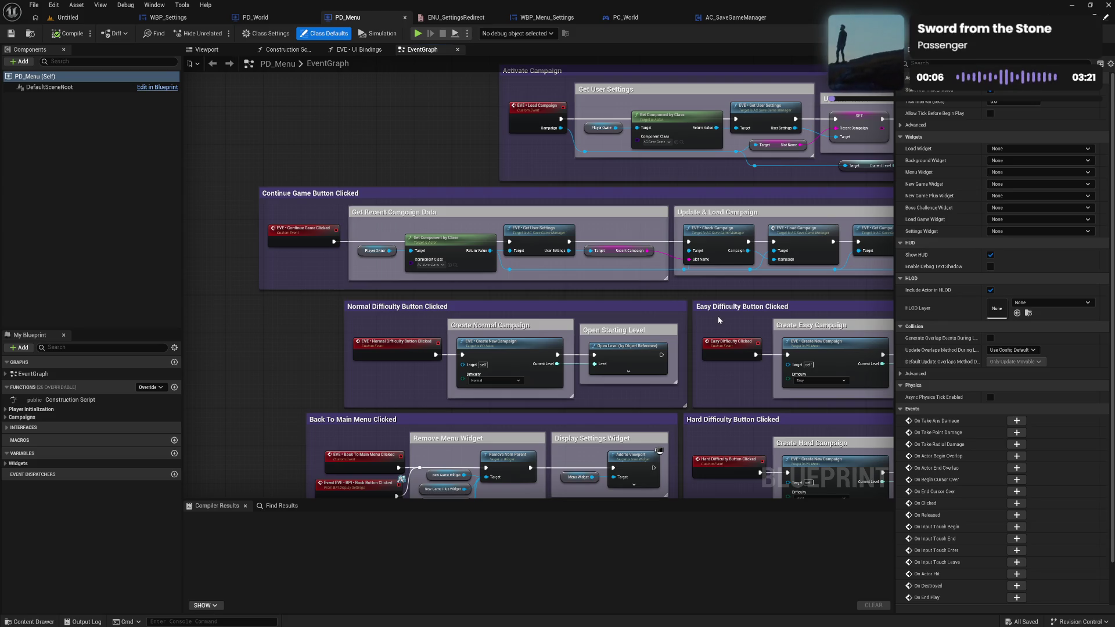
pyautogui.moveTo(719, 320); pyautogui.dragTo(521, 305)
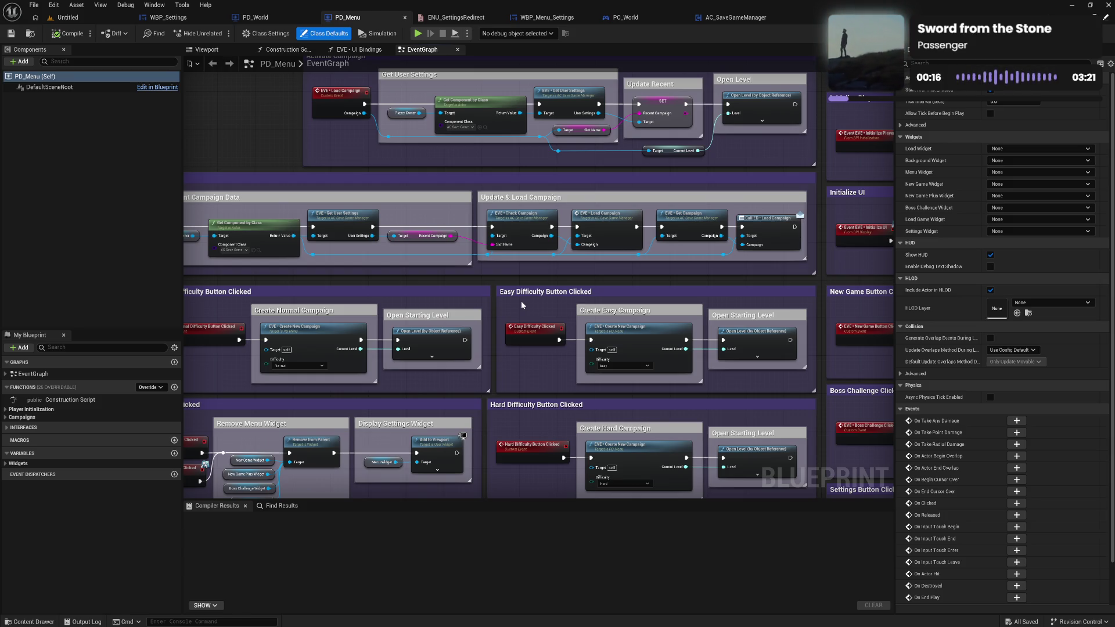
pyautogui.moveTo(755, 385); pyautogui.dragTo(496, 347)
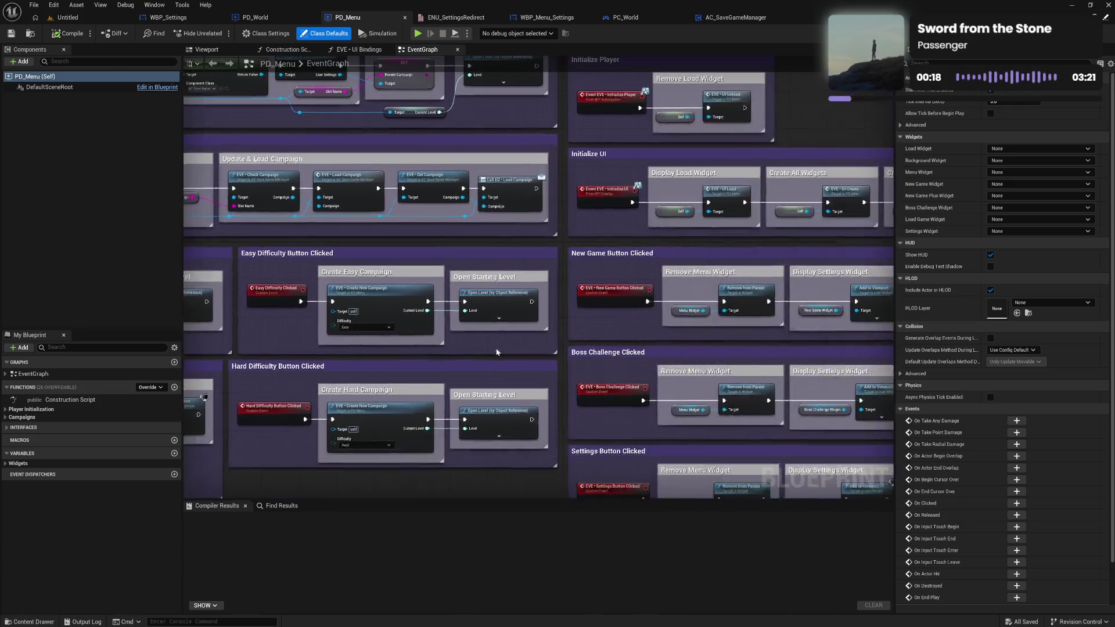
pyautogui.moveTo(602, 334)
pyautogui.mouseDown()
pyautogui.moveTo(536, 280)
pyautogui.moveTo(560, 257)
pyautogui.mouseUp()
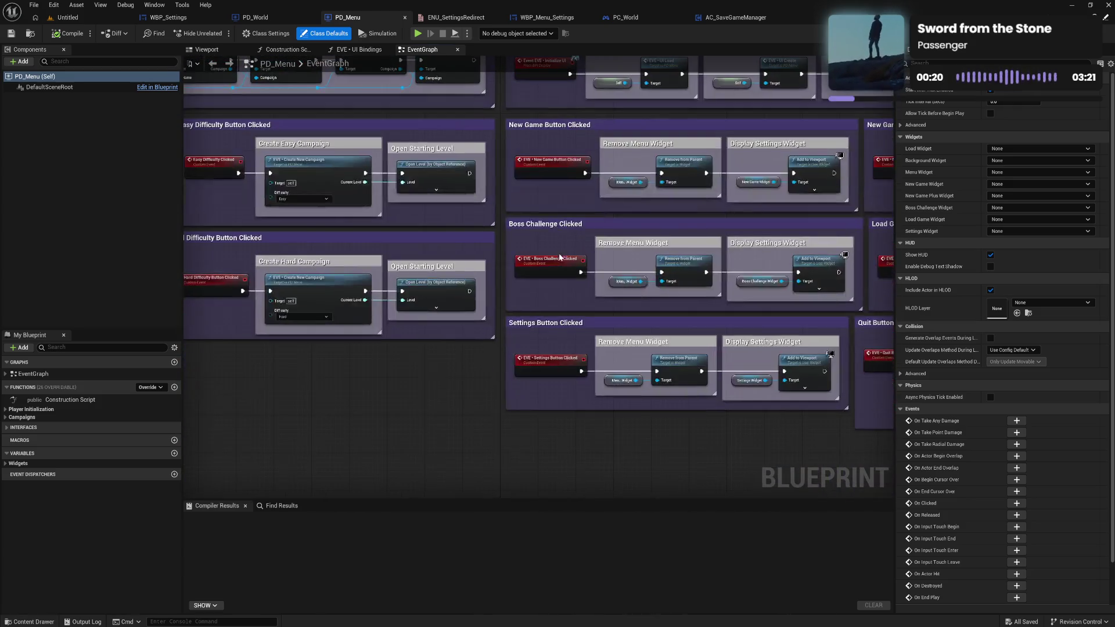
pyautogui.moveTo(556, 343)
pyautogui.mouseDown()
pyautogui.moveTo(422, 305)
pyautogui.moveTo(395, 309)
pyautogui.mouseUp()
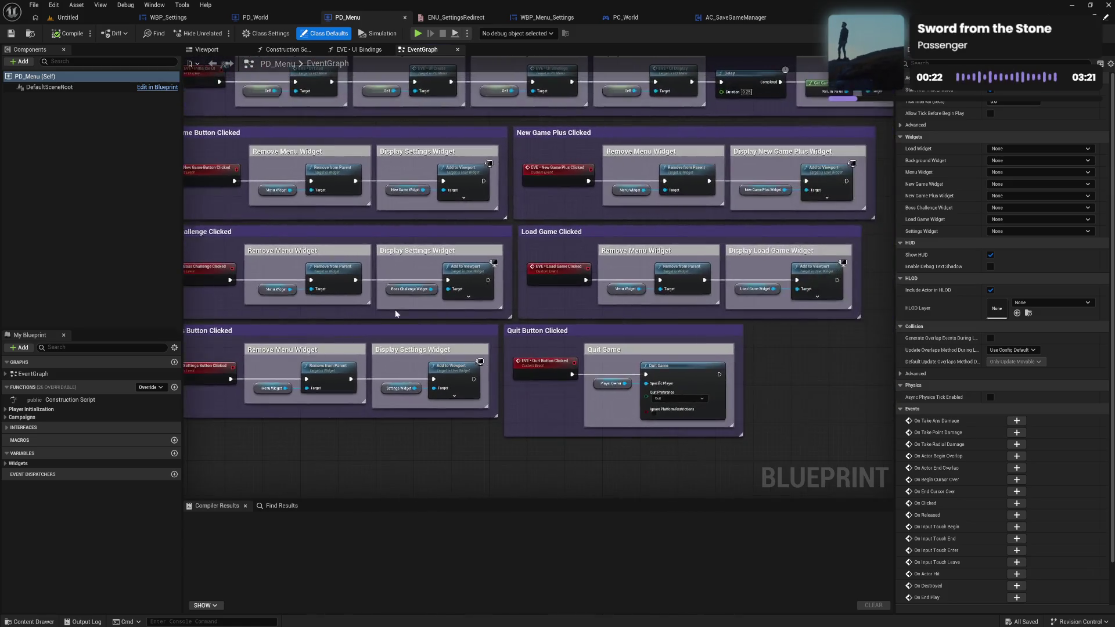
pyautogui.moveTo(516, 257)
pyautogui.mouseDown()
pyautogui.moveTo(590, 332)
pyautogui.moveTo(668, 366)
pyautogui.moveTo(750, 330)
pyautogui.mouseUp()
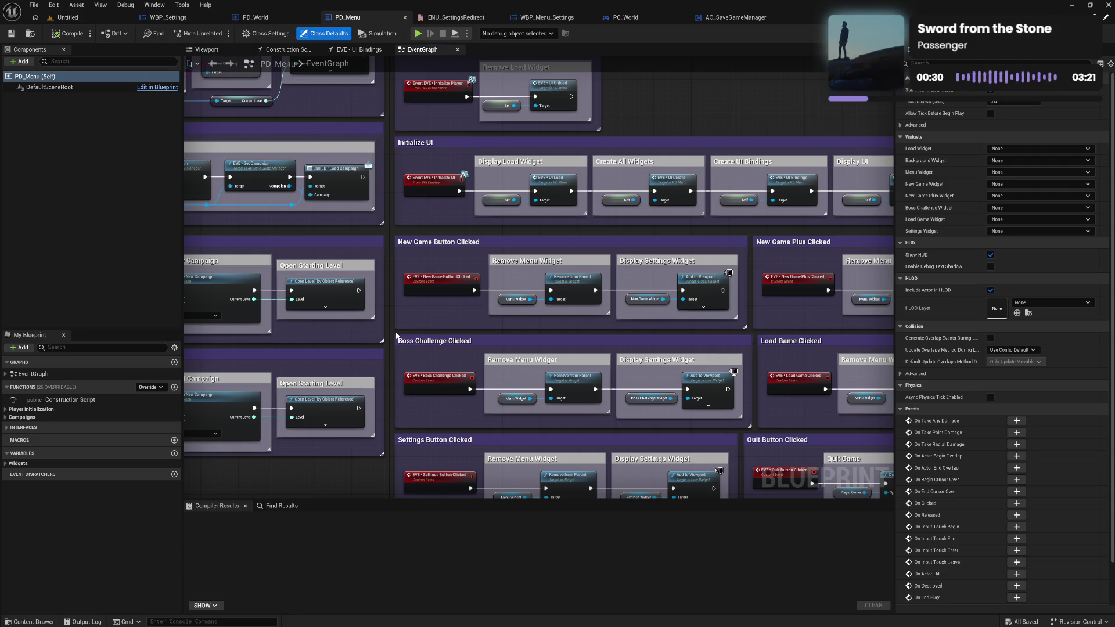
pyautogui.moveTo(400, 336); pyautogui.dragTo(627, 351)
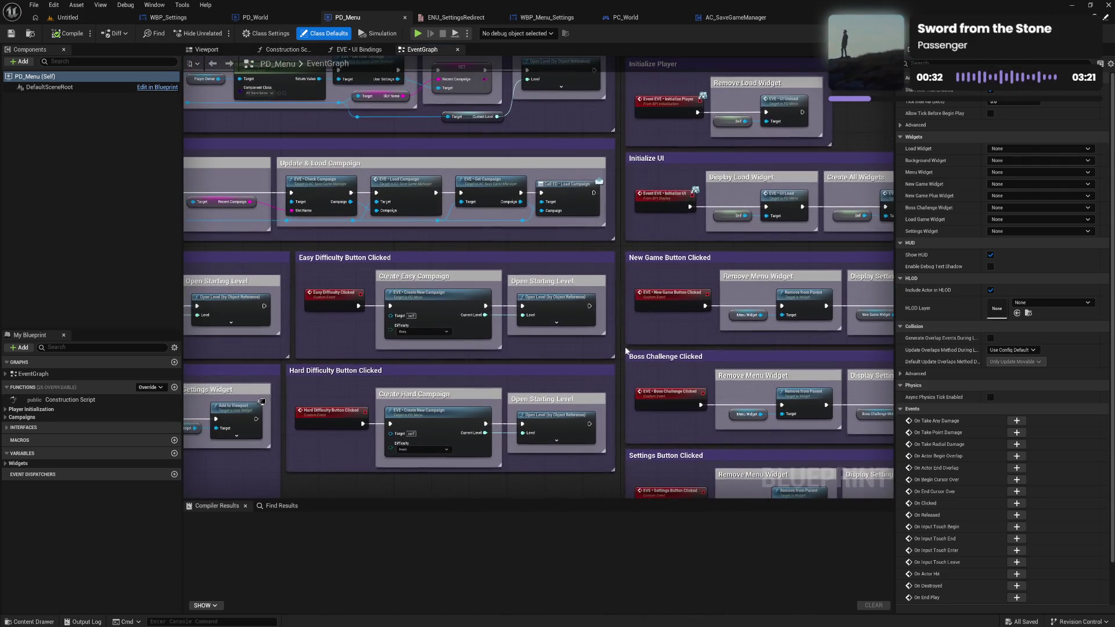
pyautogui.moveTo(620, 247)
pyautogui.mouseDown()
pyautogui.moveTo(620, 334)
pyautogui.moveTo(570, 280)
pyautogui.mouseUp()
# Scroll PD_World's event graph through the Equipment, Missions and Bag through Settings groups.
pyautogui.click(255, 17)
pyautogui.moveTo(569, 405); pyautogui.dragTo(568, 164)
pyautogui.moveTo(570, 233); pyautogui.dragTo(564, 148)
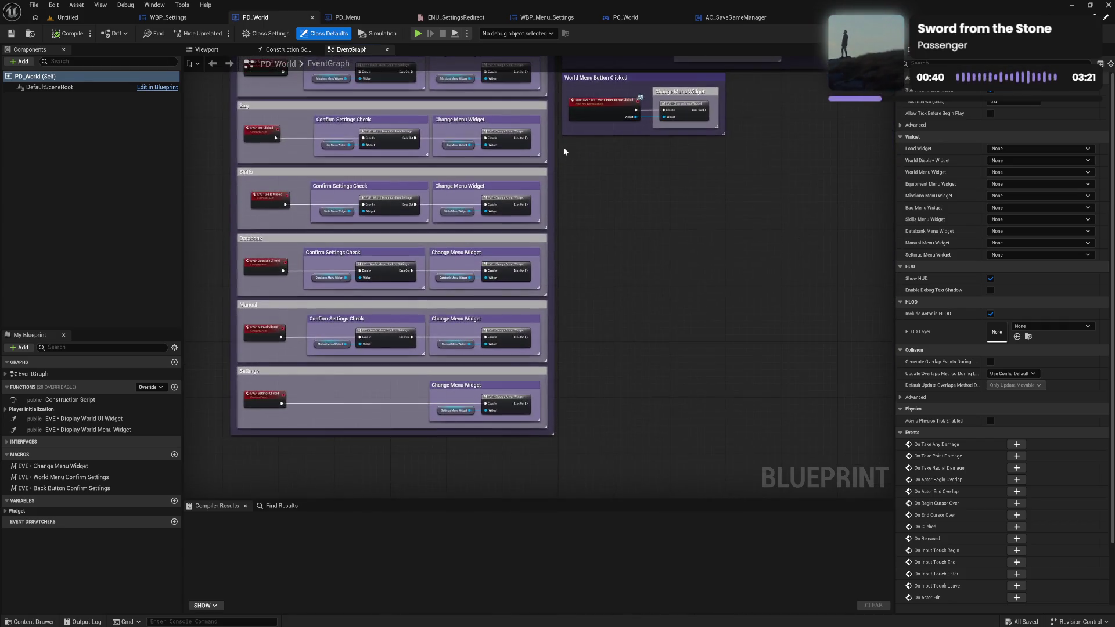
pyautogui.moveTo(337, 193); pyautogui.dragTo(564, 193)
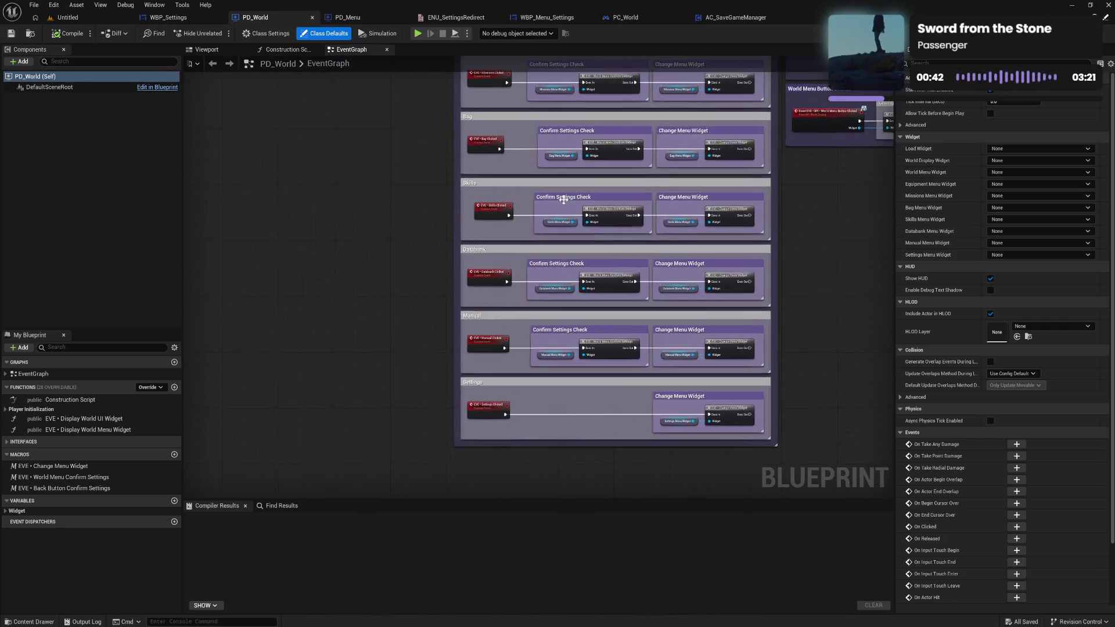
pyautogui.scroll(2, 569, 174)
pyautogui.click(443, 225)
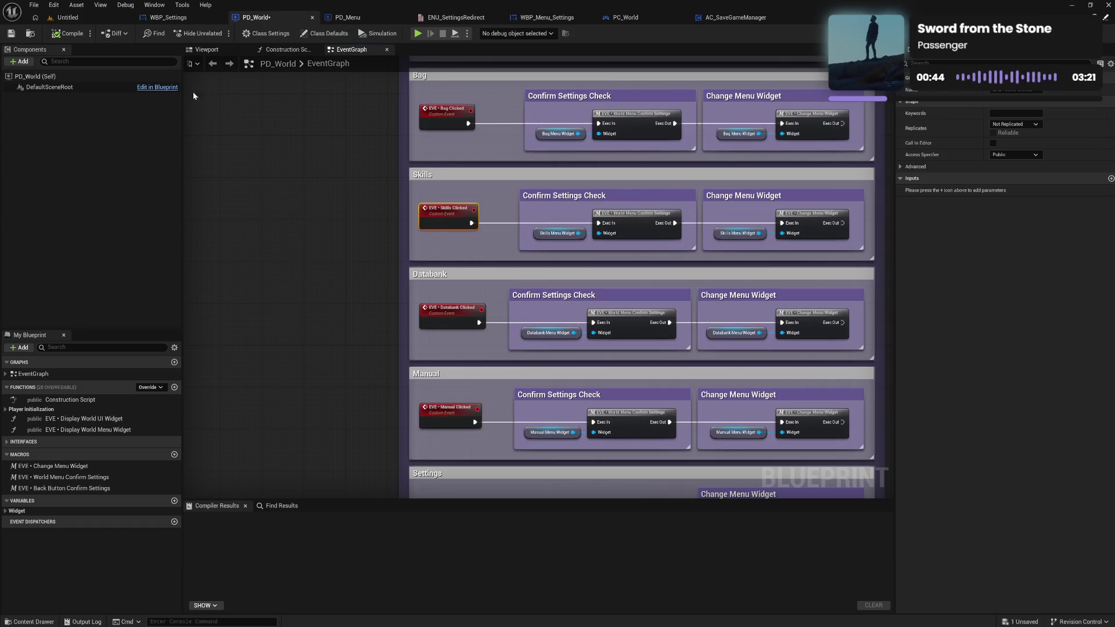
pyautogui.click(11, 36)
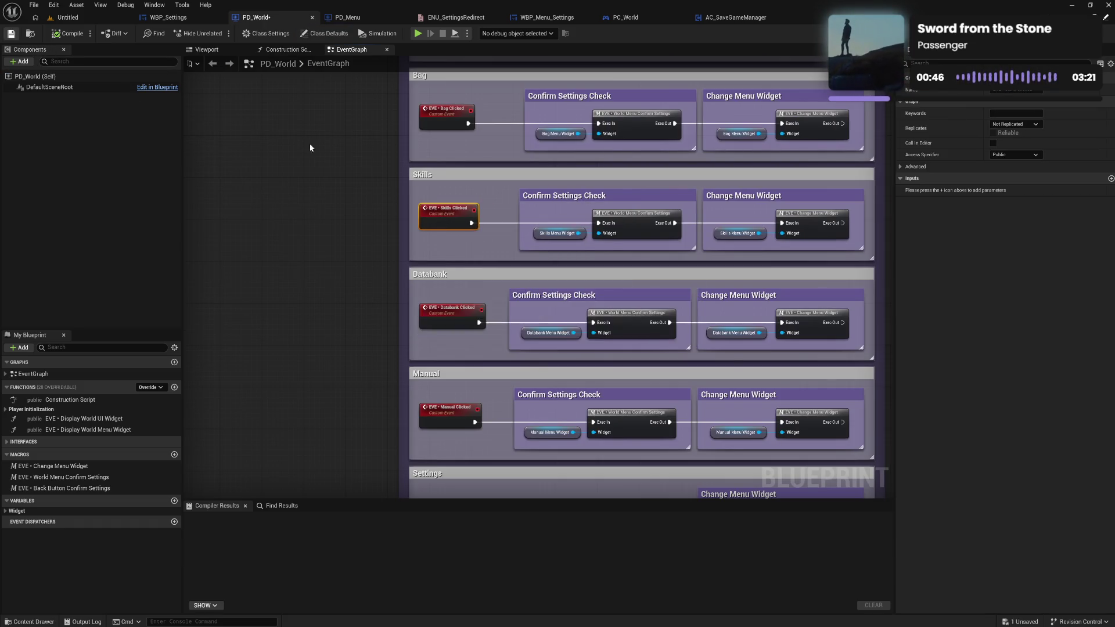
pyautogui.click(530, 198)
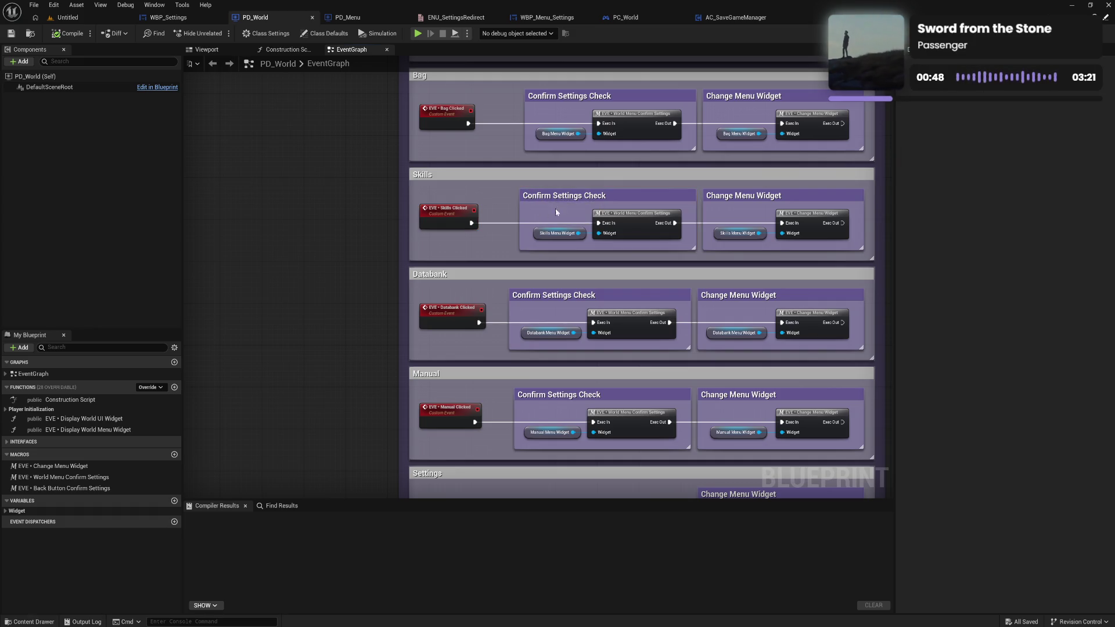
pyautogui.moveTo(629, 199); pyautogui.dragTo(453, 182)
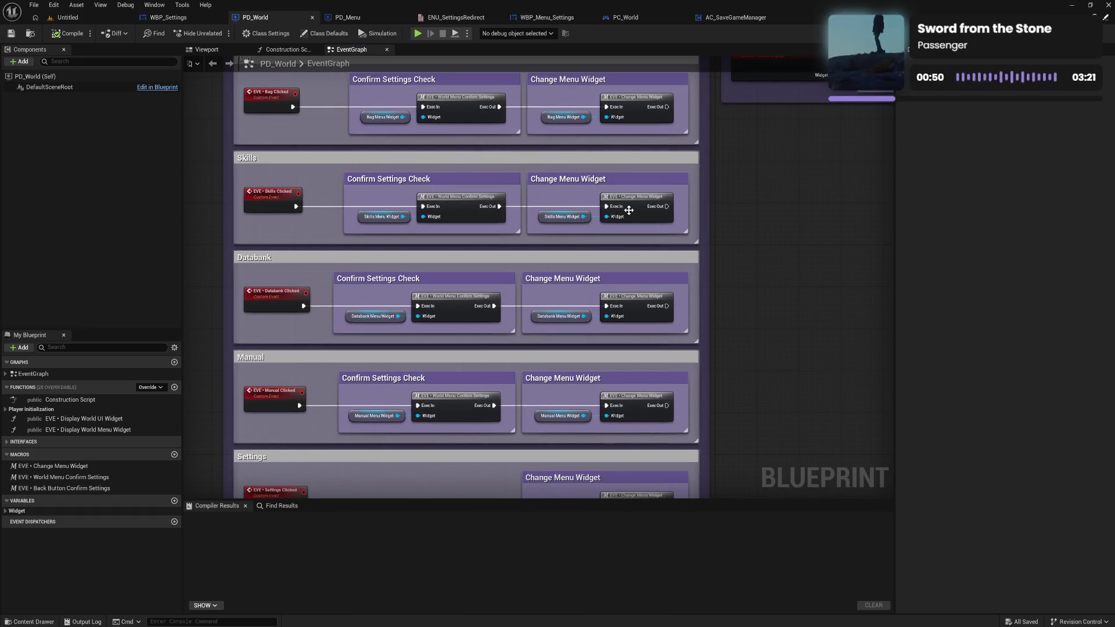
pyautogui.scroll(-1, 624, 215)
pyautogui.scroll(-1, 719, 207)
pyautogui.moveTo(719, 207)
pyautogui.mouseDown()
pyautogui.moveTo(584, 365)
pyautogui.moveTo(466, 468)
pyautogui.mouseUp()
pyautogui.scroll(2, 524, 301)
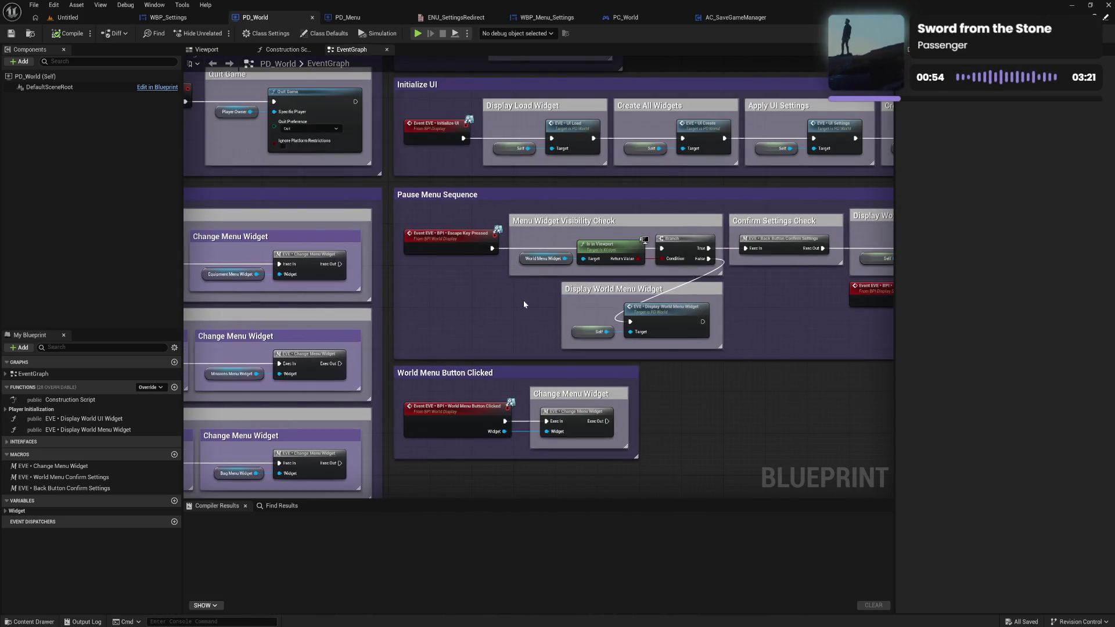
pyautogui.moveTo(546, 301); pyautogui.dragTo(448, 298)
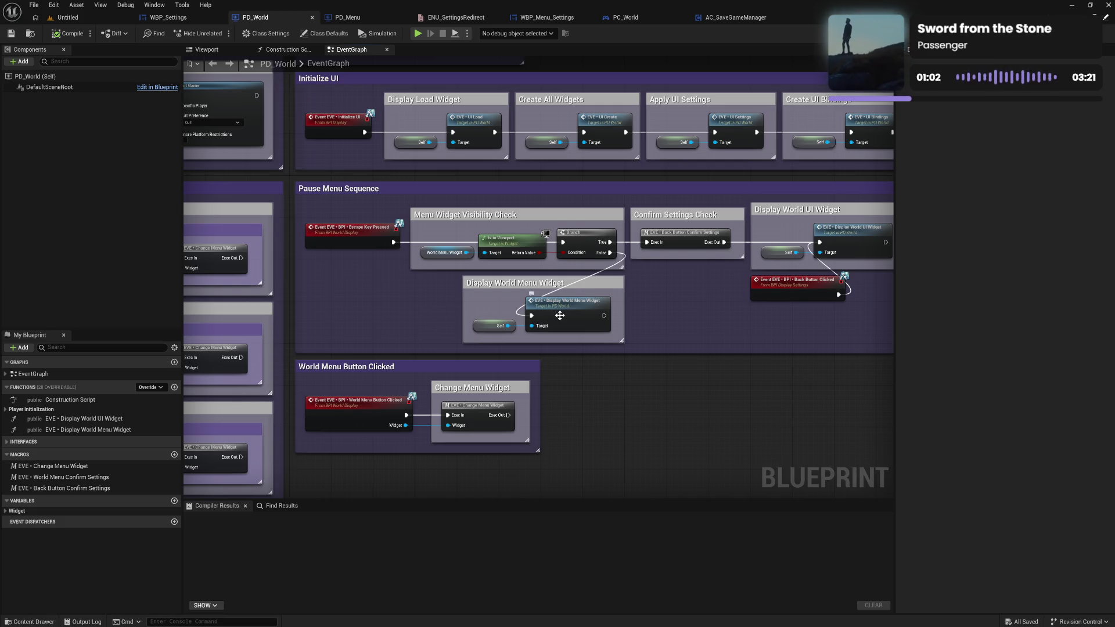
pyautogui.doubleClick(559, 315)
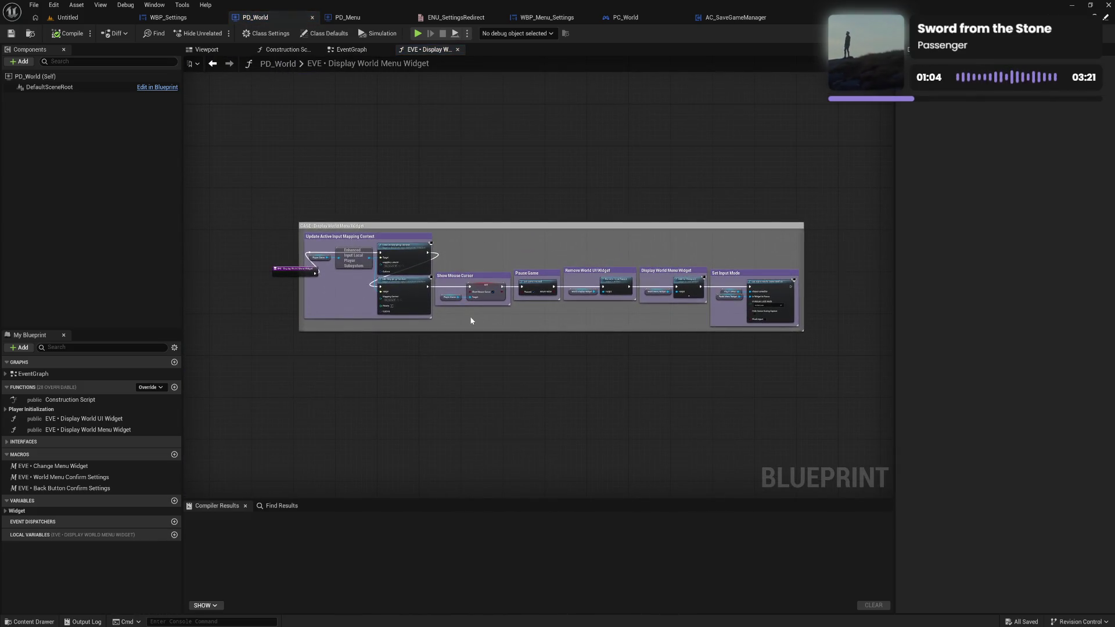
# Resize the input mapping context group and stretch the CASE comment past the entry node.
pyautogui.scroll(3, 469, 316)
pyautogui.moveTo(469, 316)
pyautogui.mouseDown()
pyautogui.moveTo(549, 288)
pyautogui.moveTo(503, 222)
pyautogui.mouseUp()
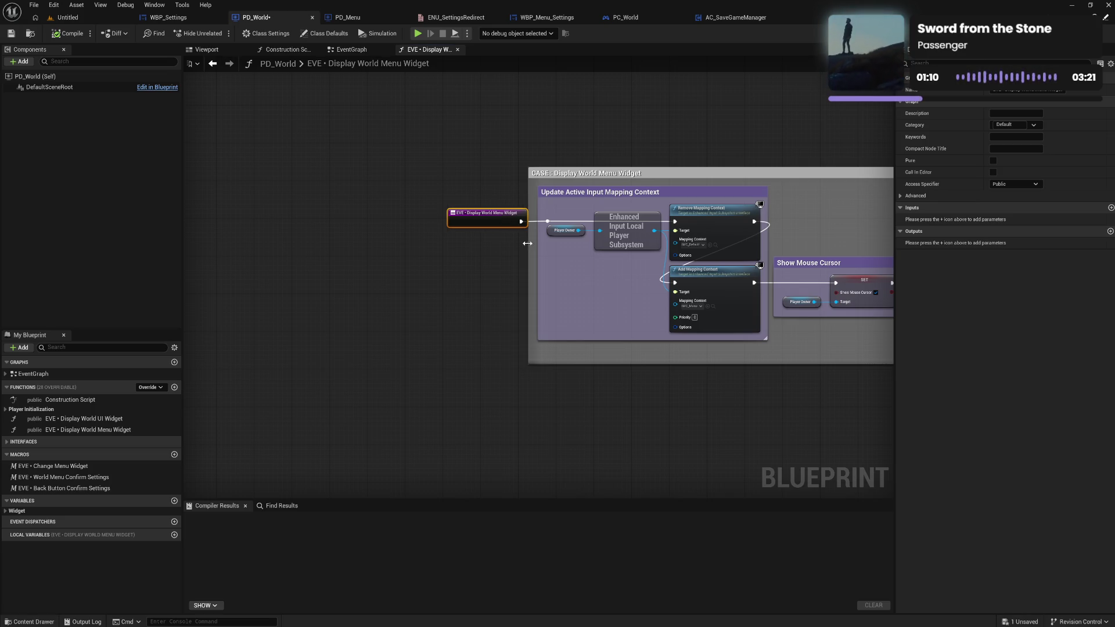
pyautogui.moveTo(530, 244)
pyautogui.mouseDown()
pyautogui.moveTo(428, 246)
pyautogui.moveTo(439, 248)
pyautogui.mouseUp()
pyautogui.click(497, 263)
# Glance at the main event graph, then return to the start of the CASE comment.
pyautogui.moveTo(573, 296); pyautogui.dragTo(239, 269)
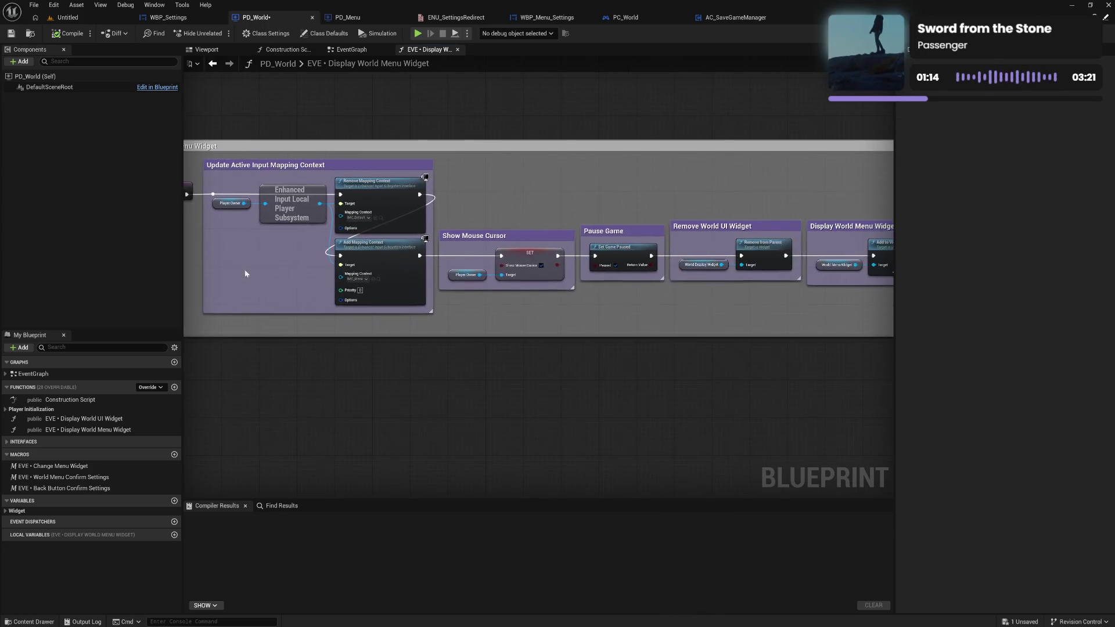
pyautogui.click(372, 50)
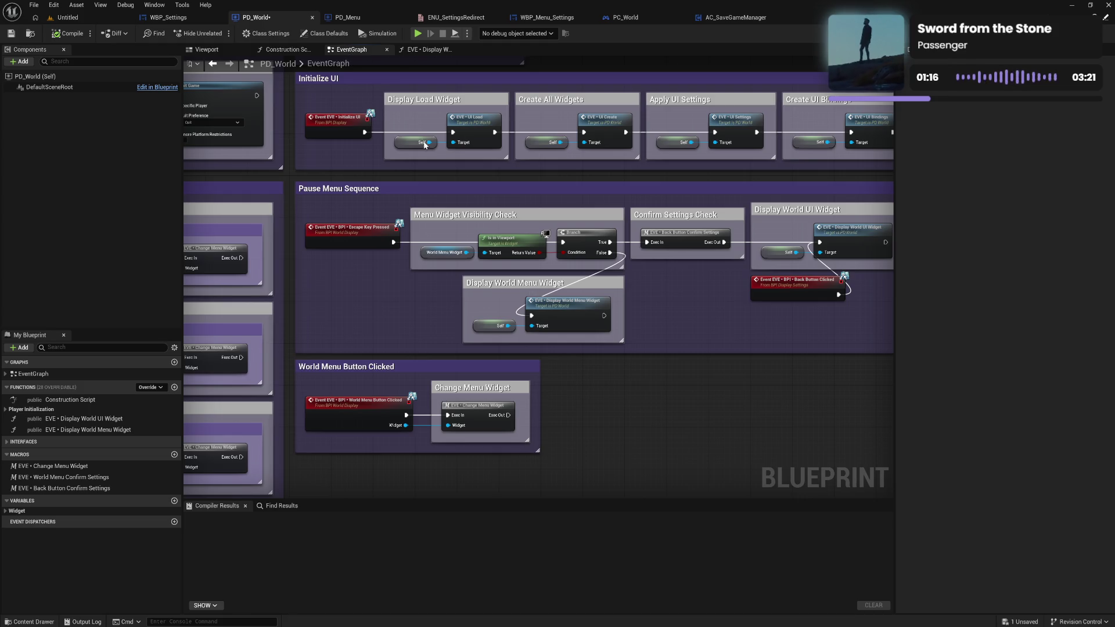
pyautogui.moveTo(700, 293); pyautogui.dragTo(588, 292)
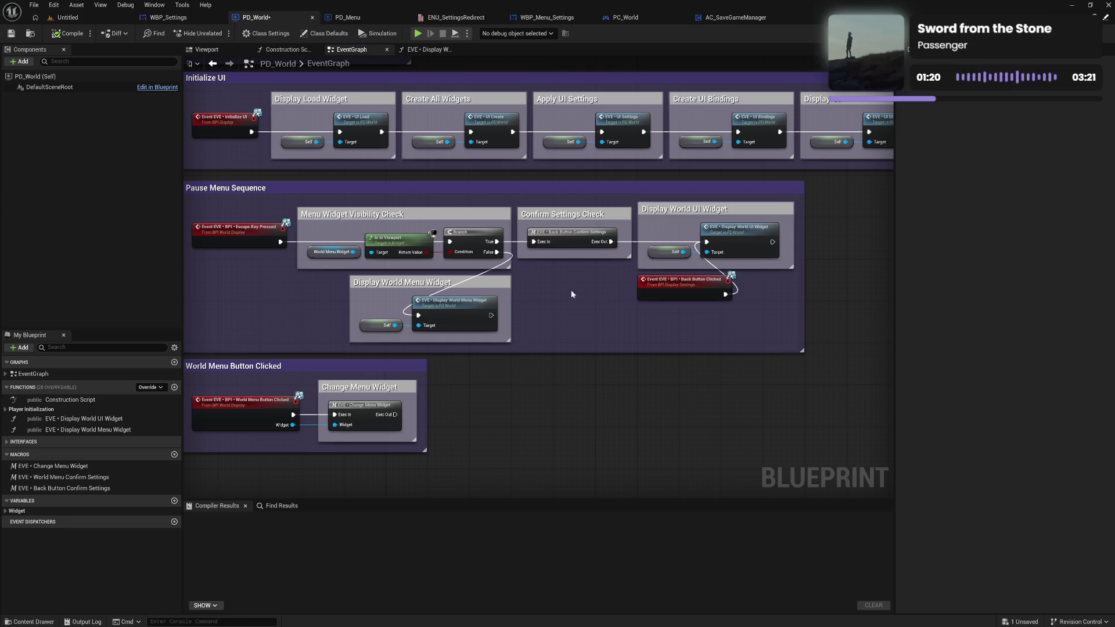
pyautogui.click(428, 52)
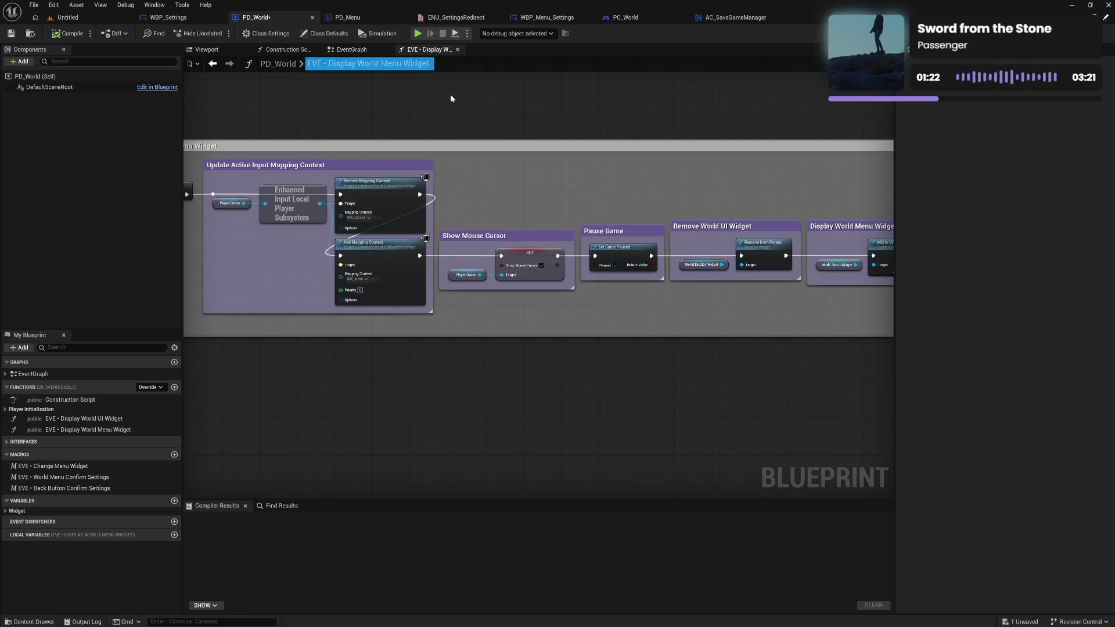
pyautogui.moveTo(337, 151); pyautogui.dragTo(517, 157)
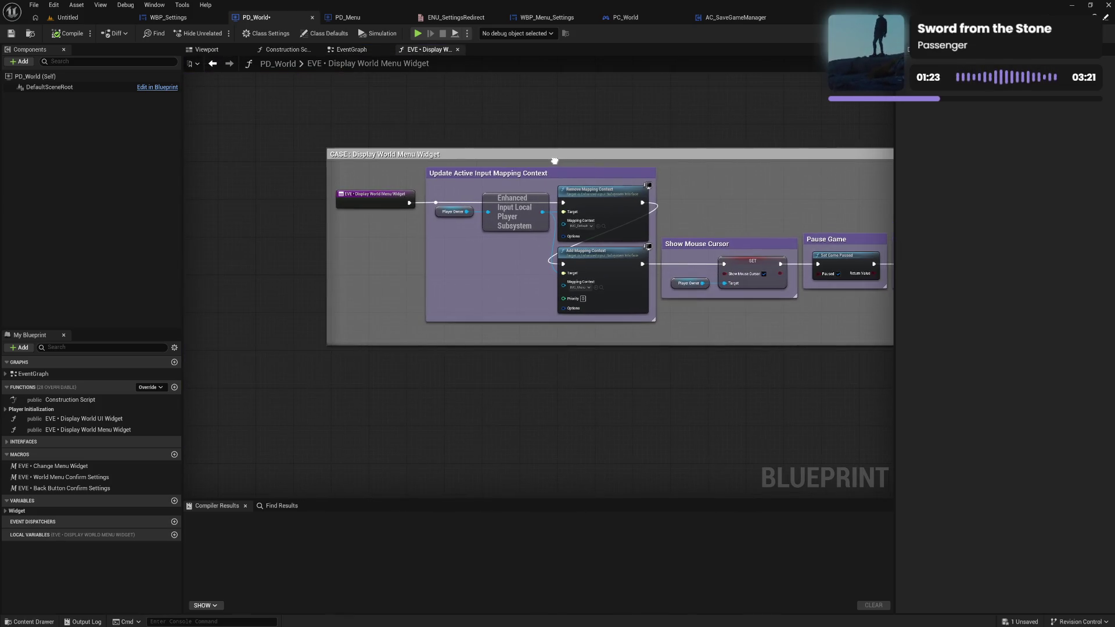
# Give the CASE : Display World Menu Widget comment a purple colour.
pyautogui.click(517, 157)
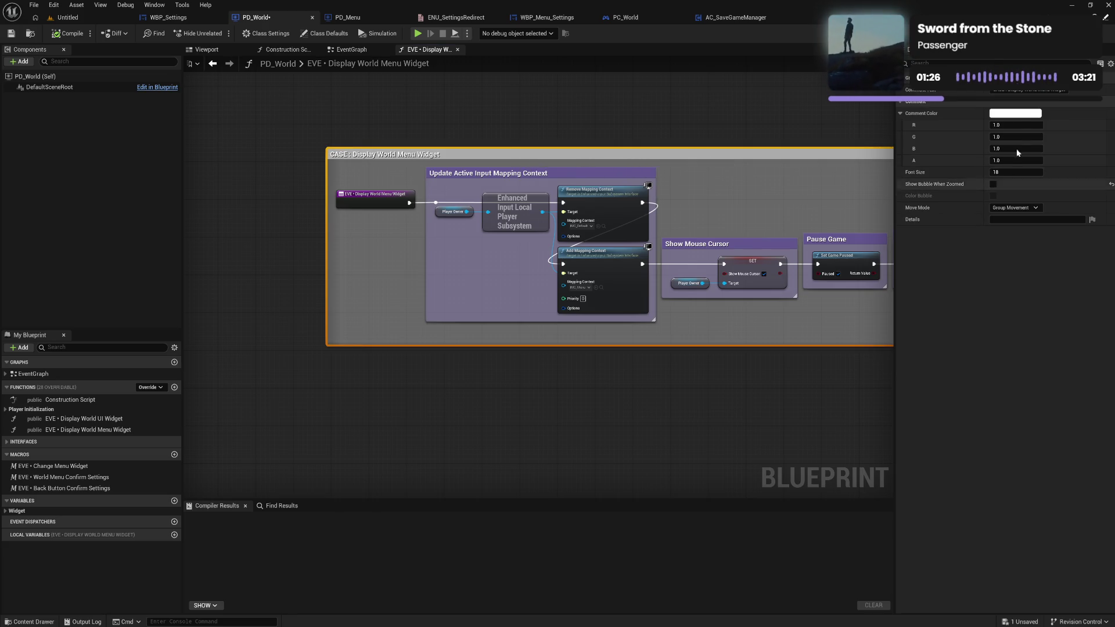
pyautogui.click(1017, 116)
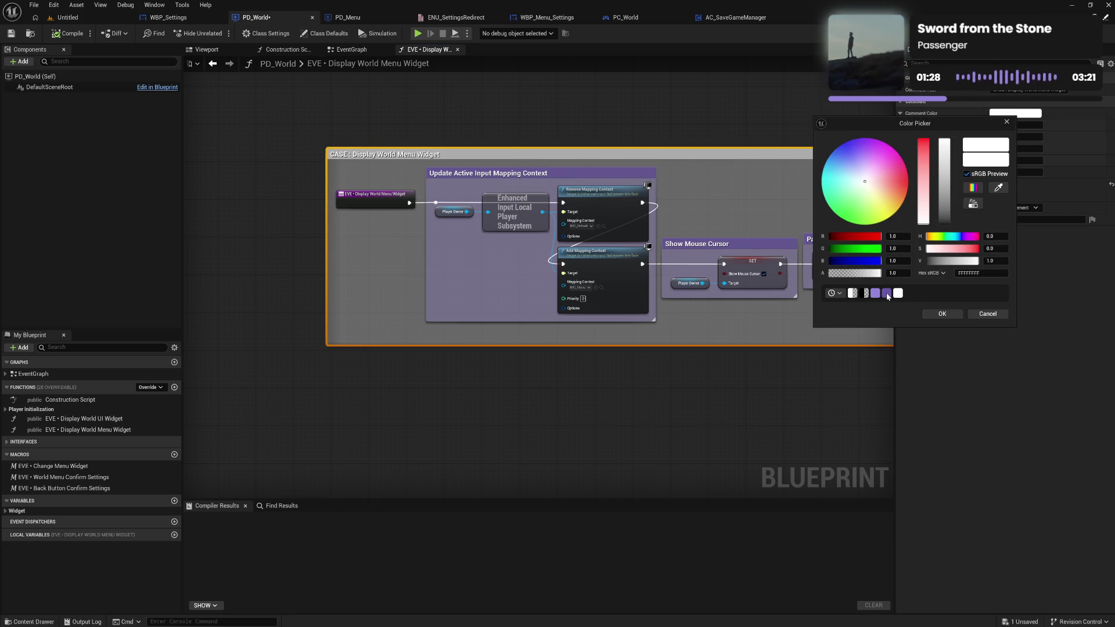
pyautogui.click(887, 293)
pyautogui.click(839, 294)
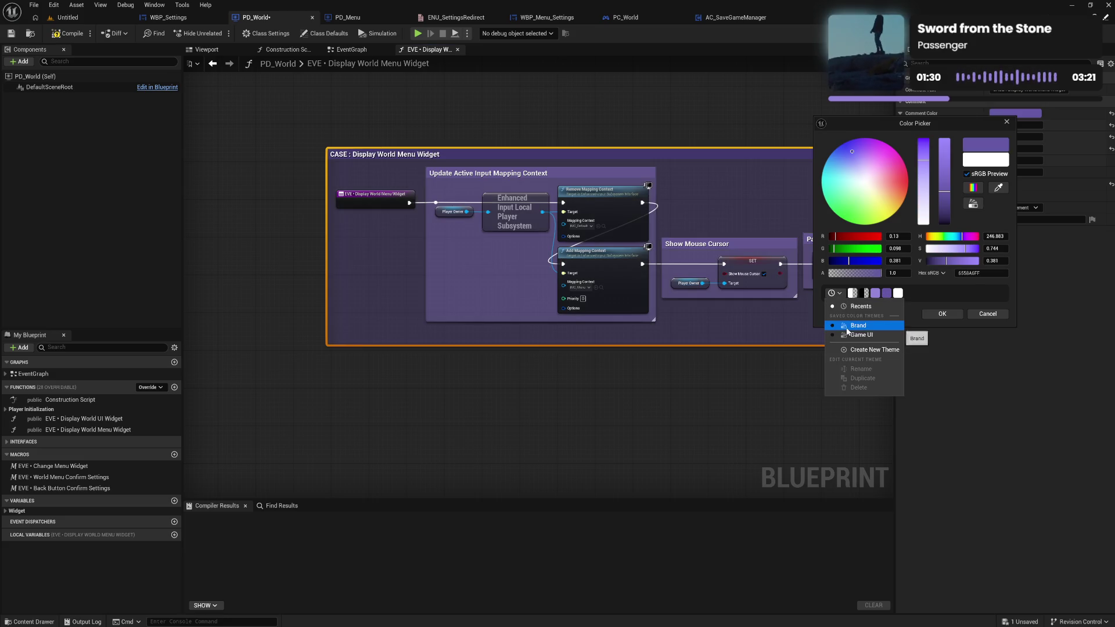
pyautogui.click(940, 316)
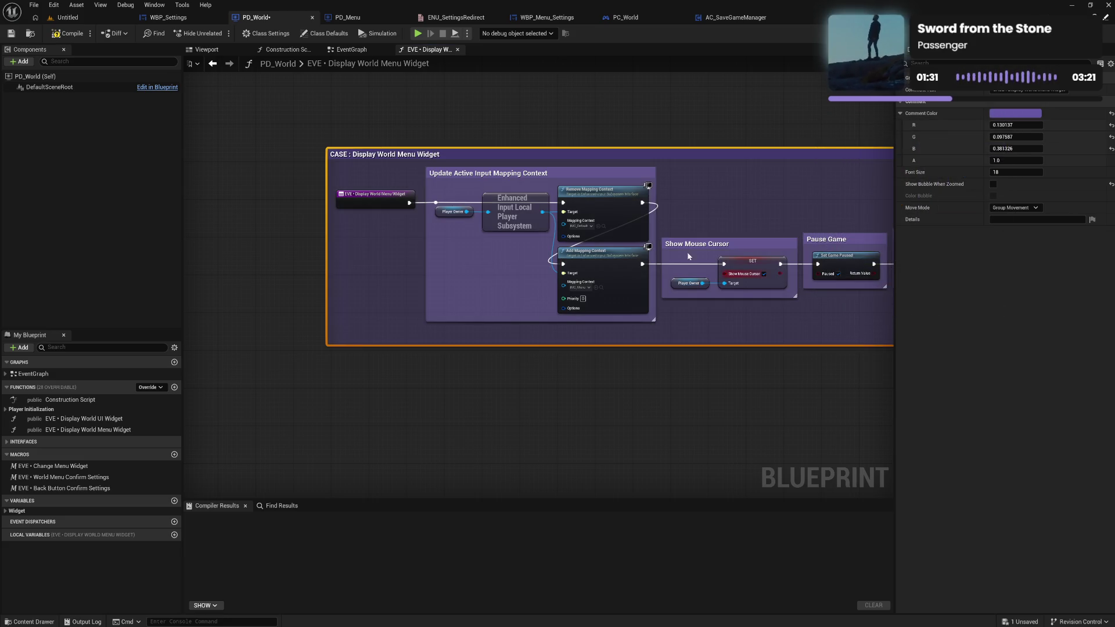
# Recentre the view on the CASE comment and compile PD_World.
pyautogui.click(542, 187)
pyautogui.moveTo(541, 187)
pyautogui.mouseDown()
pyautogui.moveTo(449, 159)
pyautogui.moveTo(734, 185)
pyautogui.mouseUp()
pyautogui.click(660, 180)
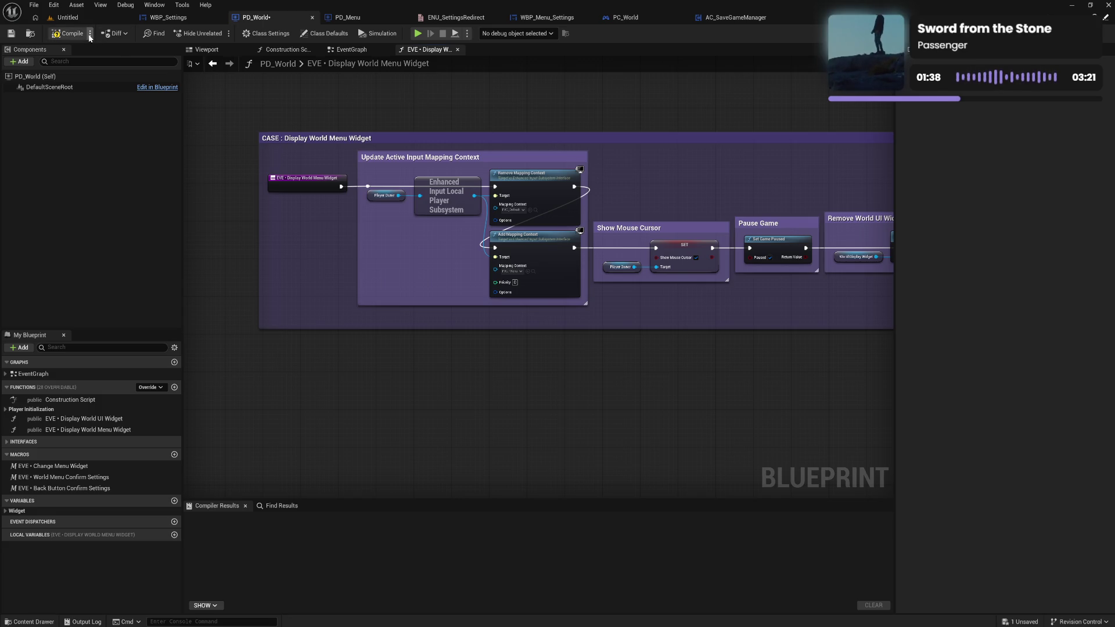
pyautogui.click(67, 34)
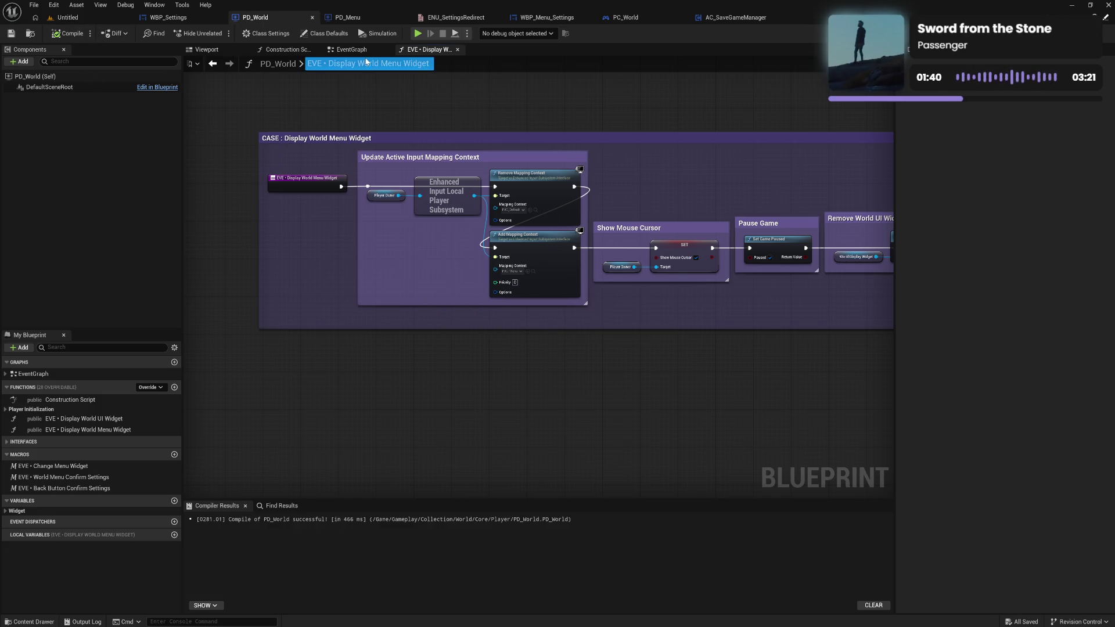
# Look over the main event graph, then revisit the function's Set Input Mode groups.
pyautogui.click(354, 50)
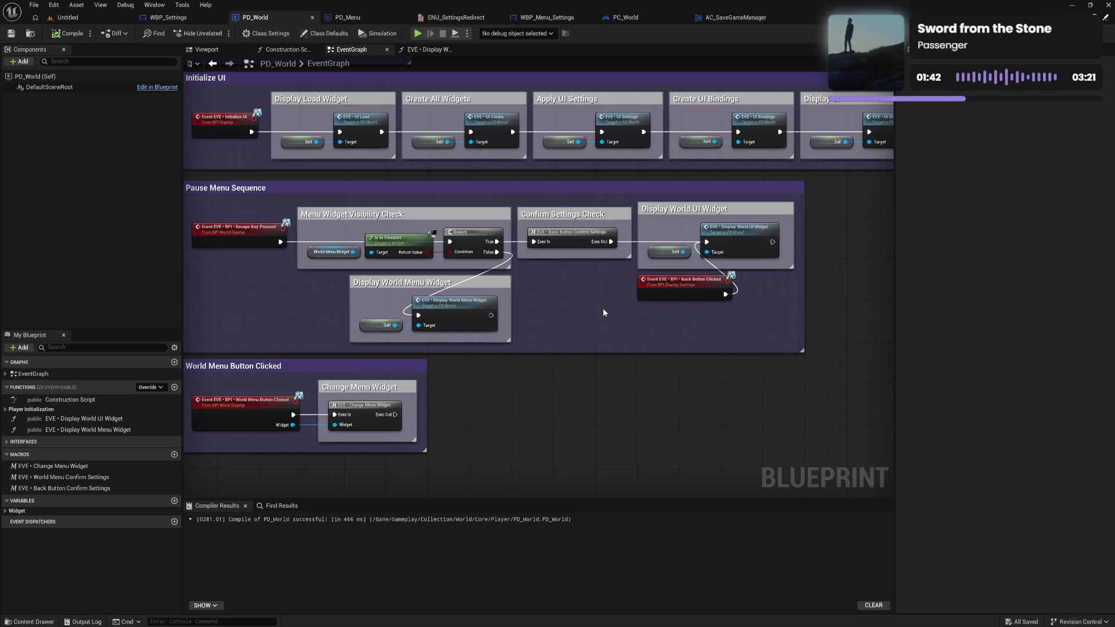
pyautogui.moveTo(581, 314)
pyautogui.mouseDown()
pyautogui.moveTo(704, 324)
pyautogui.moveTo(598, 322)
pyautogui.mouseUp()
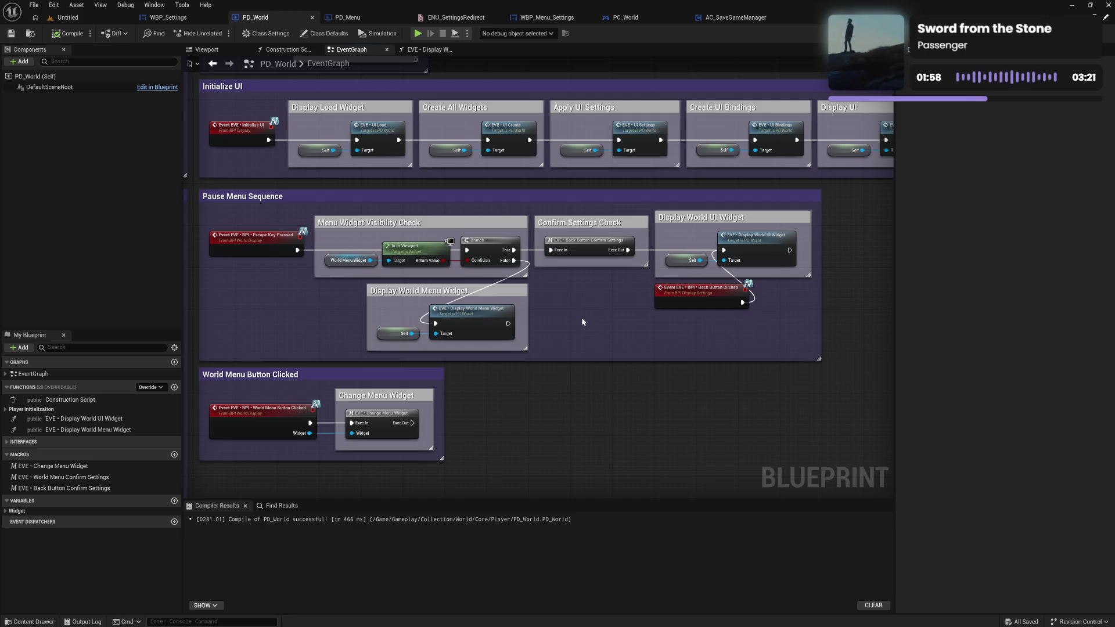
pyautogui.click(445, 51)
pyautogui.moveTo(685, 192)
pyautogui.mouseDown()
pyautogui.moveTo(291, 163)
pyautogui.moveTo(593, 157)
pyautogui.mouseUp()
pyautogui.moveTo(331, 156); pyautogui.dragTo(678, 181)
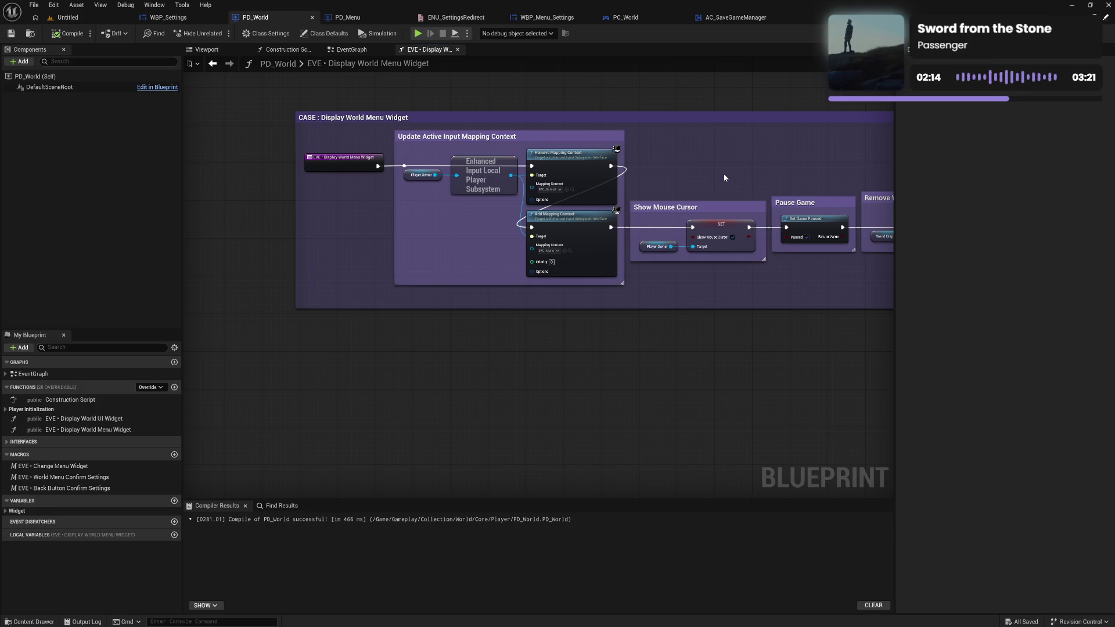
# Back in the event graph, pan to the Quit and Exit Button Binding groups.
pyautogui.click(351, 50)
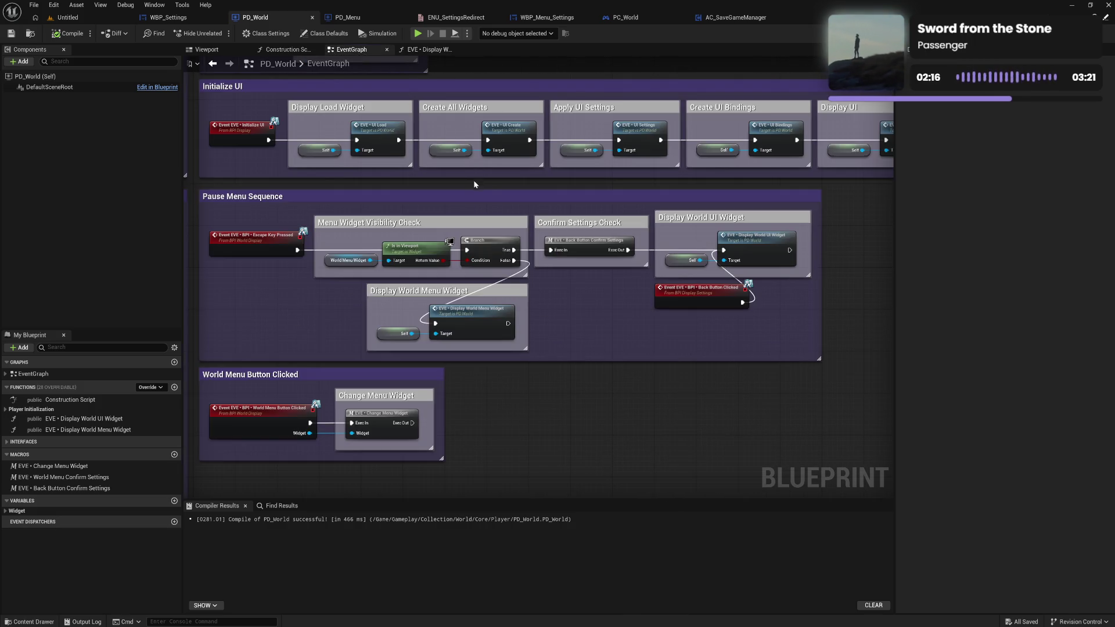
pyautogui.moveTo(474, 184); pyautogui.dragTo(443, 207)
pyautogui.moveTo(610, 225)
pyautogui.mouseDown()
pyautogui.moveTo(374, 216)
pyautogui.moveTo(515, 217)
pyautogui.moveTo(659, 241)
pyautogui.moveTo(559, 296)
pyautogui.moveTo(575, 205)
pyautogui.moveTo(580, 258)
pyautogui.mouseUp()
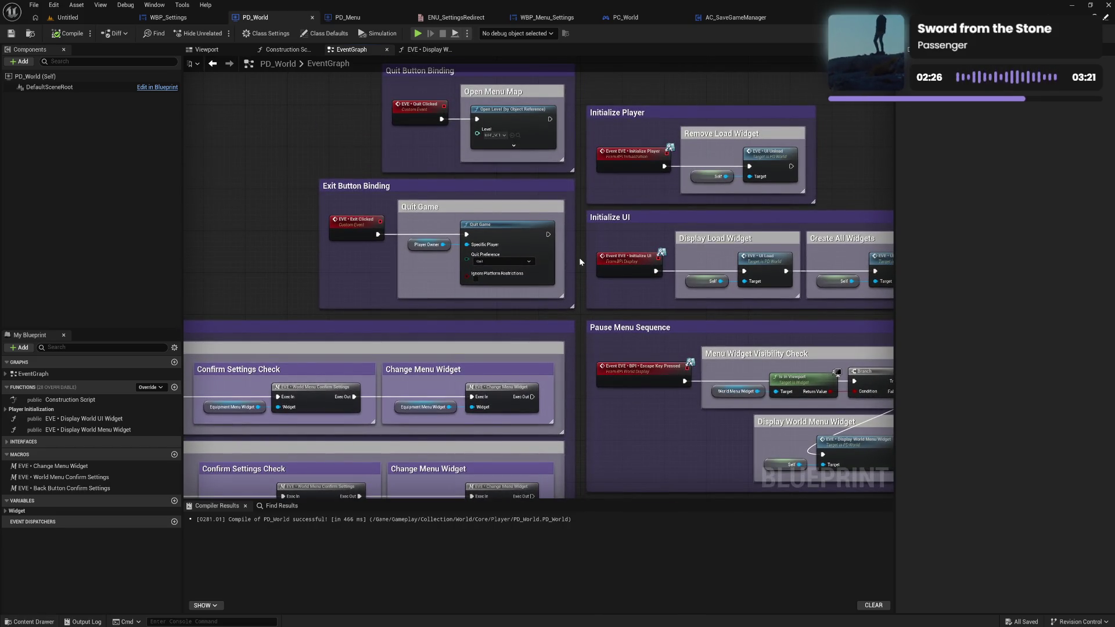
pyautogui.moveTo(579, 261); pyautogui.dragTo(581, 270)
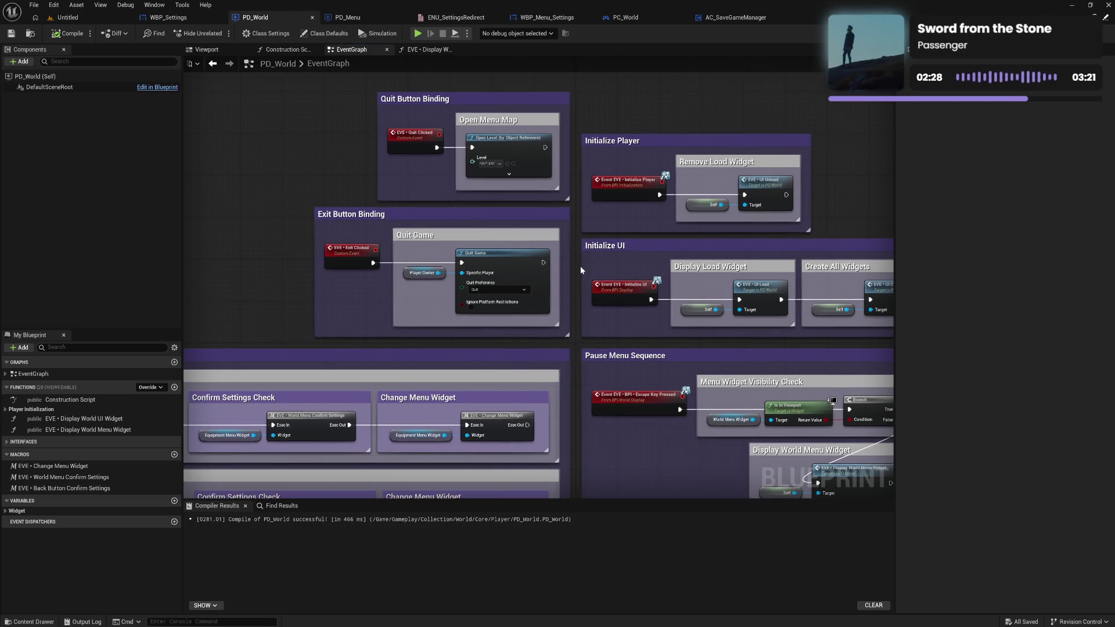
pyautogui.scroll(-5, 580, 266)
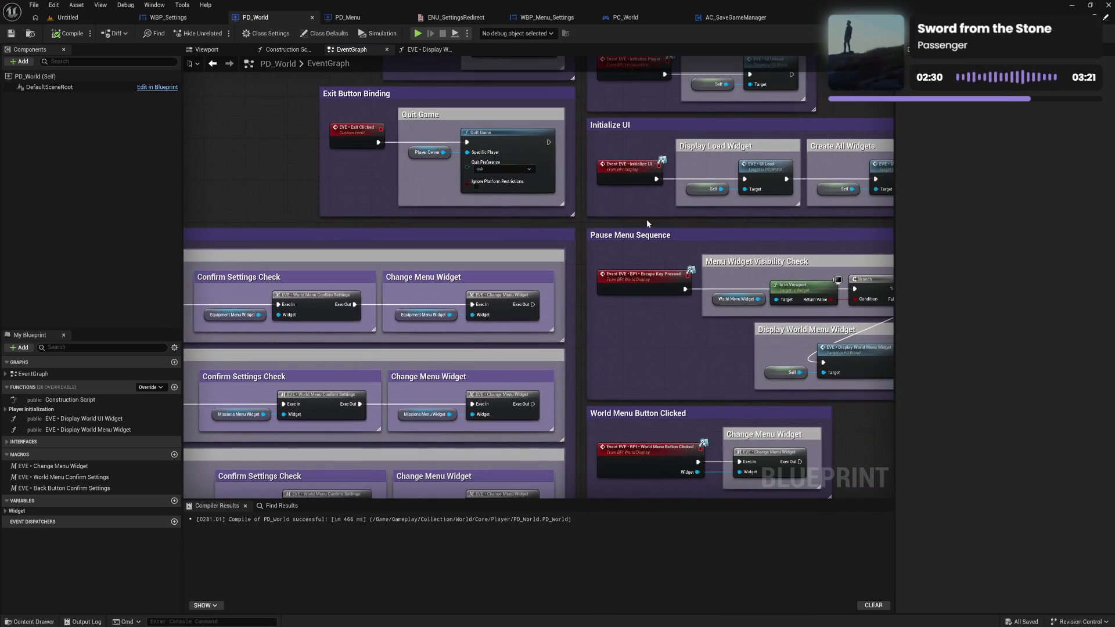
pyautogui.moveTo(646, 223); pyautogui.dragTo(485, 224)
pyautogui.moveTo(685, 218); pyautogui.dragTo(399, 216)
pyautogui.moveTo(546, 227)
pyautogui.mouseDown()
pyautogui.moveTo(471, 227)
pyautogui.moveTo(732, 228)
pyautogui.mouseUp()
pyautogui.moveTo(466, 211); pyautogui.dragTo(674, 223)
pyautogui.moveTo(504, 226); pyautogui.dragTo(769, 168)
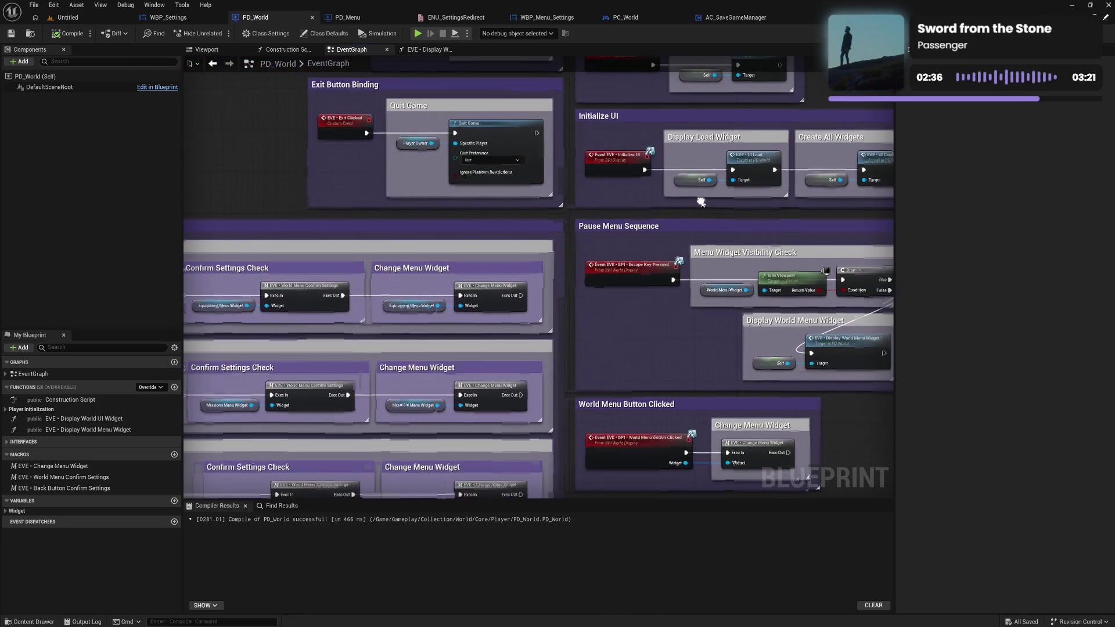
pyautogui.moveTo(533, 226)
pyautogui.mouseDown()
pyautogui.moveTo(634, 186)
pyautogui.moveTo(639, 96)
pyautogui.mouseUp()
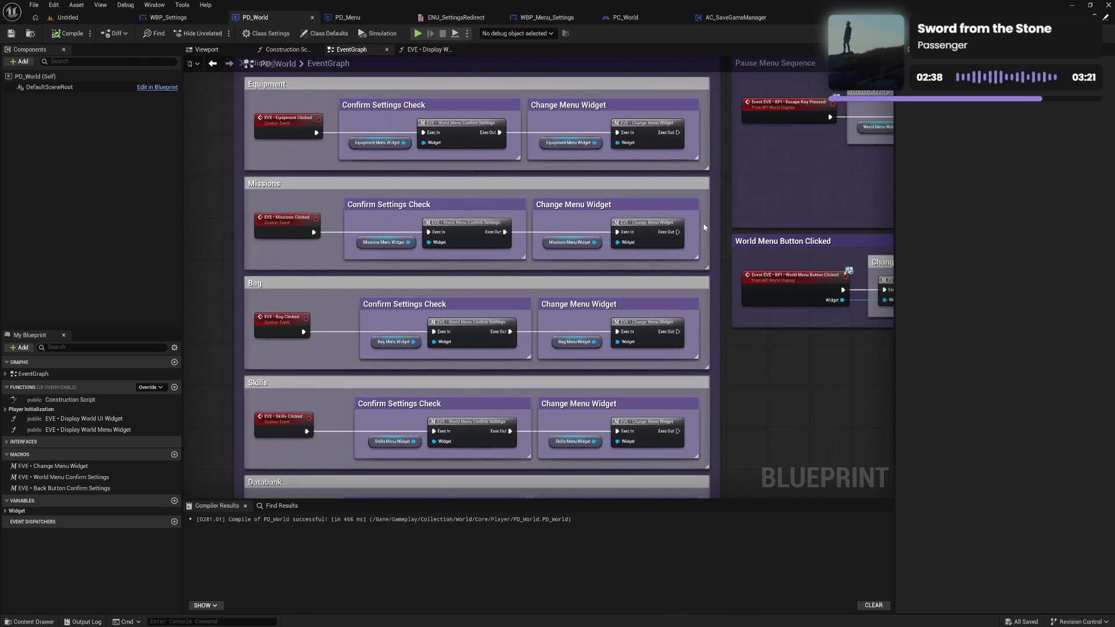
pyautogui.moveTo(694, 221); pyautogui.dragTo(696, 201)
pyautogui.moveTo(697, 265); pyautogui.dragTo(703, 96)
pyautogui.moveTo(700, 244)
pyautogui.mouseDown()
pyautogui.moveTo(716, 145)
pyautogui.moveTo(714, 164)
pyautogui.mouseUp()
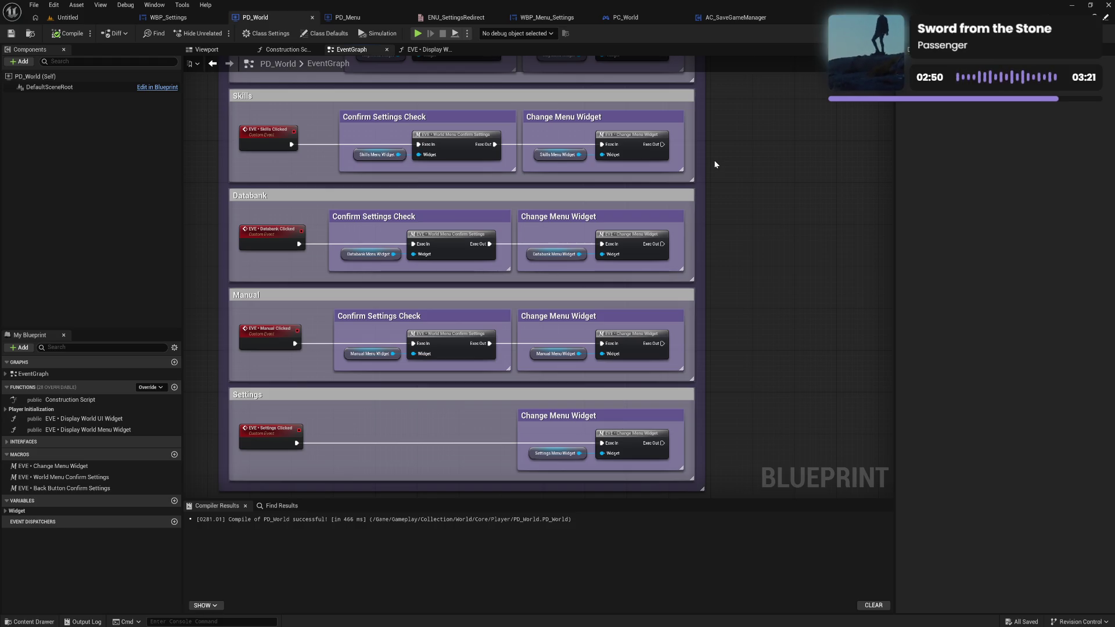
pyautogui.moveTo(714, 159)
pyautogui.mouseDown()
pyautogui.moveTo(717, 212)
pyautogui.moveTo(719, 169)
pyautogui.moveTo(695, 274)
pyautogui.moveTo(681, 229)
pyautogui.moveTo(752, 230)
pyautogui.moveTo(746, 204)
pyautogui.moveTo(700, 221)
pyautogui.mouseUp()
pyautogui.doubleClick(436, 165)
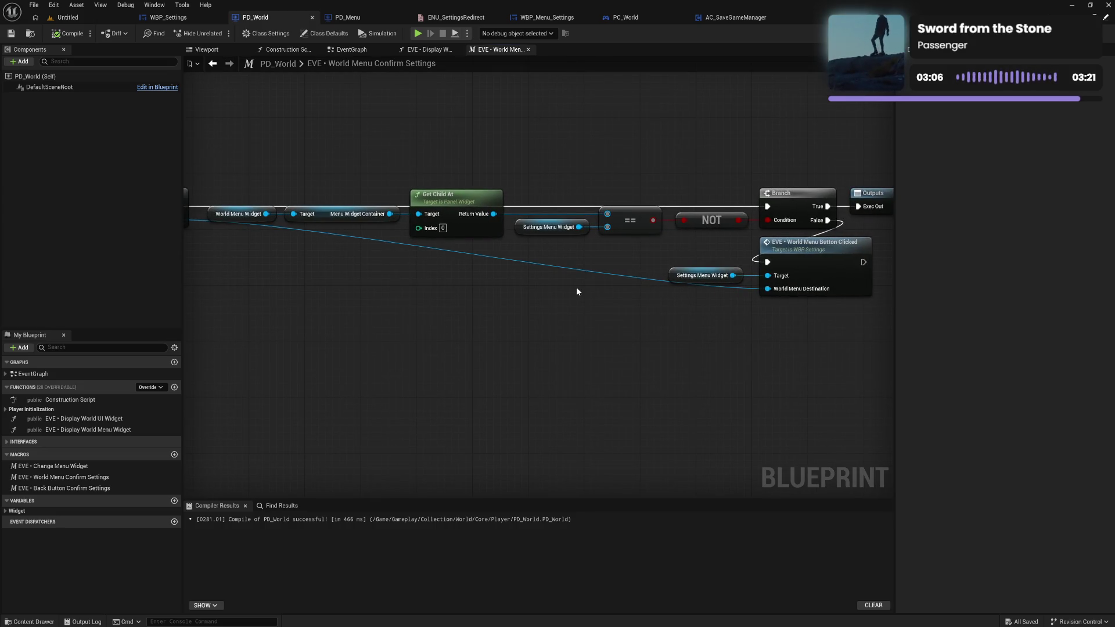
# Inspect the World Menu Confirm Settings macro, leaving its name unchanged.
pyautogui.moveTo(578, 292); pyautogui.dragTo(449, 310)
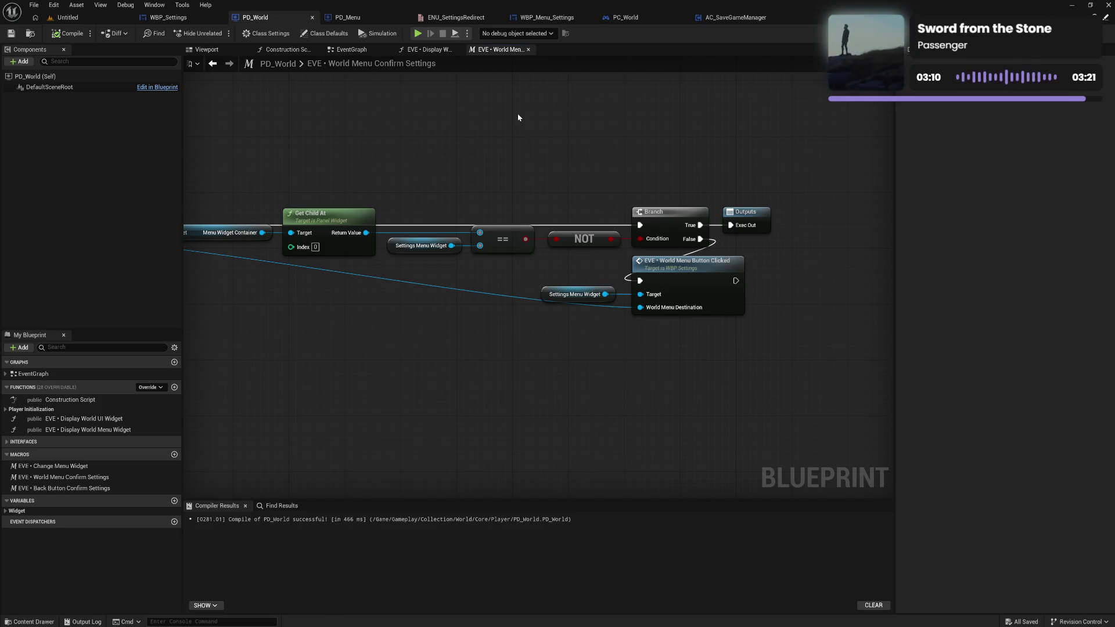
pyautogui.doubleClick(439, 69)
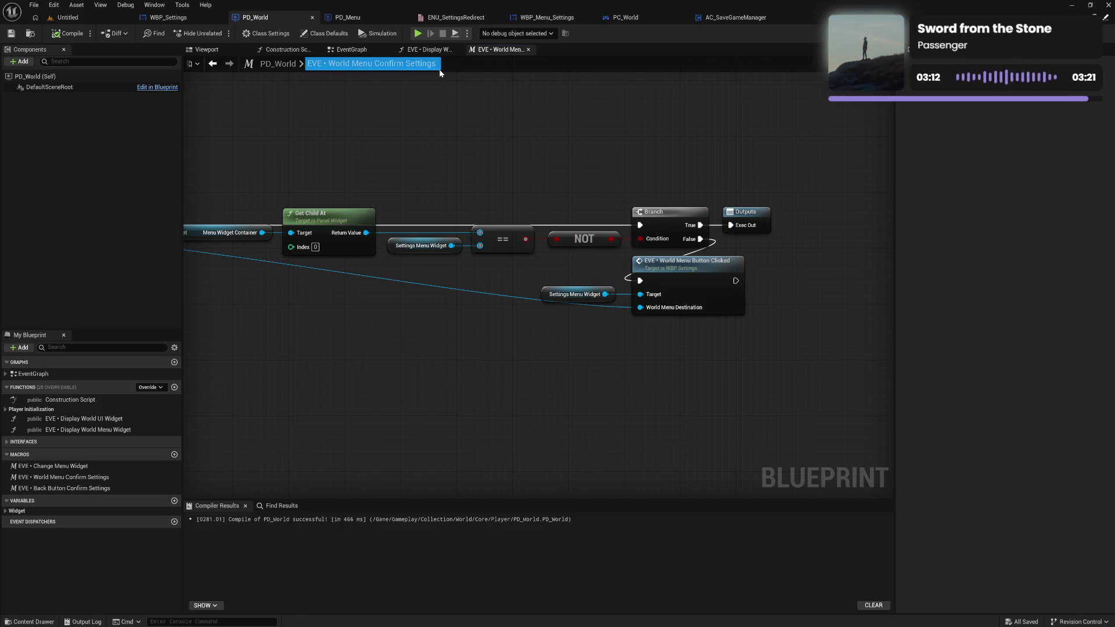
pyautogui.press('Escape')
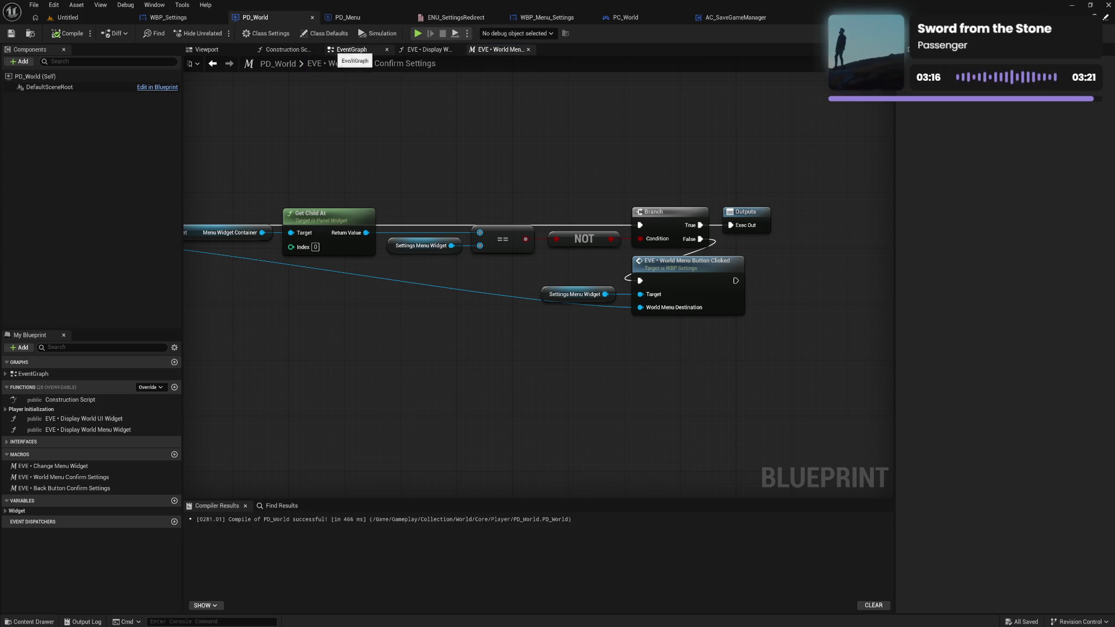
# Return to the event graph's menu-button groups and open the Change Menu Widget macro.
pyautogui.click(356, 51)
pyautogui.moveTo(723, 214); pyautogui.dragTo(579, 190)
pyautogui.moveTo(389, 236); pyautogui.dragTo(635, 195)
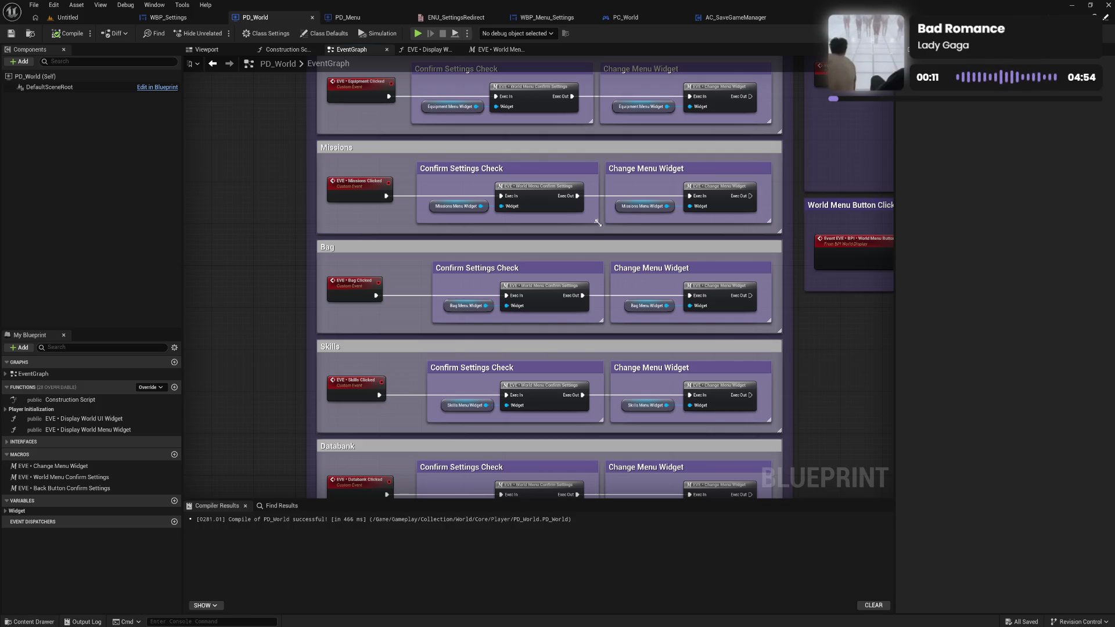
pyautogui.doubleClick(722, 203)
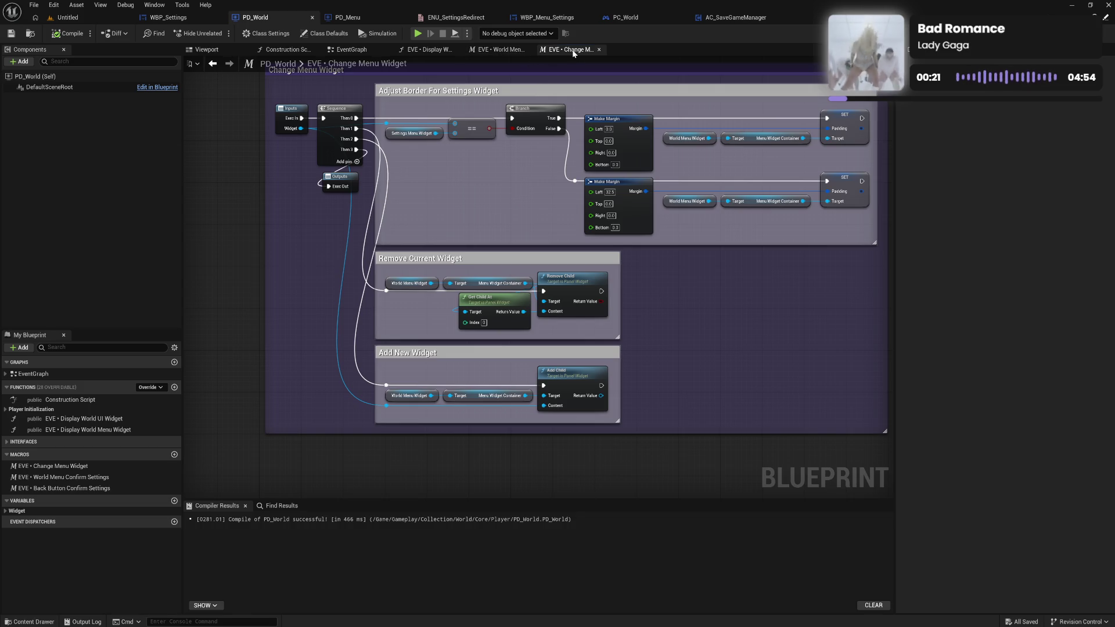
# Check the World Menu Confirm Settings and Display World Menu Widget graphs, then return to PD_World's EventGraph.
pyautogui.click(498, 49)
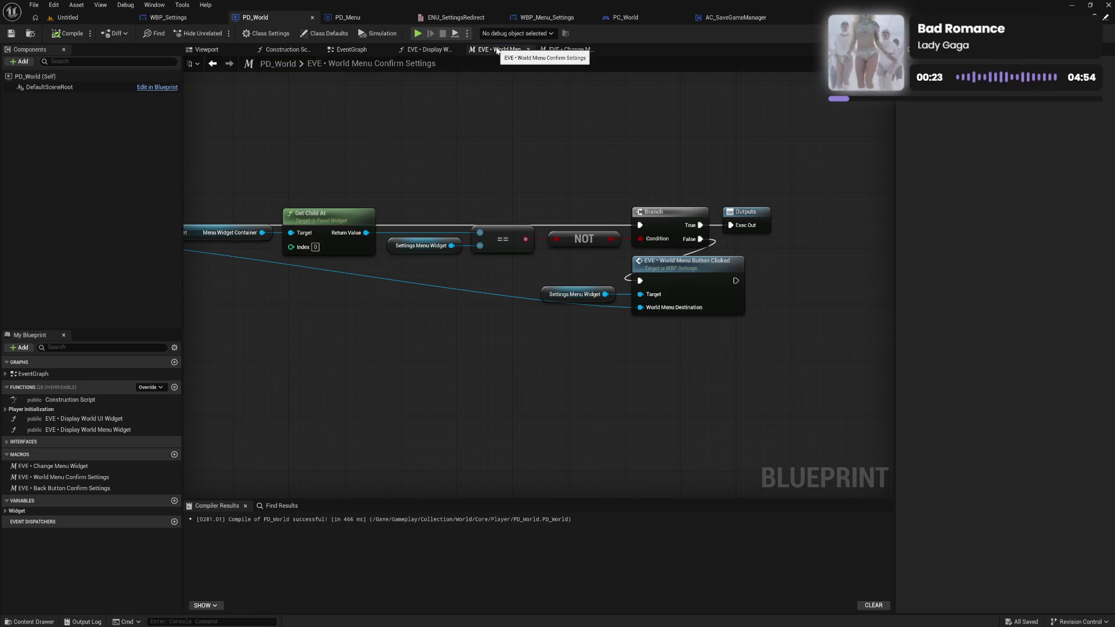
pyautogui.click(432, 50)
pyautogui.click(349, 49)
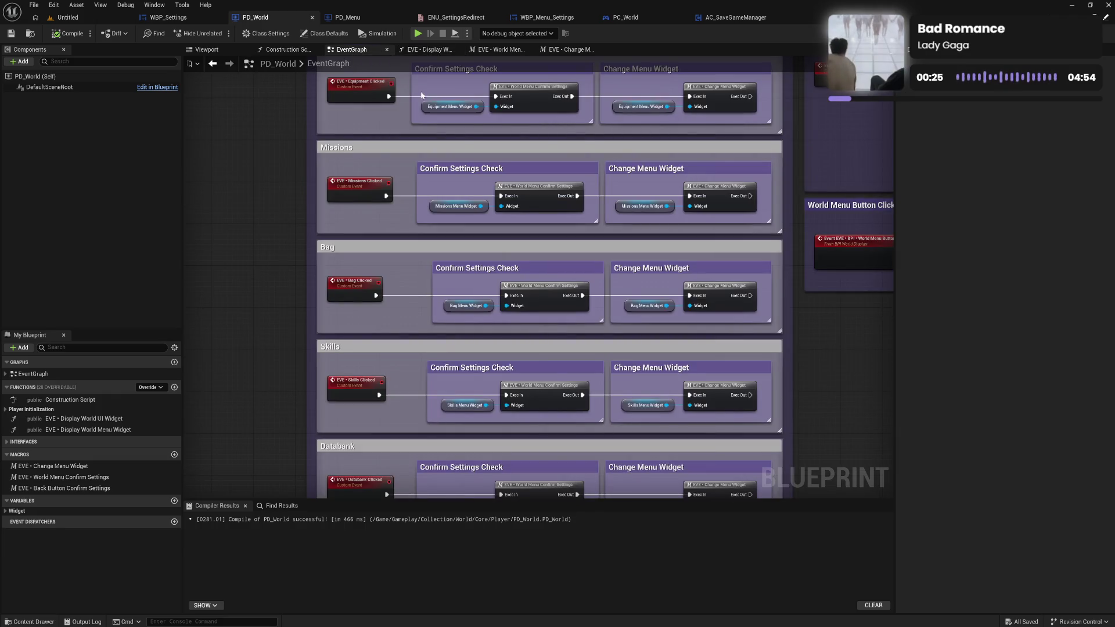
# Pan the event graph across the Pause Menu Sequence and World Menu Button Clicked groups.
pyautogui.scroll(-1, 582, 145)
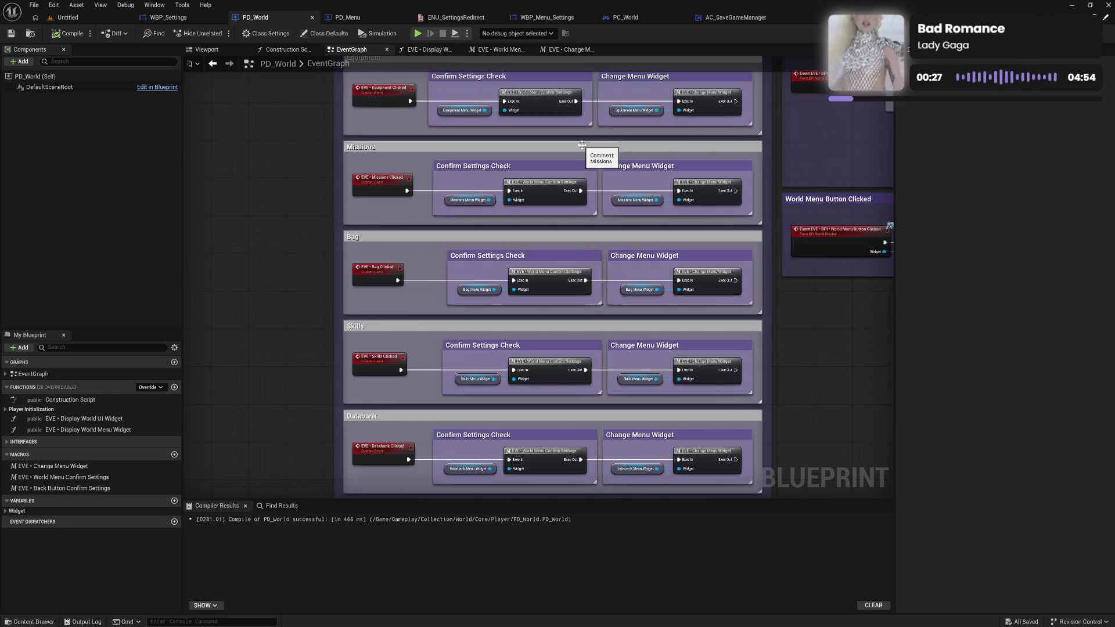
pyautogui.moveTo(598, 129); pyautogui.dragTo(592, 233)
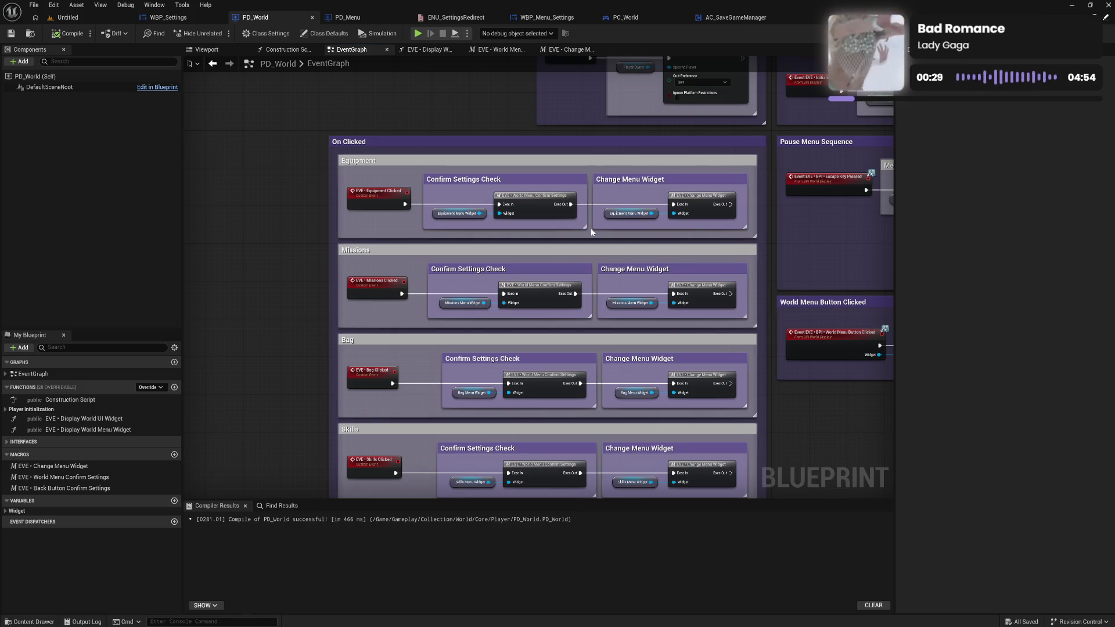
pyautogui.moveTo(814, 242); pyautogui.dragTo(495, 233)
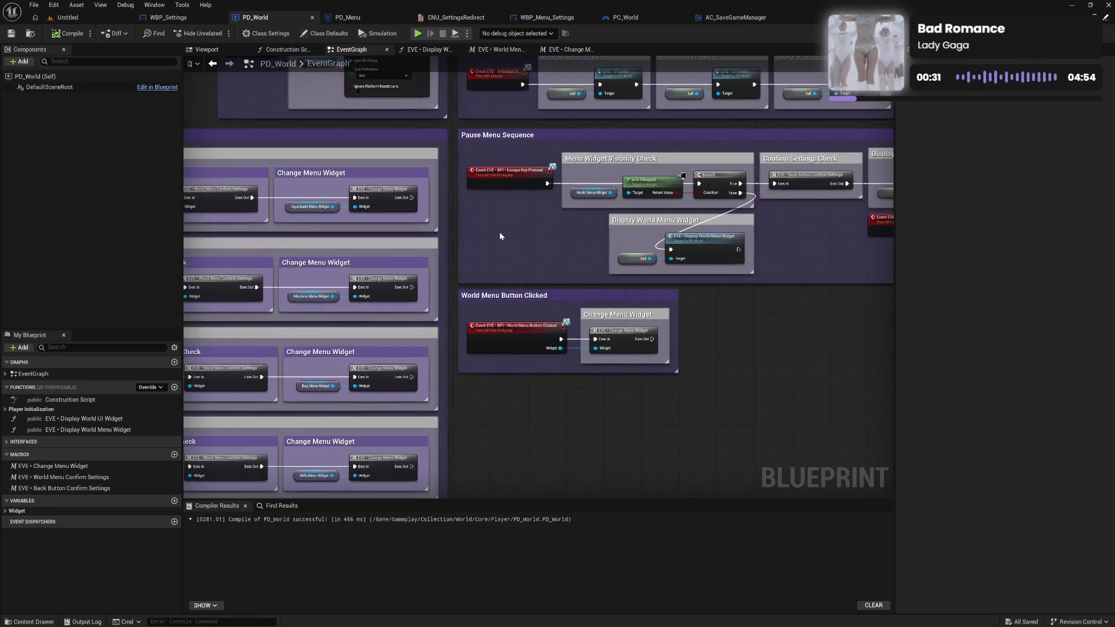
pyautogui.moveTo(614, 233); pyautogui.dragTo(478, 224)
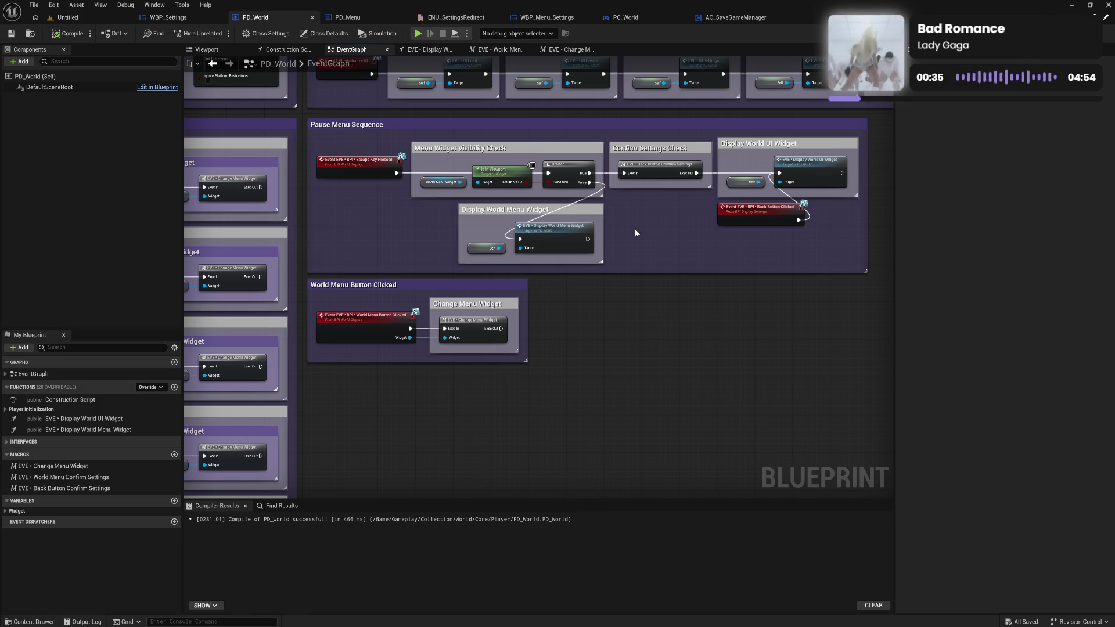
# Open the Back Button Confirm Settings macro, center its nodes, and select the Back Button Clicked call.
pyautogui.doubleClick(661, 173)
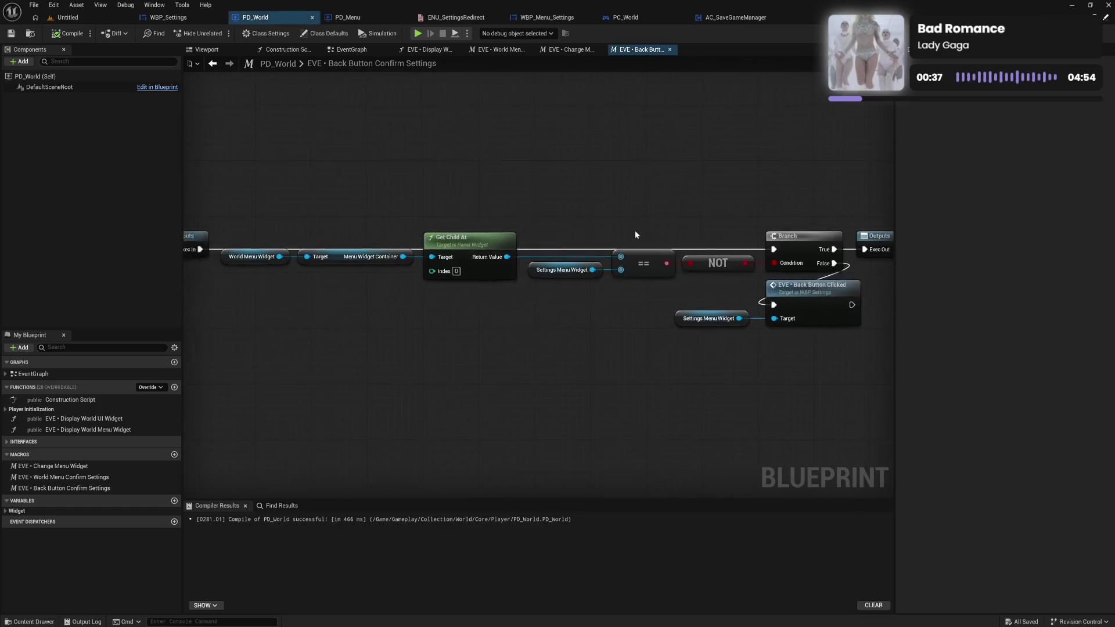
pyautogui.moveTo(515, 302)
pyautogui.mouseDown()
pyautogui.moveTo(454, 316)
pyautogui.moveTo(594, 298)
pyautogui.moveTo(538, 303)
pyautogui.mouseUp()
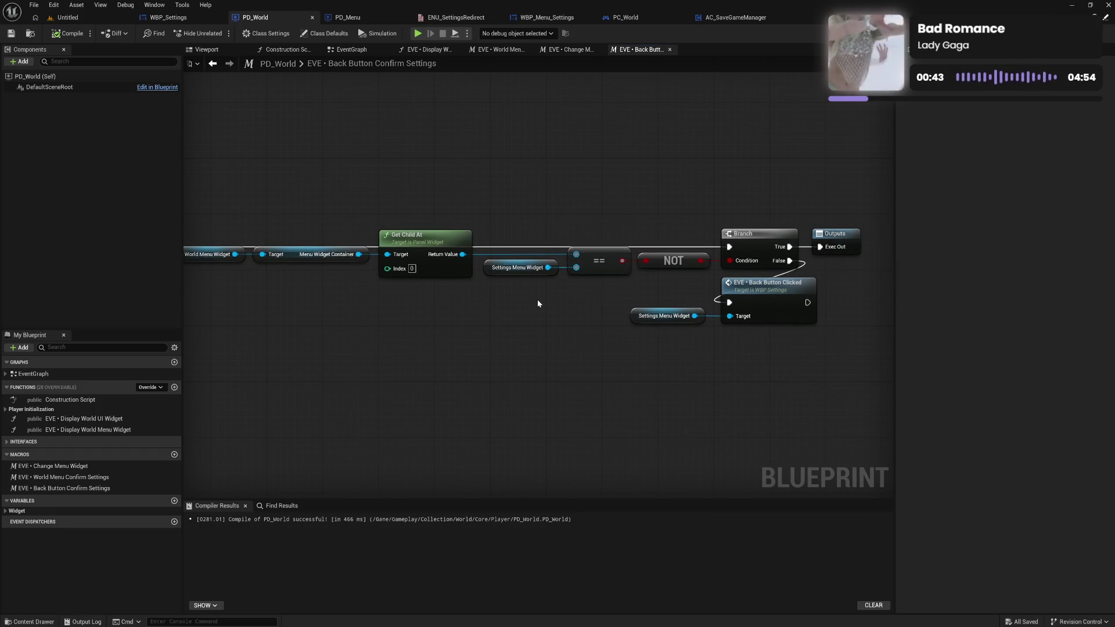
pyautogui.moveTo(496, 308)
pyautogui.mouseDown()
pyautogui.moveTo(615, 312)
pyautogui.moveTo(556, 322)
pyautogui.mouseUp()
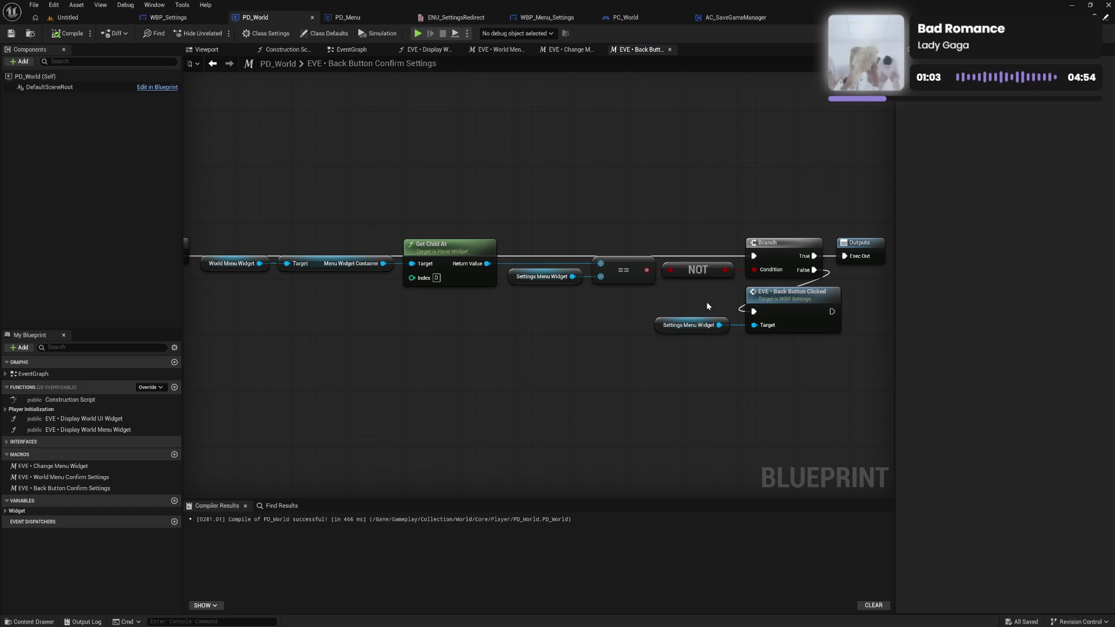
pyautogui.click(795, 300)
# Open Back Button Clicked in WBP_Settings and review its Changed Options Check and Set Confirm Settings groups.
pyautogui.doubleClick(794, 299)
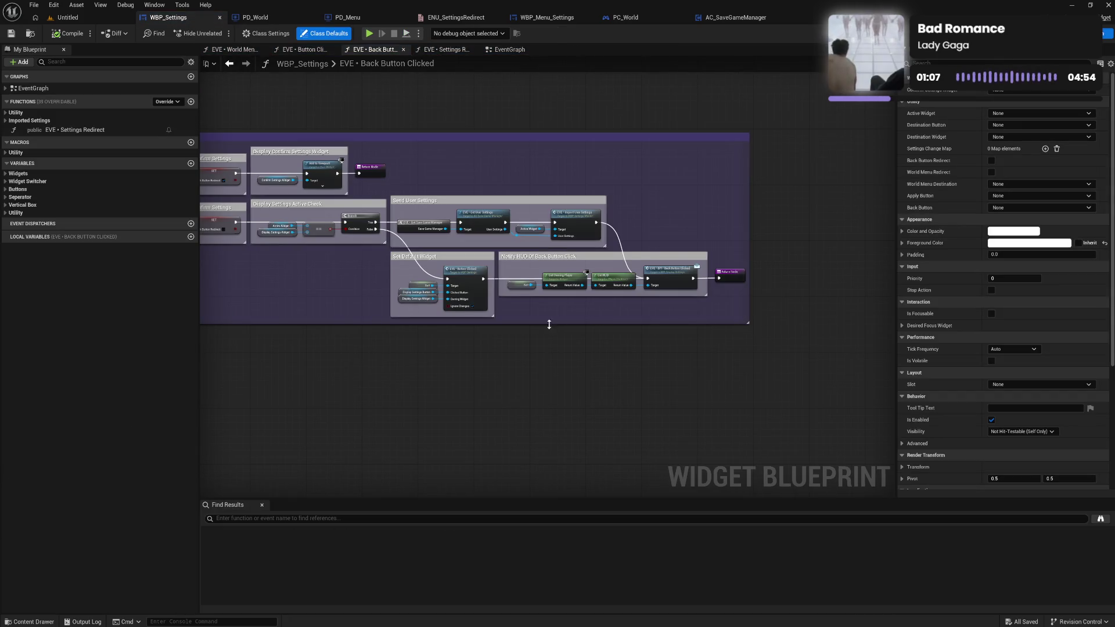
pyautogui.moveTo(416, 339); pyautogui.dragTo(568, 336)
pyautogui.moveTo(446, 321)
pyautogui.mouseDown()
pyautogui.moveTo(688, 343)
pyautogui.moveTo(594, 331)
pyautogui.mouseUp()
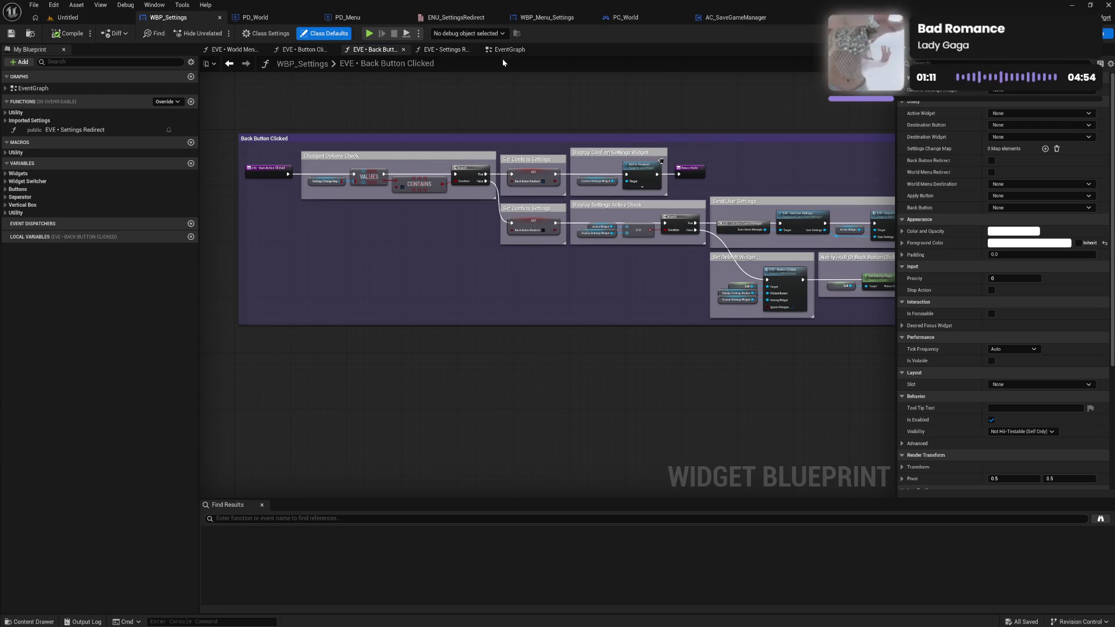
# Move the EventGraph tab to the front and look over the On Initialized and Settings Change groups.
pyautogui.moveTo(510, 49)
pyautogui.mouseDown()
pyautogui.moveTo(337, 40)
pyautogui.moveTo(228, 51)
pyautogui.mouseUp()
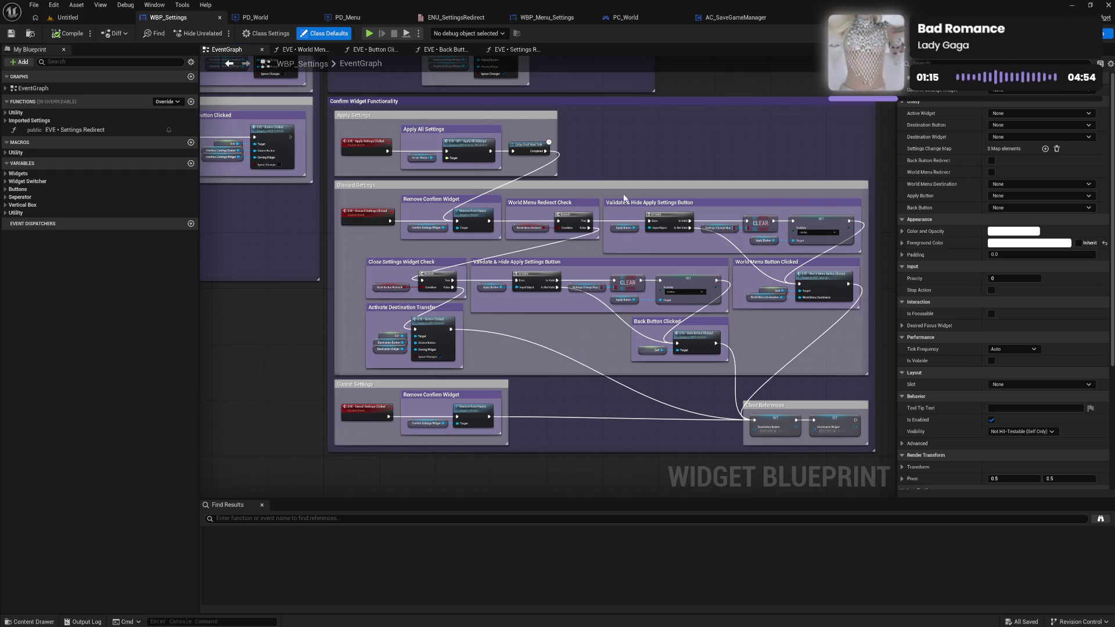
pyautogui.moveTo(646, 176)
pyautogui.mouseDown()
pyautogui.moveTo(685, 288)
pyautogui.moveTo(681, 186)
pyautogui.moveTo(588, 264)
pyautogui.mouseUp()
pyautogui.moveTo(683, 266); pyautogui.dragTo(555, 270)
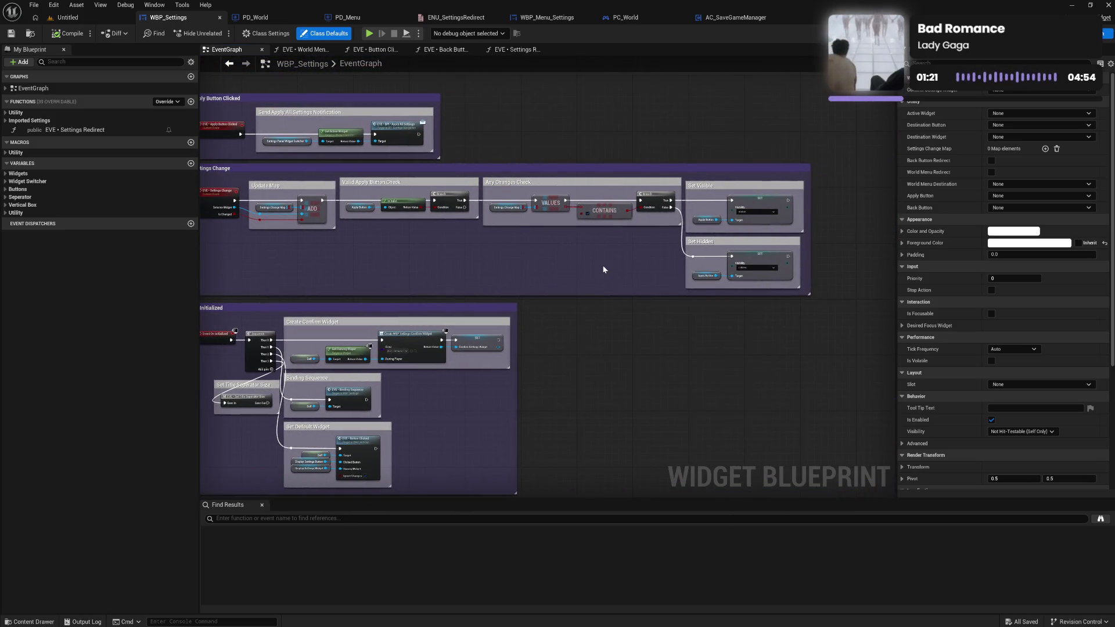
pyautogui.moveTo(484, 263); pyautogui.dragTo(638, 269)
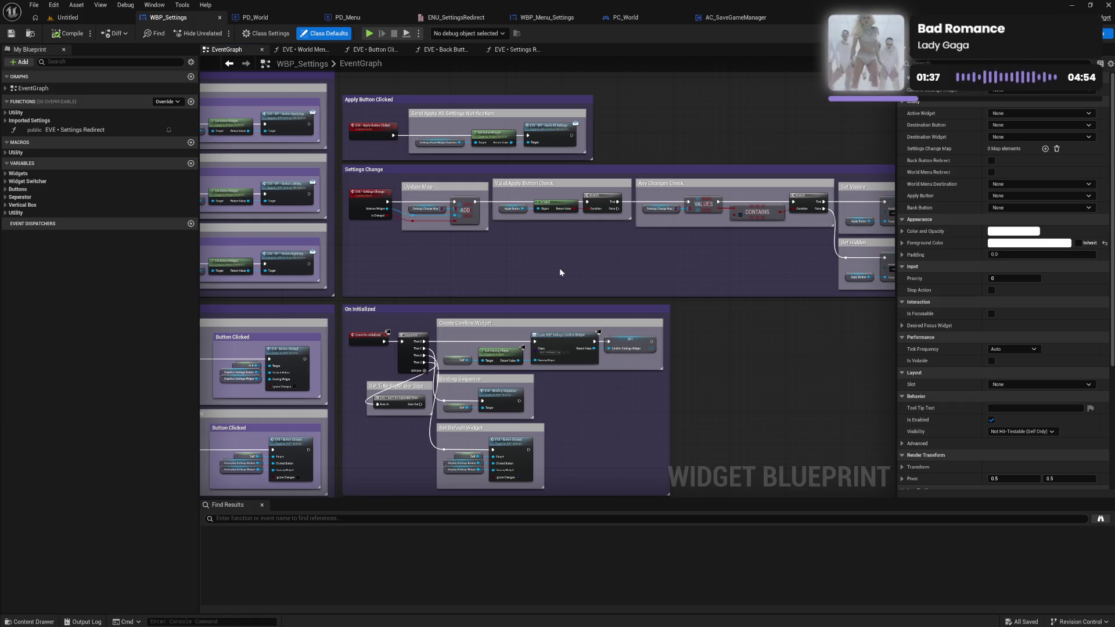
# Review the Key Press Mappings, Button Clicked Events, Interface Settings and Confirm Widget Functionality groups, then open Button Clicked.
pyautogui.moveTo(427, 263); pyautogui.dragTo(704, 258)
pyautogui.moveTo(340, 240); pyautogui.dragTo(497, 217)
pyautogui.moveTo(508, 273); pyautogui.dragTo(490, 148)
pyautogui.moveTo(532, 244); pyautogui.dragTo(536, 142)
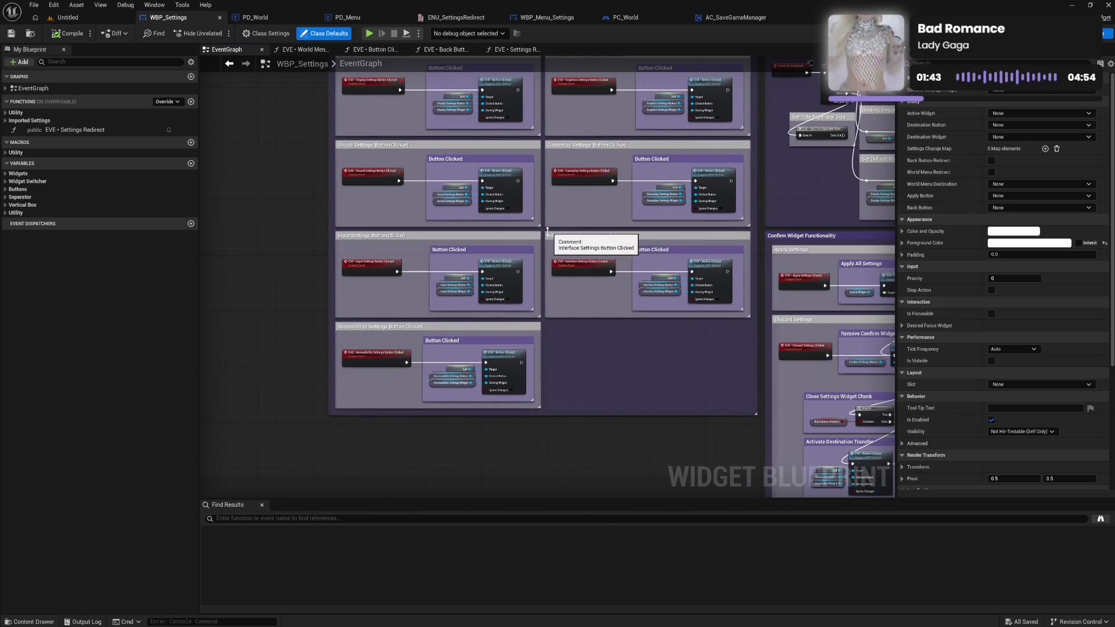
pyautogui.moveTo(608, 254); pyautogui.dragTo(460, 153)
pyautogui.moveTo(586, 191); pyautogui.dragTo(286, 179)
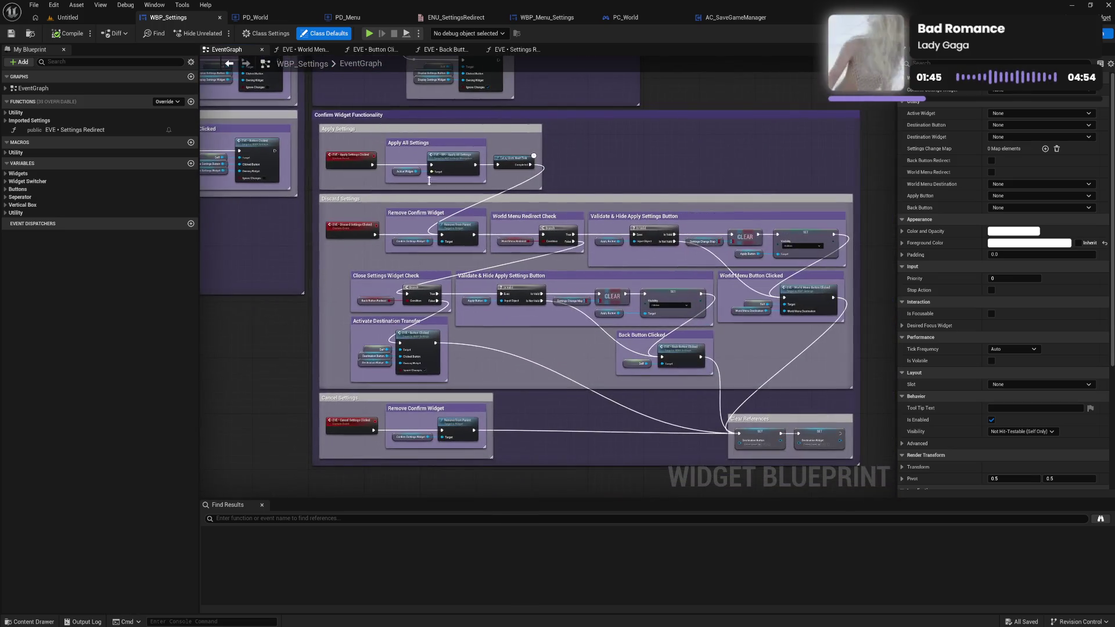
pyautogui.moveTo(613, 298); pyautogui.dragTo(559, 154)
pyautogui.moveTo(538, 58)
pyautogui.mouseDown()
pyautogui.moveTo(531, 183)
pyautogui.moveTo(562, 430)
pyautogui.moveTo(577, 466)
pyautogui.mouseUp()
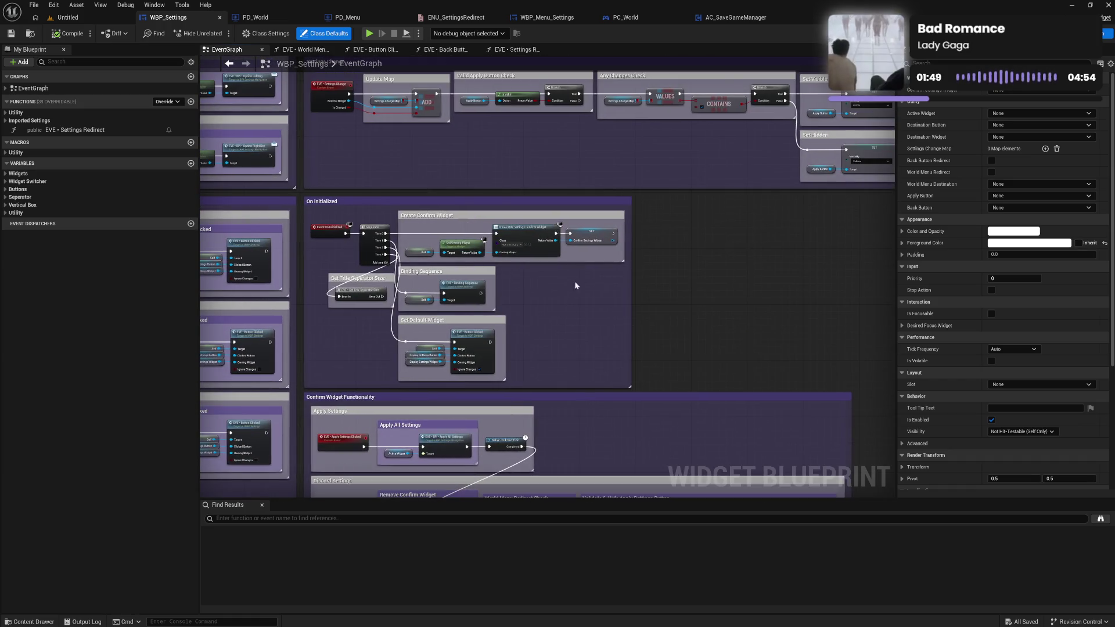
pyautogui.moveTo(715, 260)
pyautogui.mouseDown()
pyautogui.moveTo(688, 277)
pyautogui.moveTo(627, 275)
pyautogui.mouseUp()
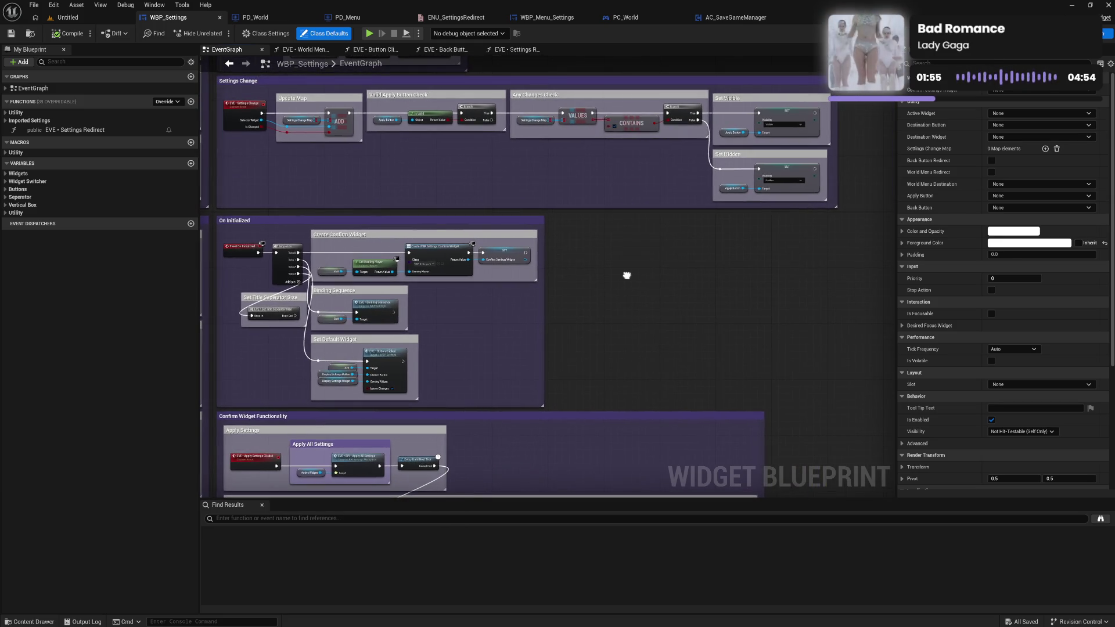
pyautogui.doubleClick(385, 362)
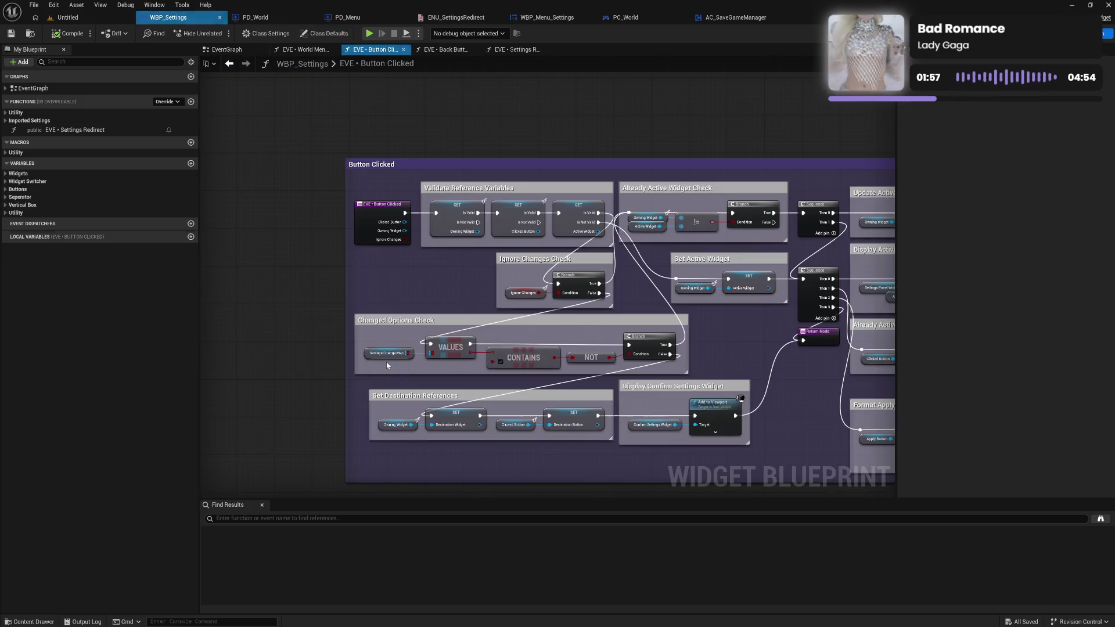
# Pan through Button Clicked's Send User Settings, Activate Button and Deactivate All Other Buttons nodes, then go to Back Button Clicked.
pyautogui.moveTo(758, 353); pyautogui.dragTo(751, 270)
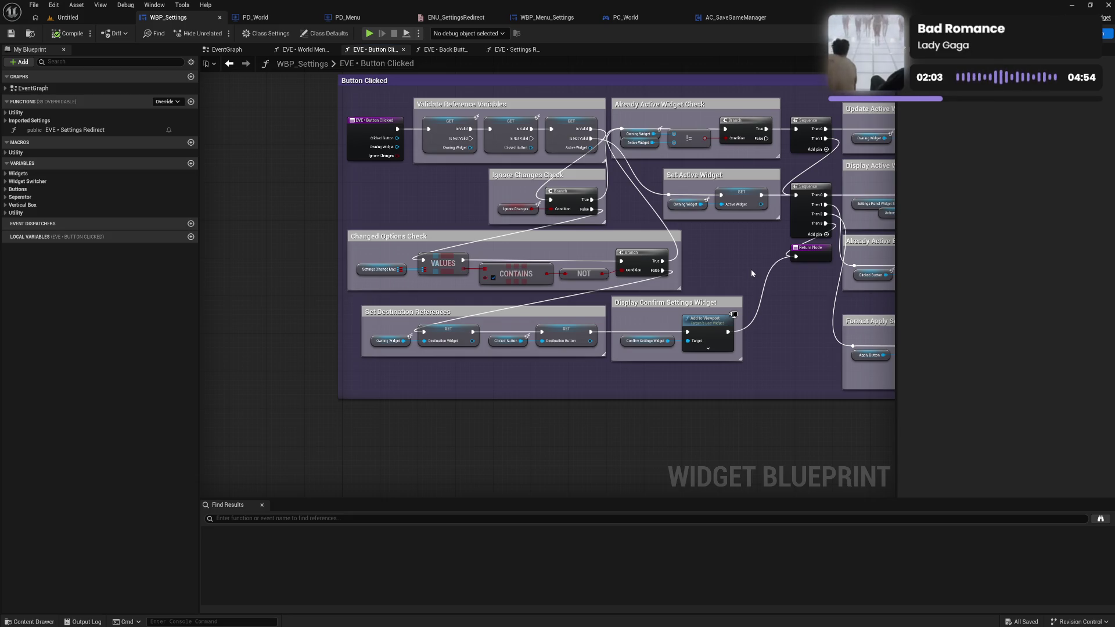
pyautogui.moveTo(751, 269)
pyautogui.mouseDown()
pyautogui.moveTo(473, 282)
pyautogui.moveTo(598, 260)
pyautogui.mouseUp()
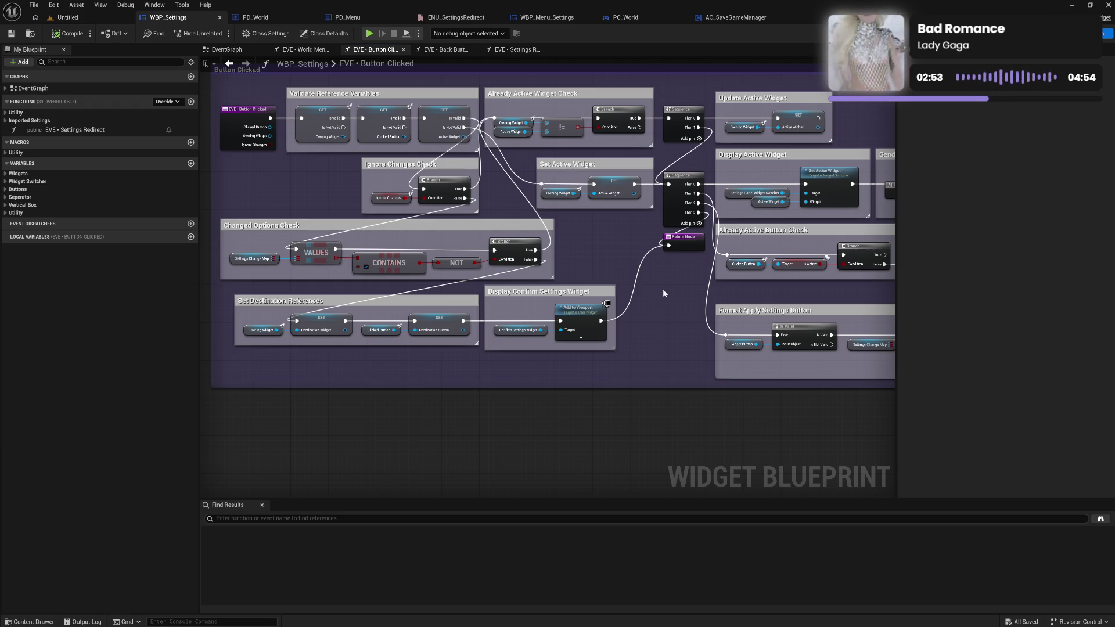
pyautogui.moveTo(663, 288); pyautogui.dragTo(453, 277)
pyautogui.moveTo(634, 282); pyautogui.dragTo(527, 285)
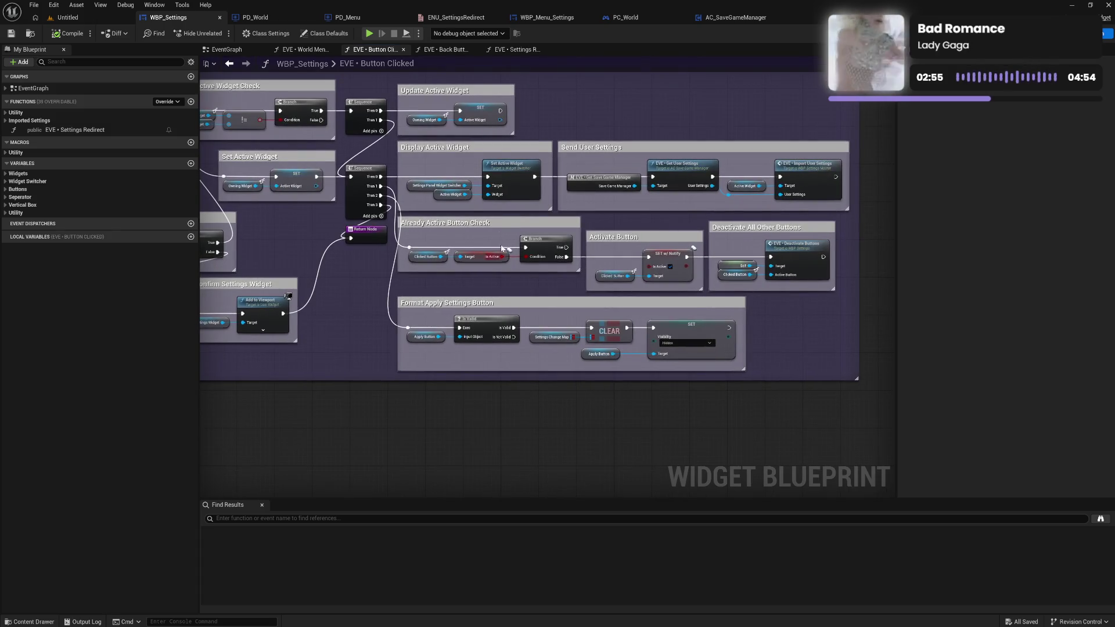
pyautogui.click(446, 49)
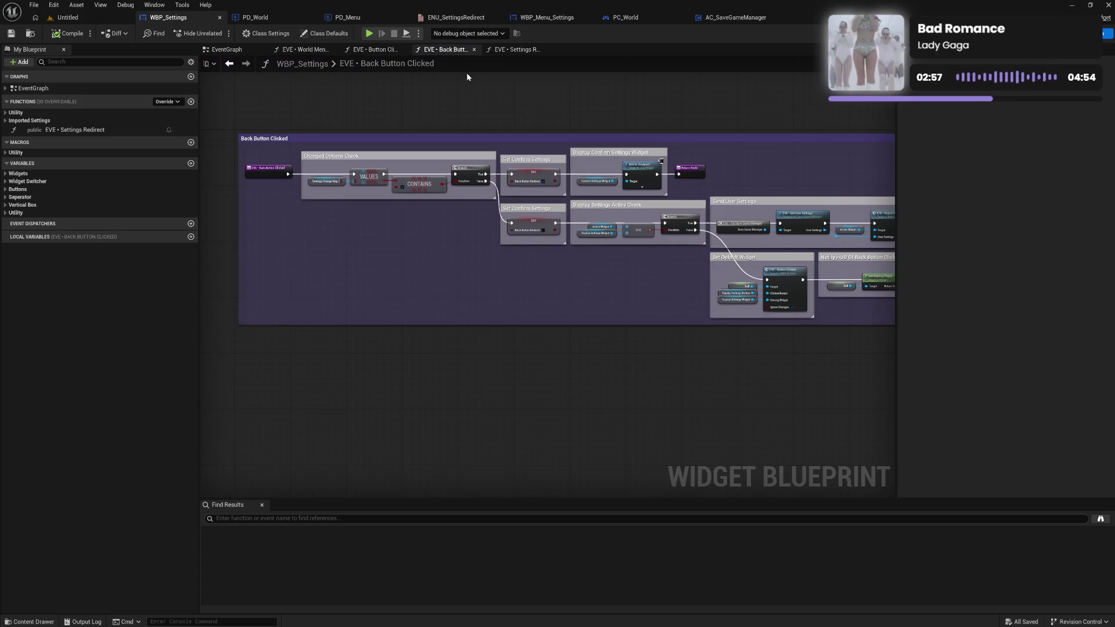
# Look over the Back Button Clicked graph, then move to Settings Redirect's Send User Settings and Set Default Widget groups.
pyautogui.moveTo(622, 116); pyautogui.dragTo(493, 124)
pyautogui.moveTo(682, 137)
pyautogui.mouseDown()
pyautogui.moveTo(473, 141)
pyautogui.moveTo(662, 133)
pyautogui.mouseUp()
pyautogui.click(520, 49)
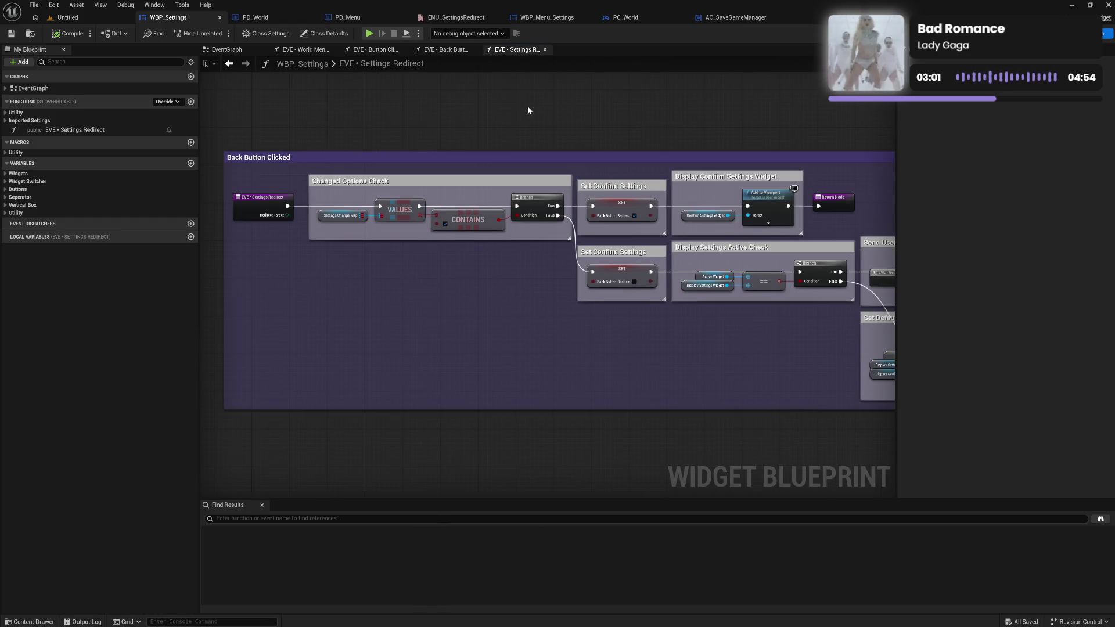
pyautogui.moveTo(454, 292)
pyautogui.mouseDown()
pyautogui.moveTo(242, 286)
pyautogui.moveTo(439, 314)
pyautogui.moveTo(361, 295)
pyautogui.mouseUp()
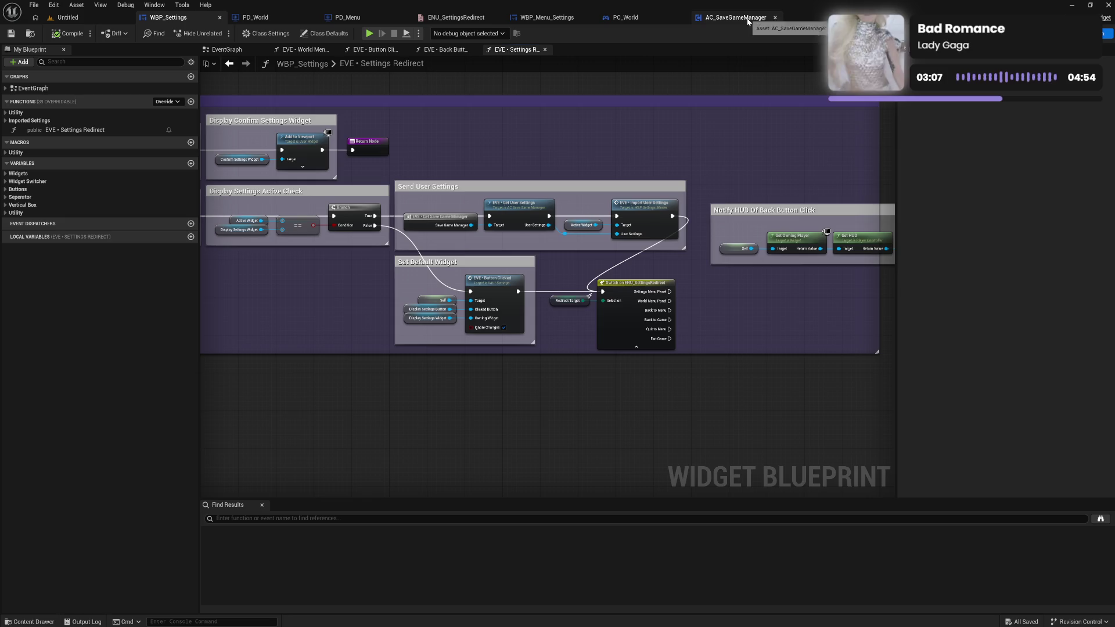
# Close the AC_SaveGameManager editor and pan Settings Redirect through Notify HUD Of Back Button Click and Set Confirm Settings.
pyautogui.click(776, 18)
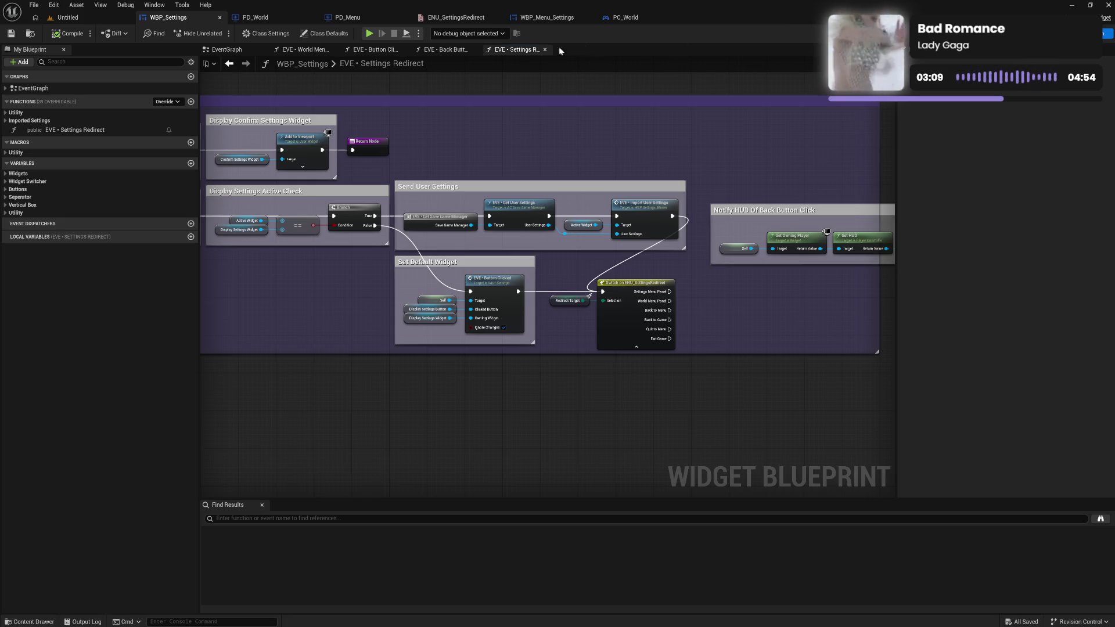
pyautogui.moveTo(745, 297)
pyautogui.mouseDown()
pyautogui.moveTo(640, 316)
pyautogui.moveTo(704, 273)
pyautogui.mouseUp()
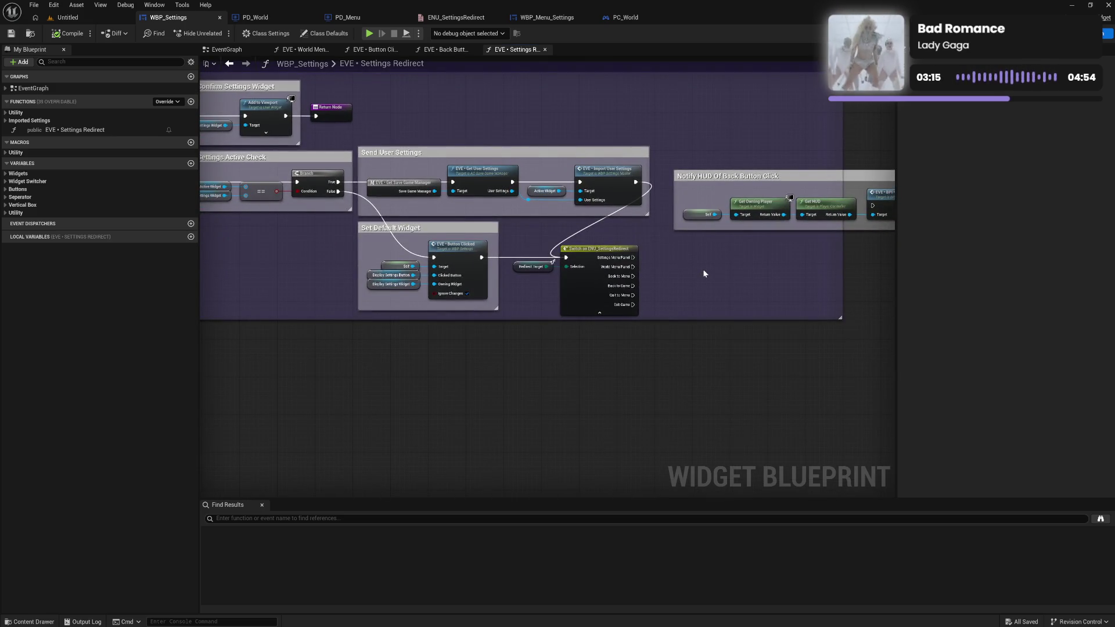
pyautogui.moveTo(409, 263)
pyautogui.mouseDown()
pyautogui.moveTo(771, 340)
pyautogui.moveTo(732, 341)
pyautogui.moveTo(720, 292)
pyautogui.moveTo(635, 264)
pyautogui.moveTo(645, 256)
pyautogui.moveTo(612, 271)
pyautogui.moveTo(442, 265)
pyautogui.mouseUp()
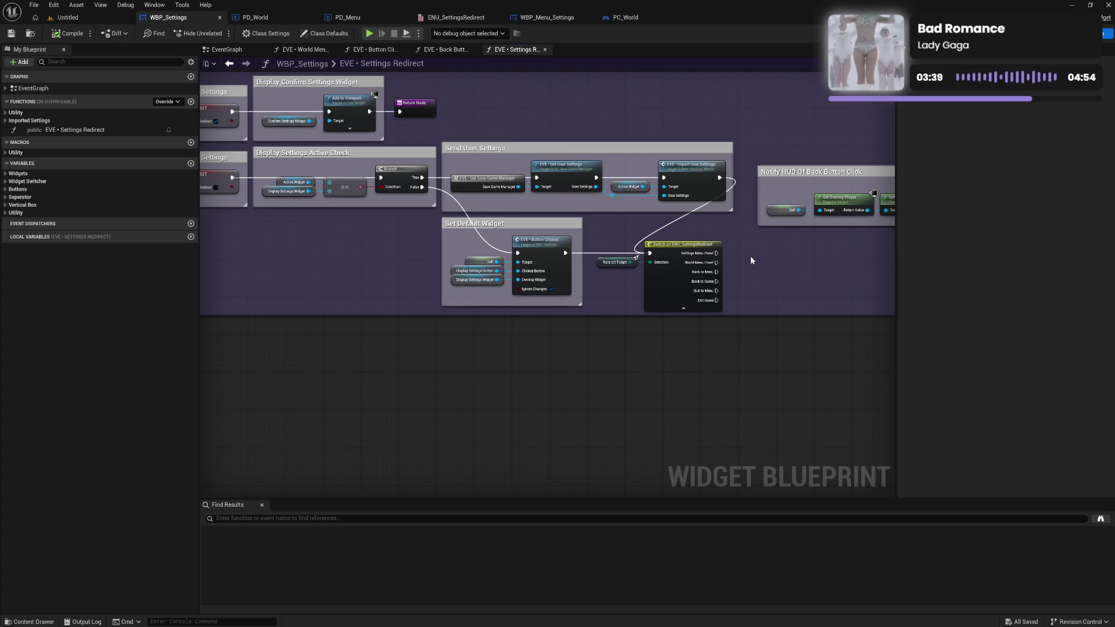
pyautogui.moveTo(831, 262)
pyautogui.mouseDown()
pyautogui.moveTo(510, 256)
pyautogui.moveTo(883, 291)
pyautogui.moveTo(782, 286)
pyautogui.mouseUp()
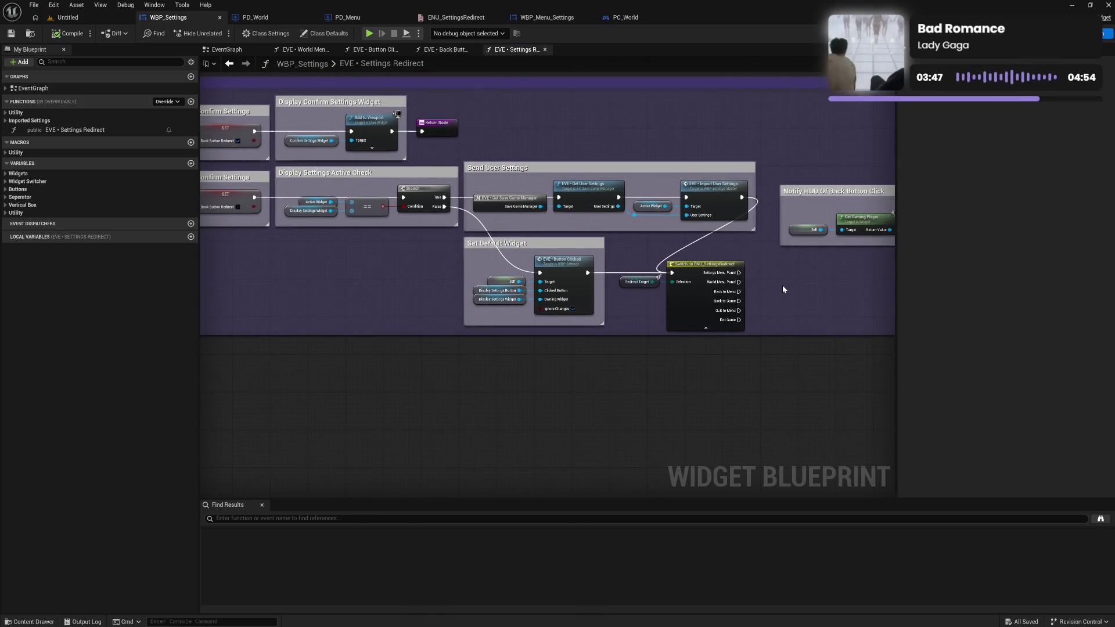
pyautogui.moveTo(354, 263)
pyautogui.mouseDown()
pyautogui.moveTo(791, 281)
pyautogui.moveTo(507, 258)
pyautogui.mouseUp()
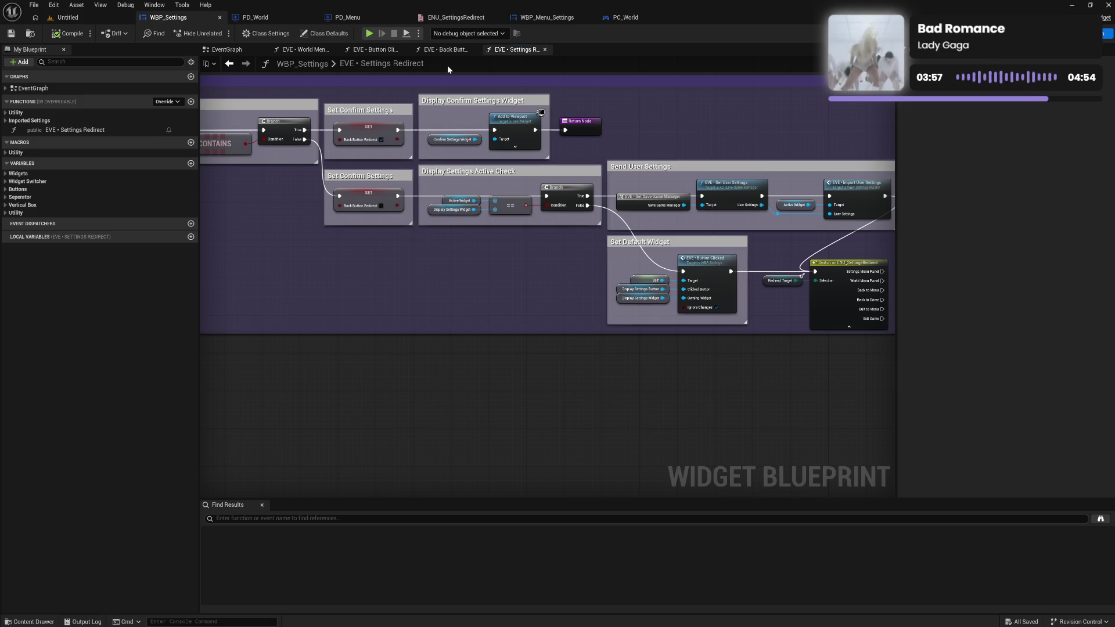
# Review Confirm Widget Functionality in the WBP_Settings event graph, then Back Button Clicked's Return Node.
pyautogui.click(226, 49)
pyautogui.moveTo(491, 248); pyautogui.dragTo(532, 88)
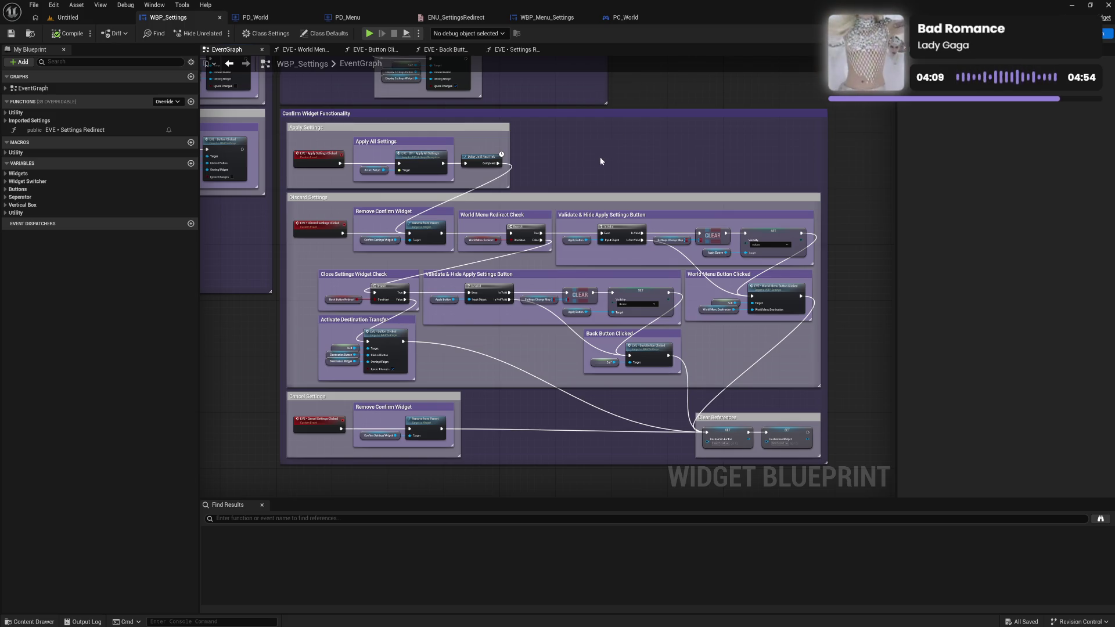
pyautogui.moveTo(600, 161); pyautogui.dragTo(626, 190)
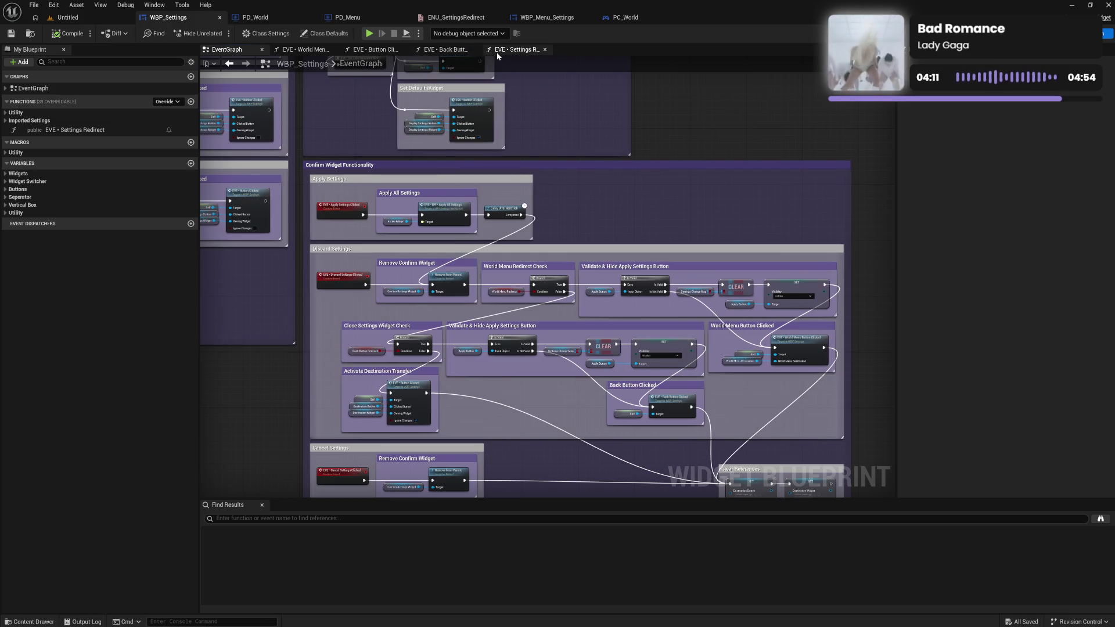
pyautogui.click(434, 51)
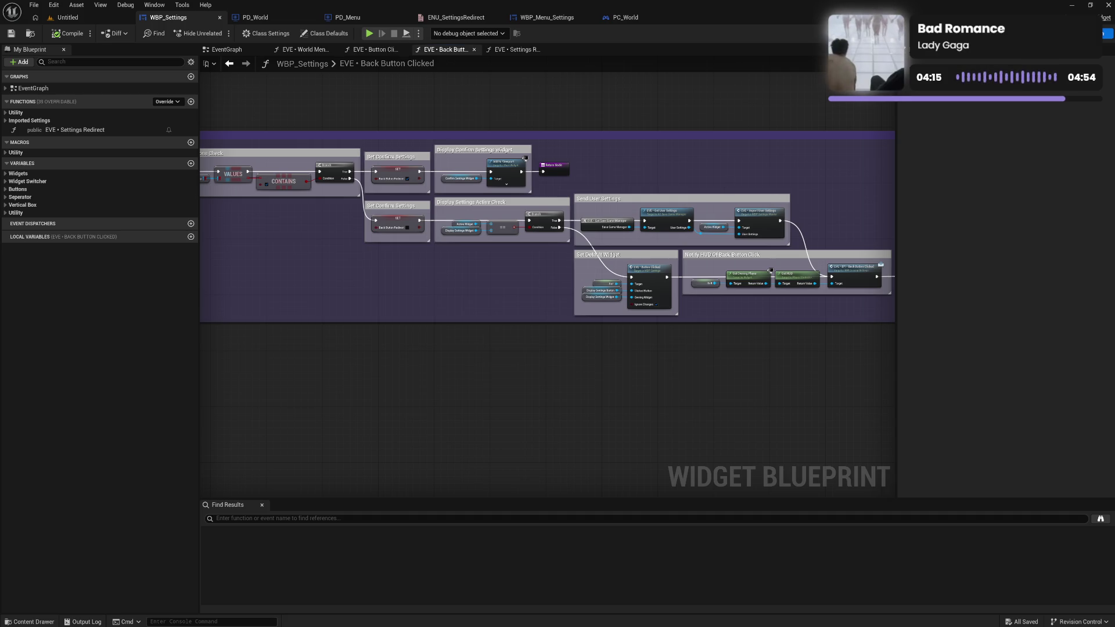
pyautogui.moveTo(782, 195); pyautogui.dragTo(677, 191)
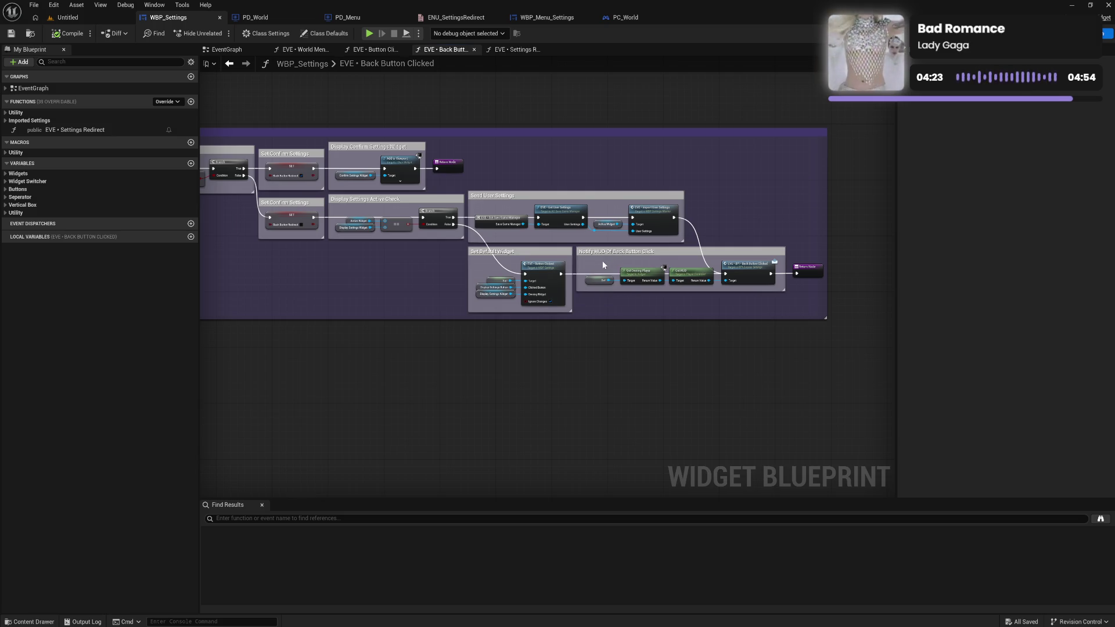
# Open Button Clicked and inspect its Changed Options, Set Destination and right-hand groups.
pyautogui.doubleClick(541, 270)
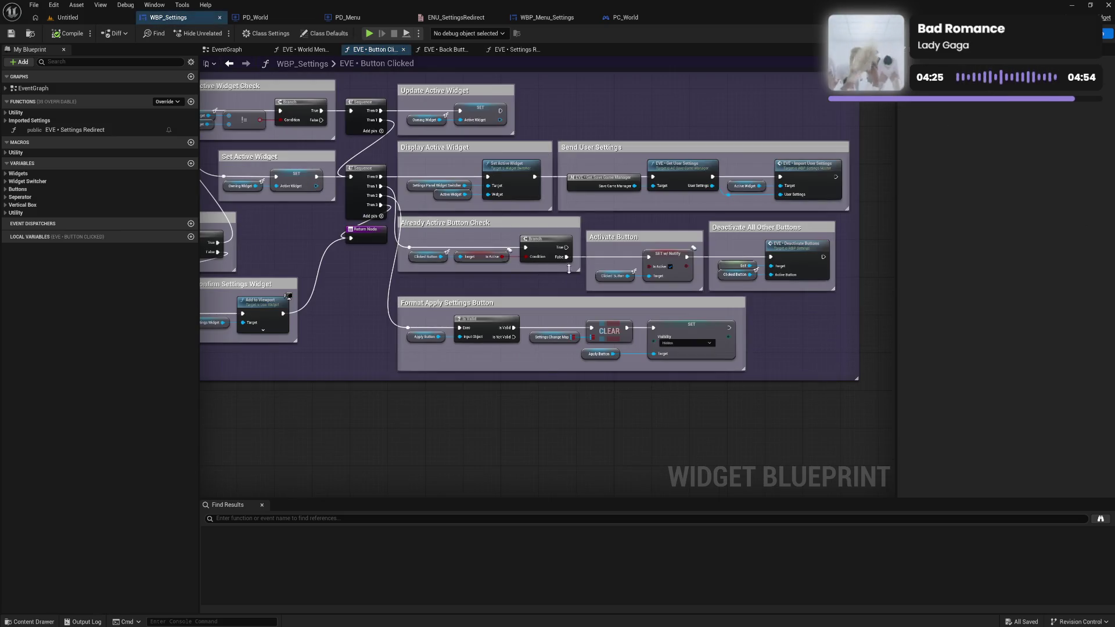
pyautogui.moveTo(513, 290)
pyautogui.mouseDown()
pyautogui.moveTo(572, 279)
pyautogui.moveTo(599, 294)
pyautogui.moveTo(747, 282)
pyautogui.mouseUp()
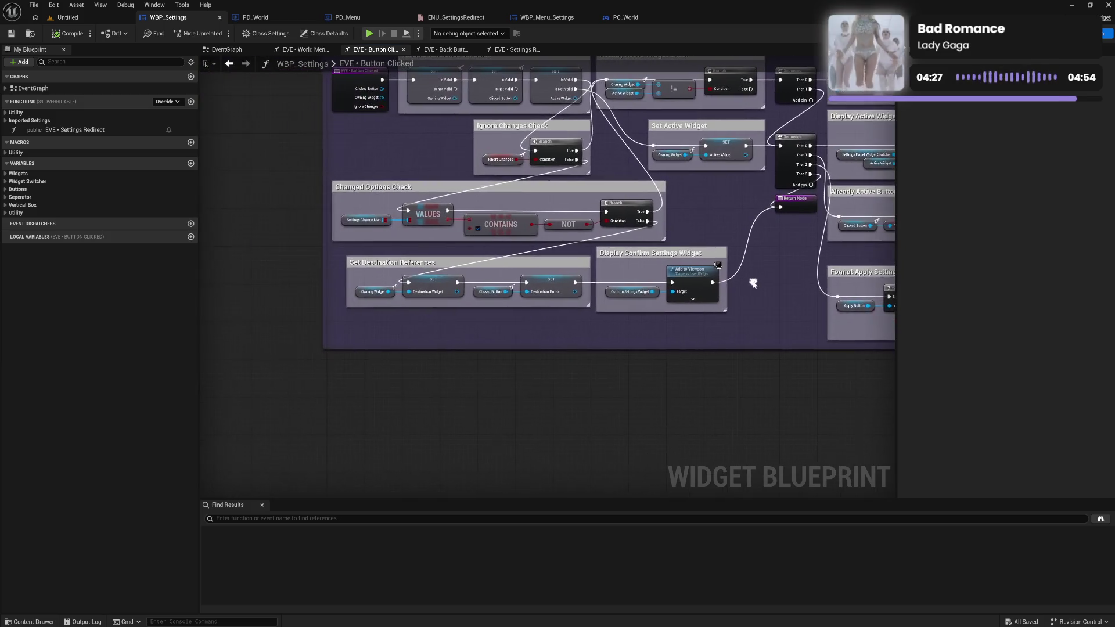
pyautogui.press('Home')
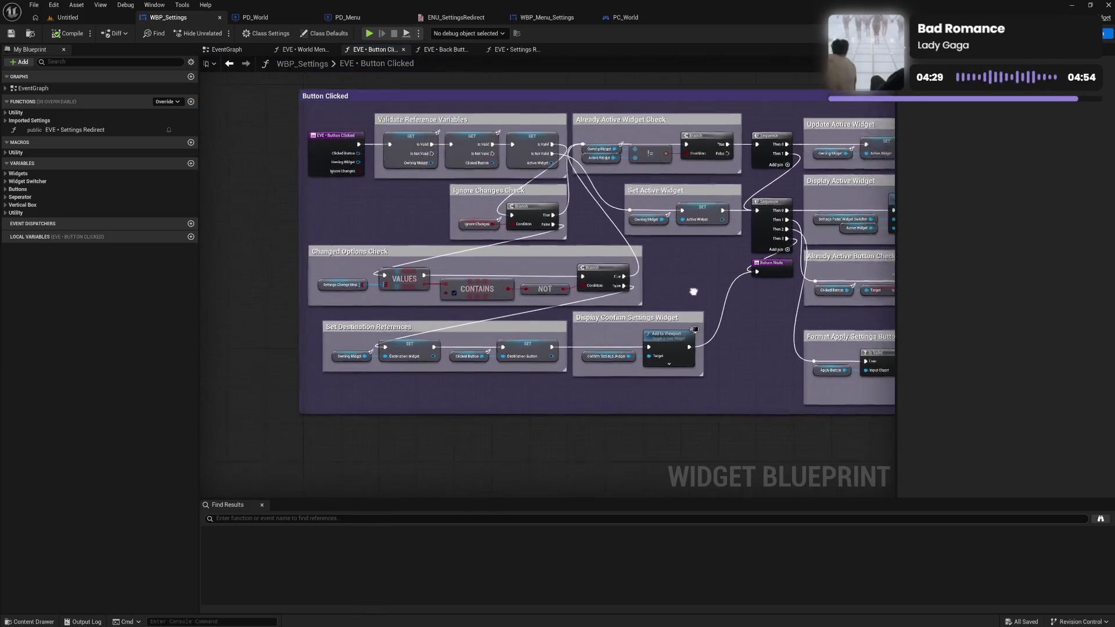
pyautogui.moveTo(691, 298)
pyautogui.mouseDown()
pyautogui.moveTo(687, 343)
pyautogui.moveTo(625, 335)
pyautogui.mouseUp()
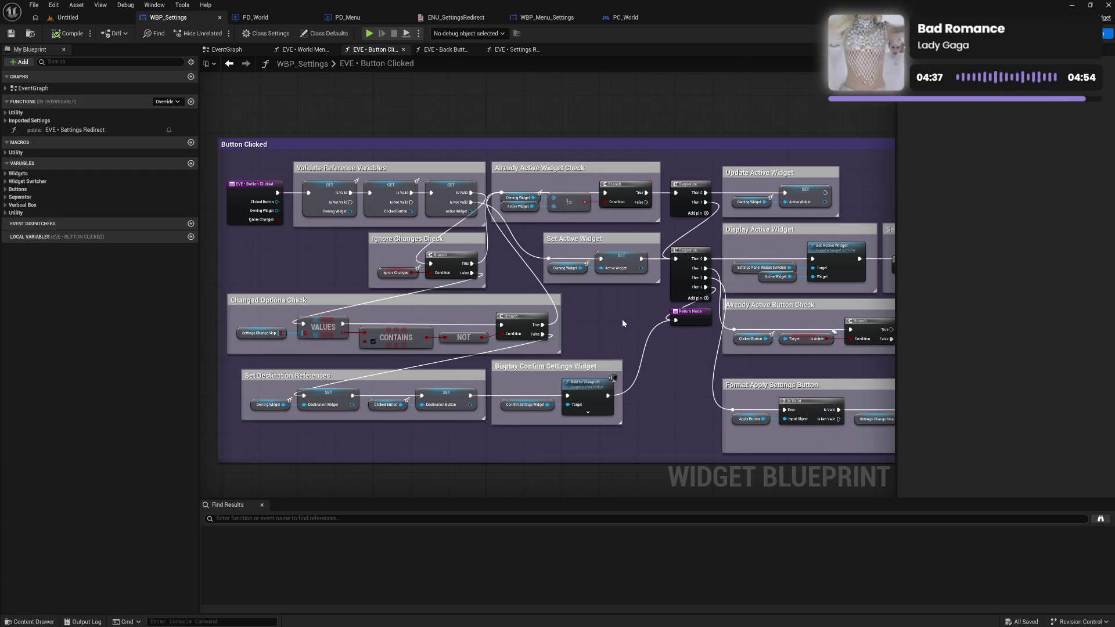
pyautogui.moveTo(656, 223); pyautogui.dragTo(543, 182)
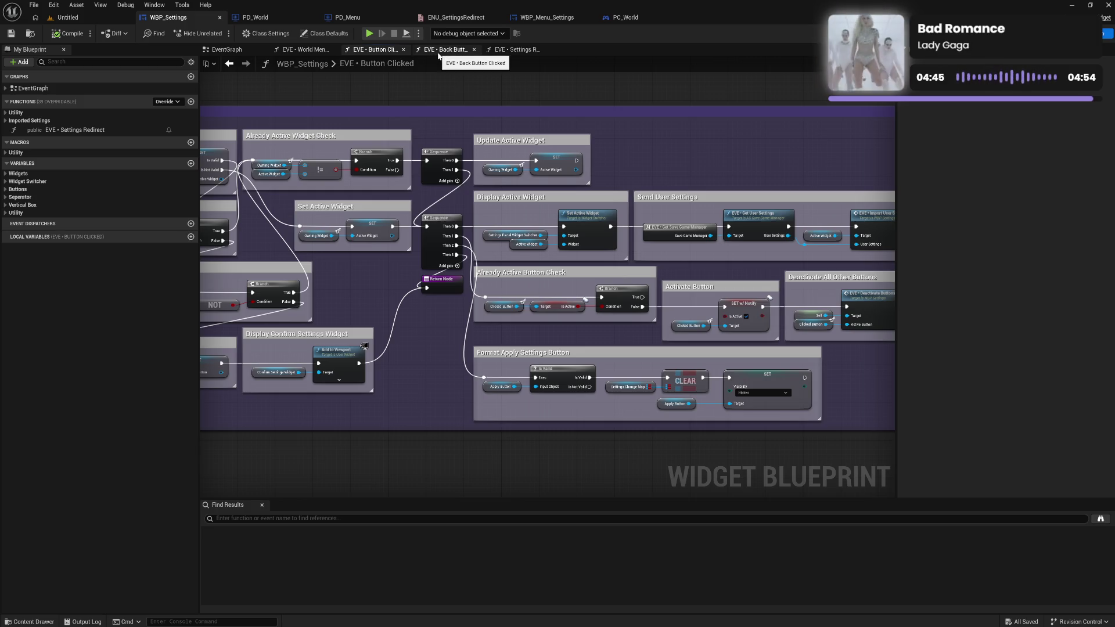
# Pan World Menu Button Clicked from its settings checks through Notify HUD Of Back Button Click to the Return Node.
pyautogui.click(304, 50)
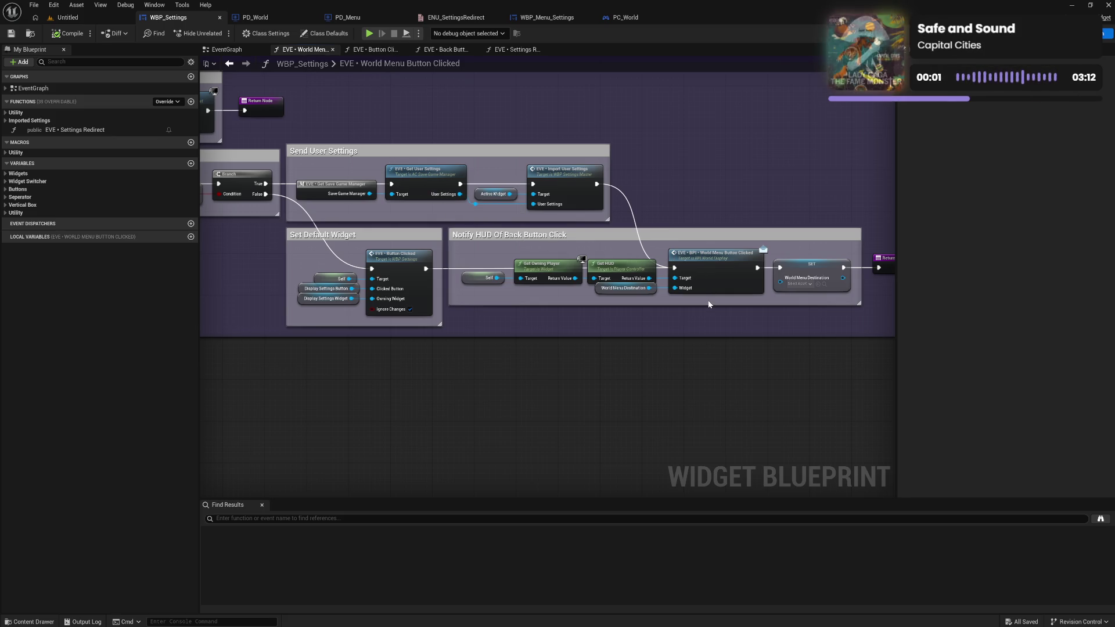
pyautogui.moveTo(691, 308)
pyautogui.mouseDown()
pyautogui.moveTo(576, 315)
pyautogui.moveTo(642, 310)
pyautogui.mouseUp()
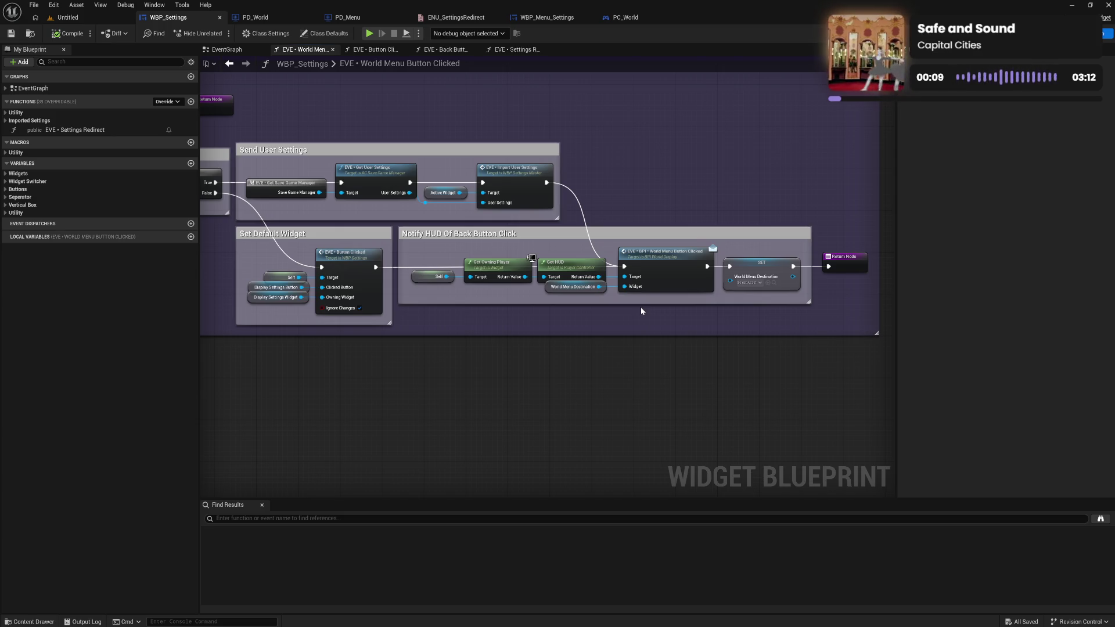
pyautogui.moveTo(642, 310)
pyautogui.mouseDown()
pyautogui.moveTo(657, 314)
pyautogui.moveTo(557, 304)
pyautogui.mouseUp()
pyautogui.moveTo(630, 311)
pyautogui.mouseDown()
pyautogui.moveTo(545, 309)
pyautogui.moveTo(652, 327)
pyautogui.mouseUp()
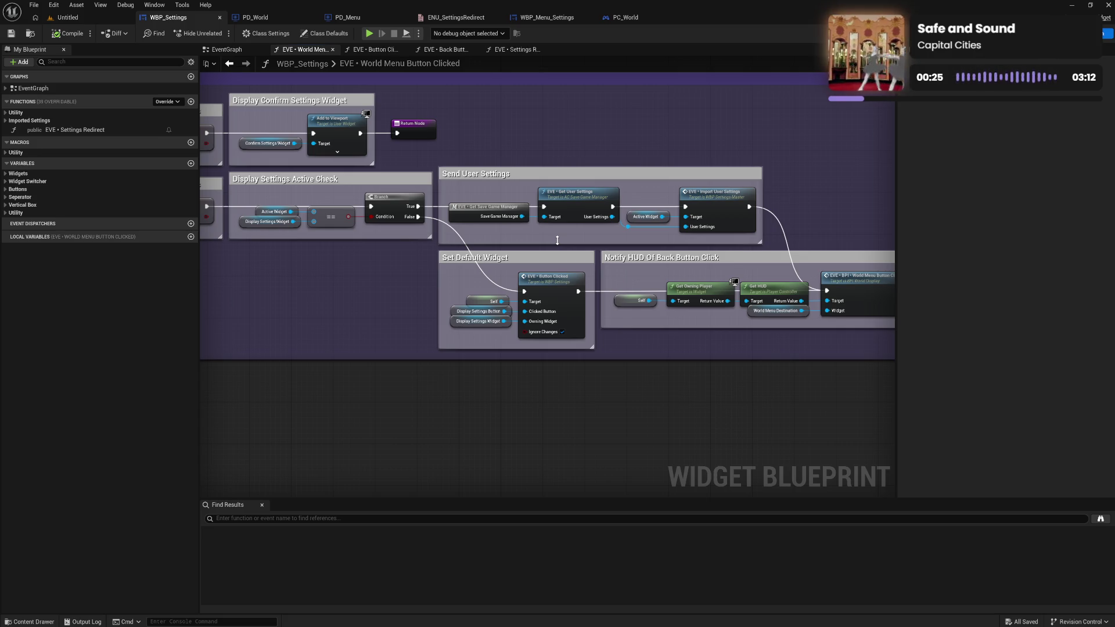
pyautogui.moveTo(557, 241)
pyautogui.mouseDown()
pyautogui.moveTo(597, 274)
pyautogui.moveTo(732, 301)
pyautogui.moveTo(541, 279)
pyautogui.moveTo(552, 308)
pyautogui.moveTo(347, 281)
pyautogui.moveTo(351, 267)
pyautogui.moveTo(398, 277)
pyautogui.moveTo(201, 270)
pyautogui.mouseUp()
pyautogui.moveTo(643, 263); pyautogui.dragTo(601, 267)
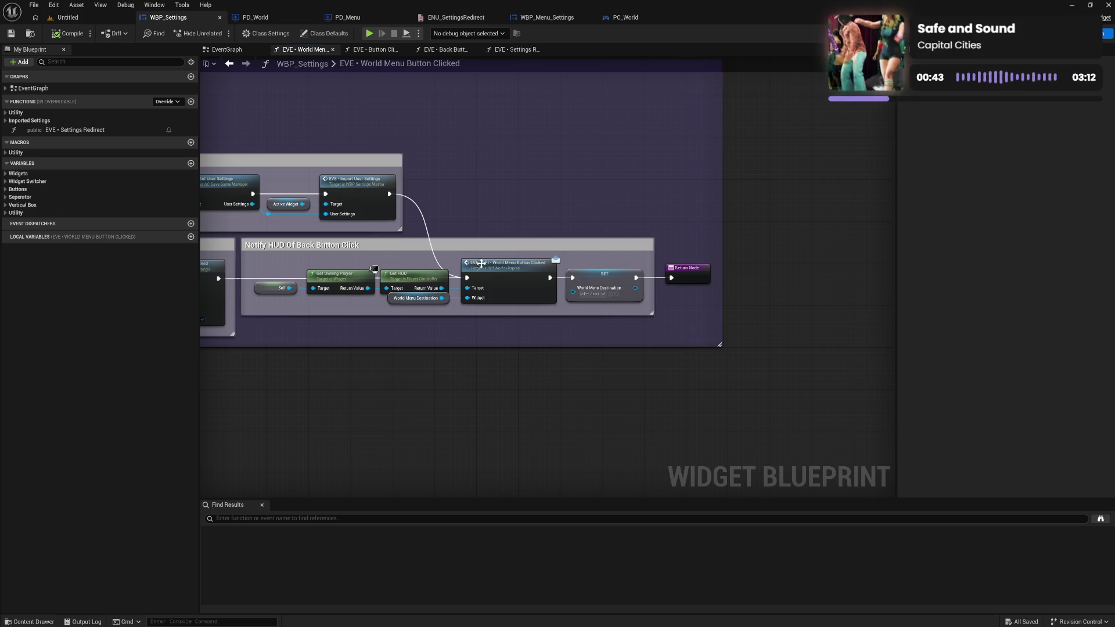
pyautogui.moveTo(602, 266); pyautogui.dragTo(567, 259)
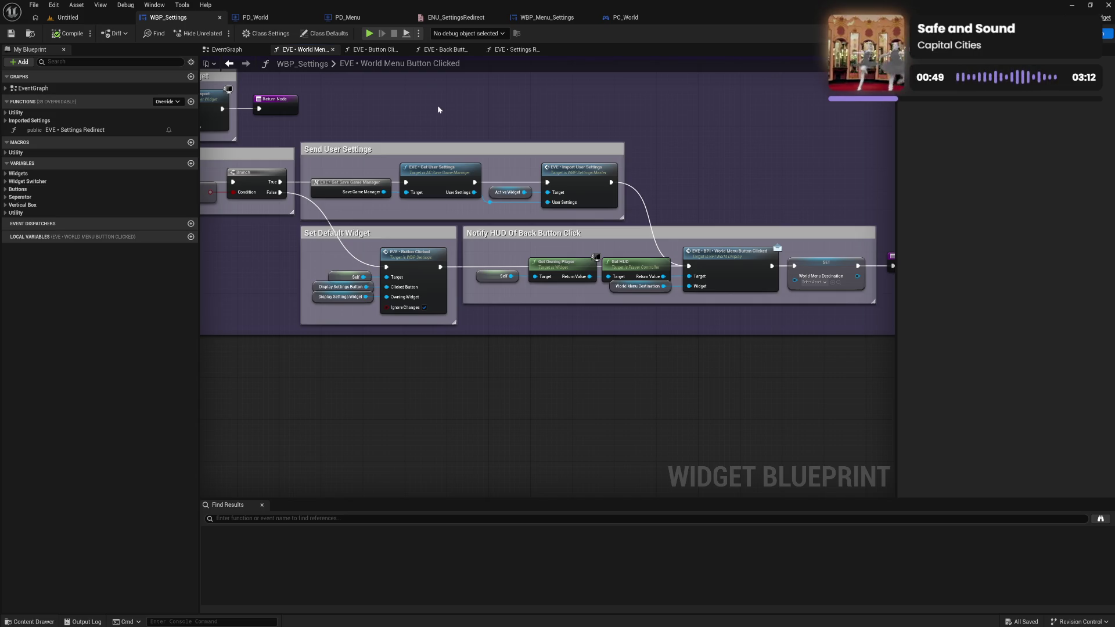
pyautogui.click(271, 19)
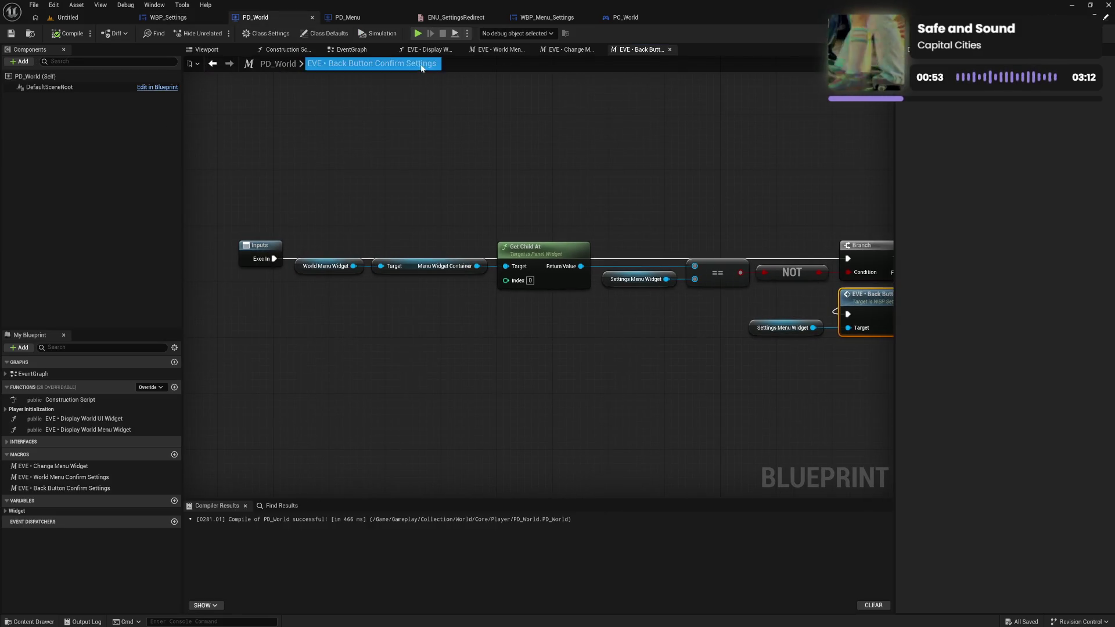
pyautogui.click(351, 50)
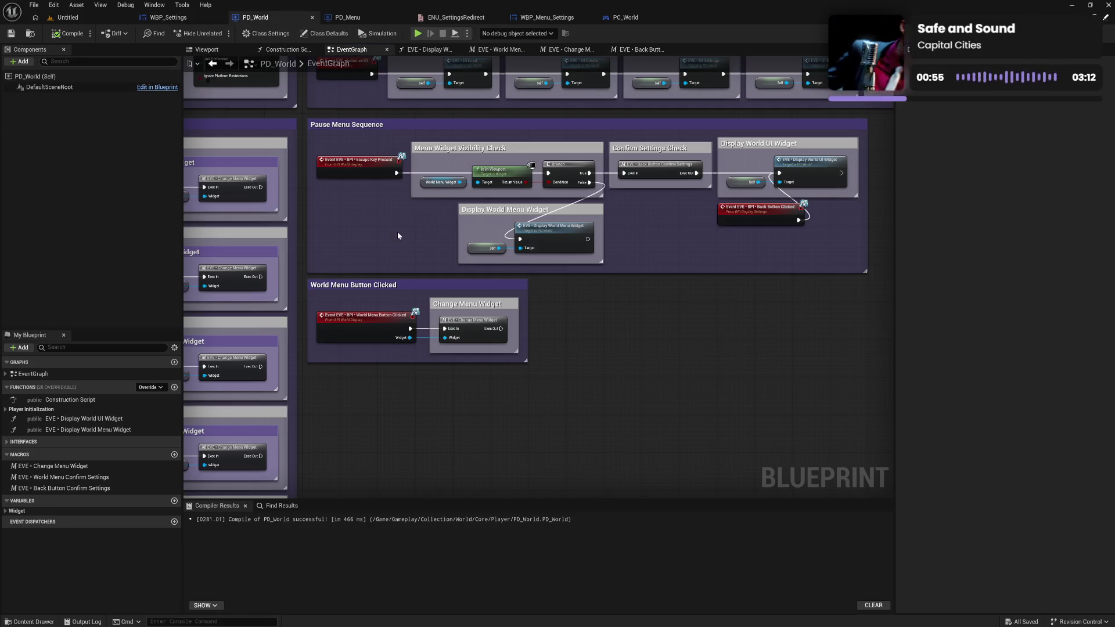
pyautogui.moveTo(398, 236); pyautogui.dragTo(374, 268)
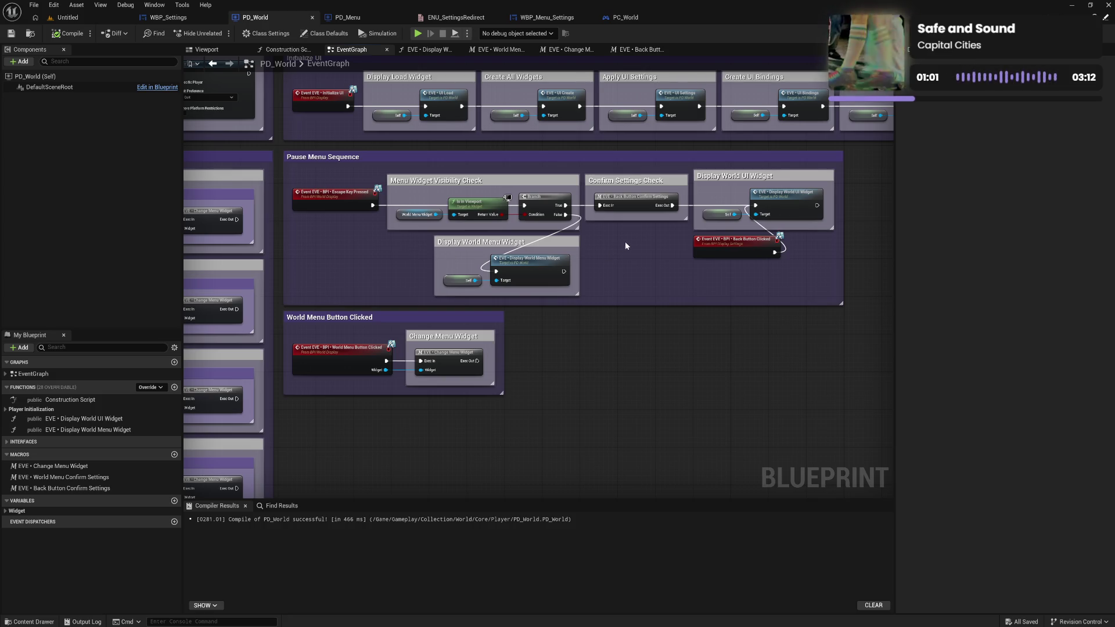
pyautogui.doubleClick(639, 201)
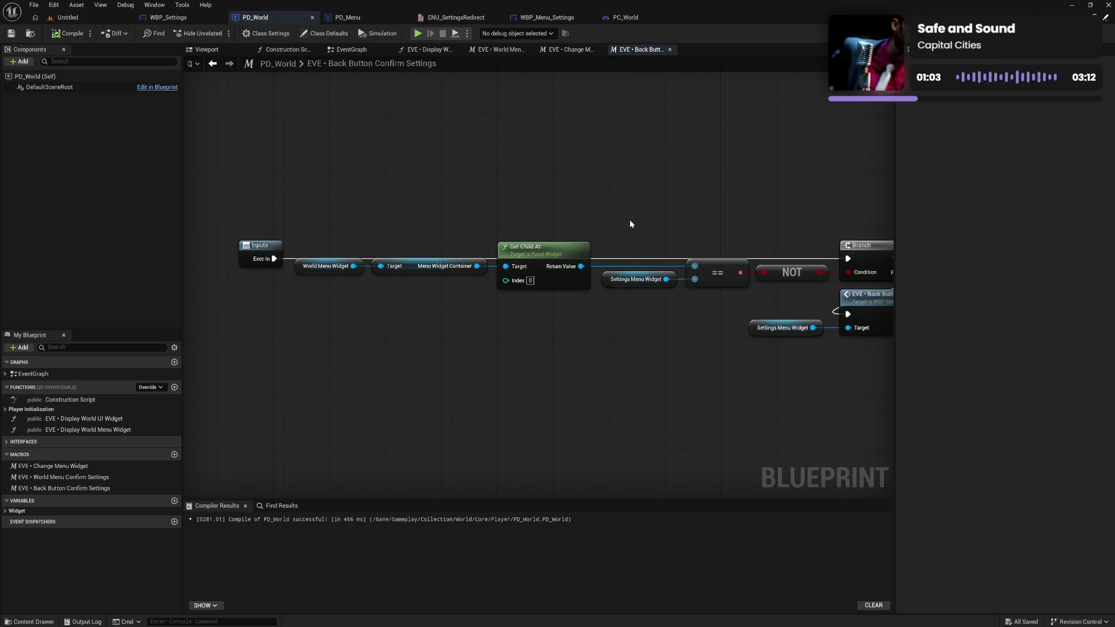
pyautogui.moveTo(665, 347); pyautogui.dragTo(417, 327)
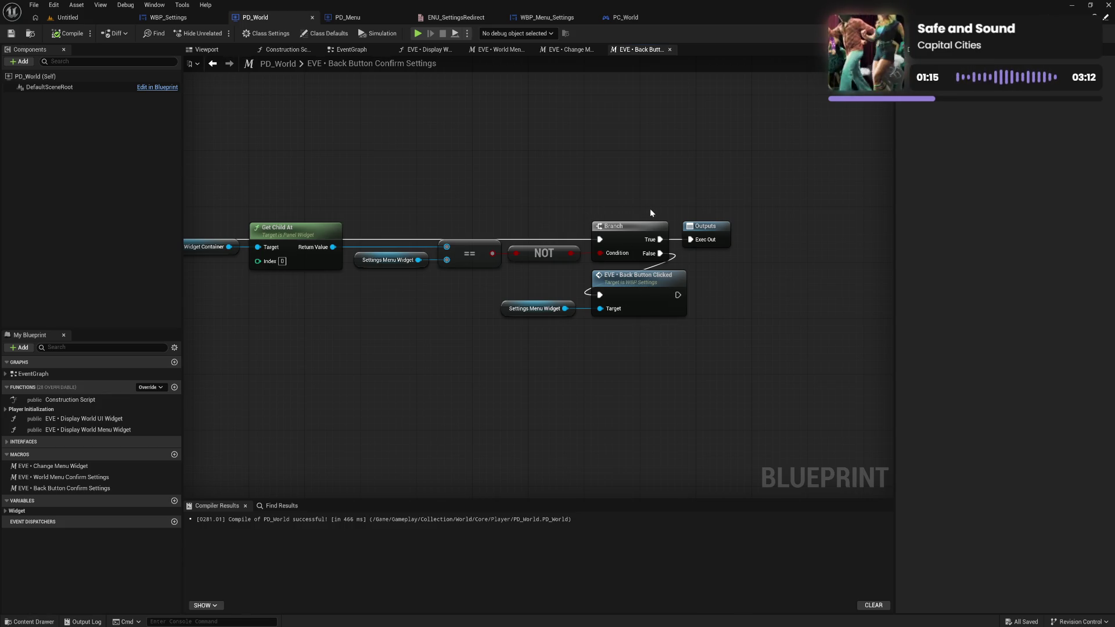
pyautogui.moveTo(569, 237)
pyautogui.mouseDown()
pyautogui.moveTo(535, 306)
pyautogui.moveTo(682, 311)
pyautogui.mouseUp()
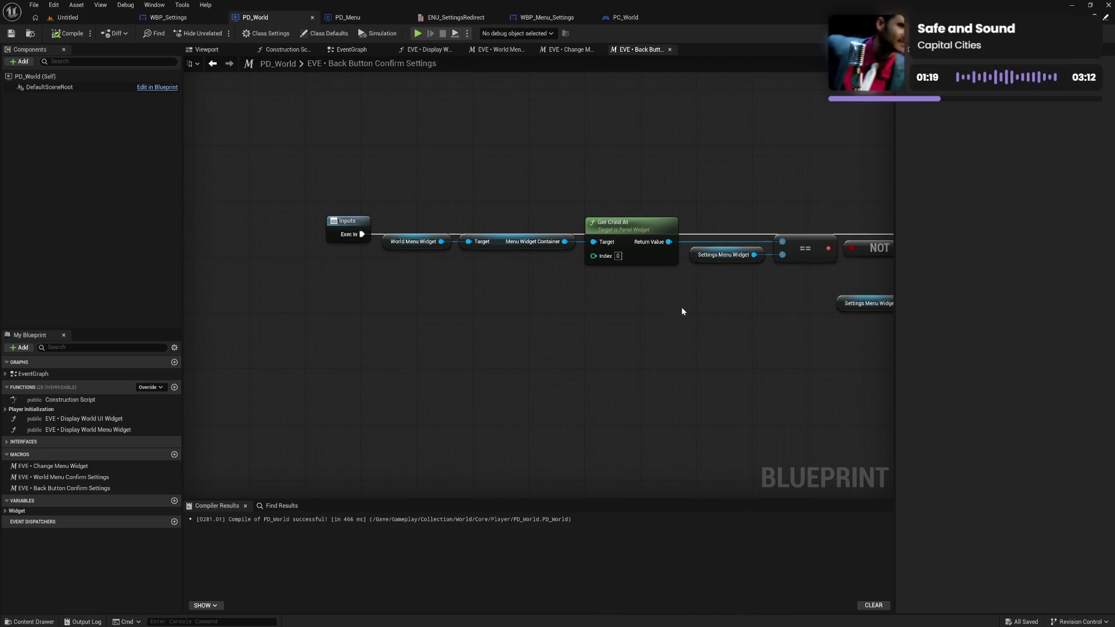
pyautogui.moveTo(751, 306)
pyautogui.mouseDown()
pyautogui.moveTo(525, 294)
pyautogui.moveTo(653, 293)
pyautogui.mouseUp()
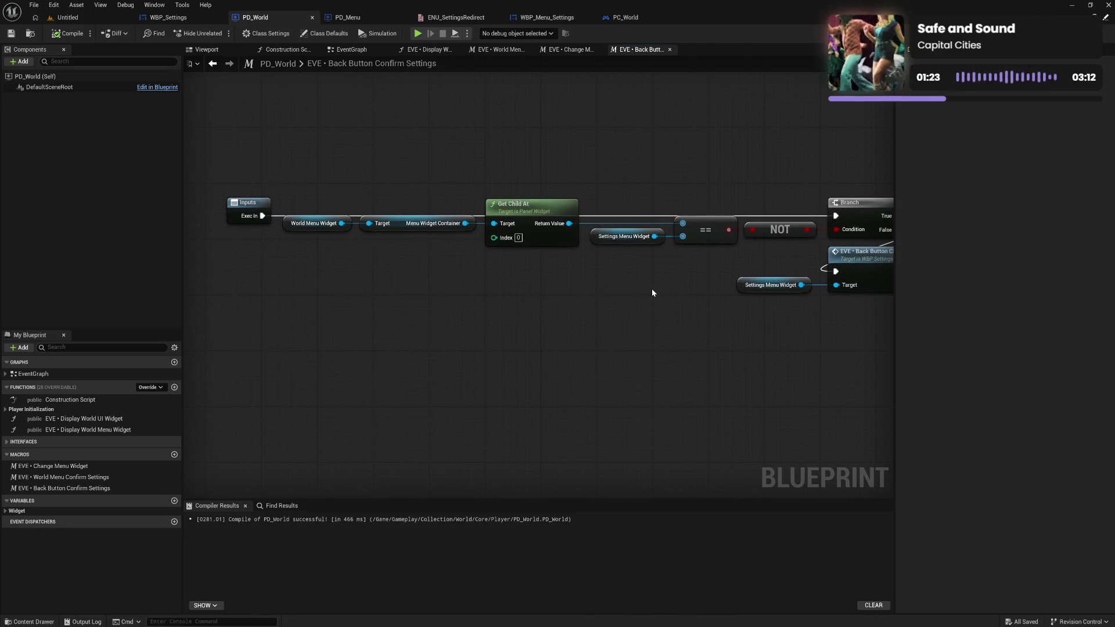
pyautogui.moveTo(653, 293)
pyautogui.mouseDown()
pyautogui.moveTo(507, 281)
pyautogui.moveTo(562, 278)
pyautogui.mouseUp()
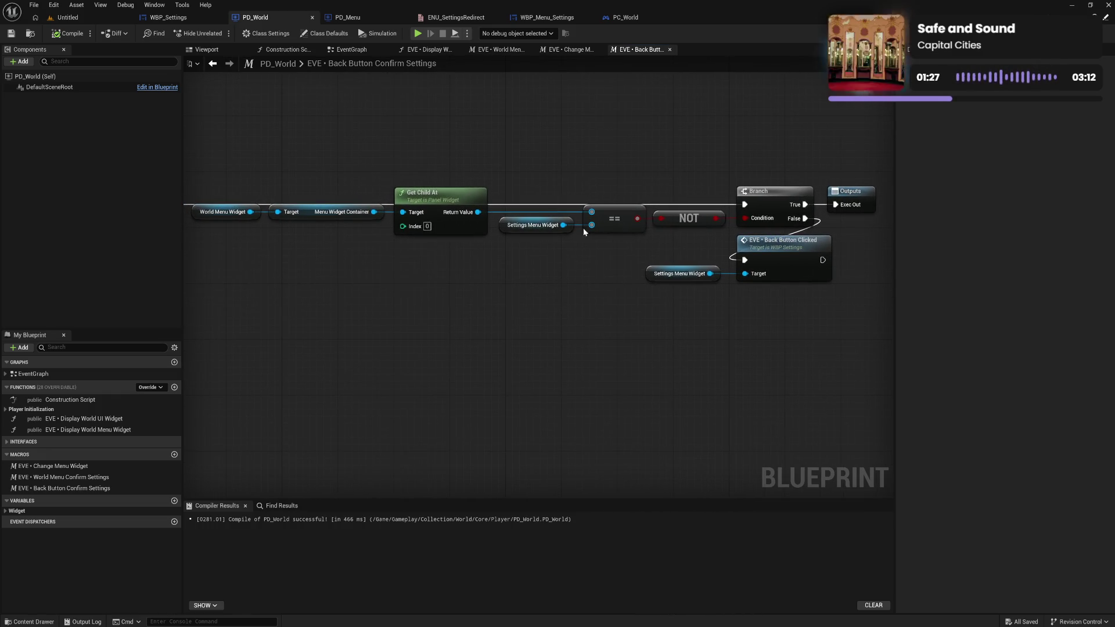
pyautogui.click(360, 51)
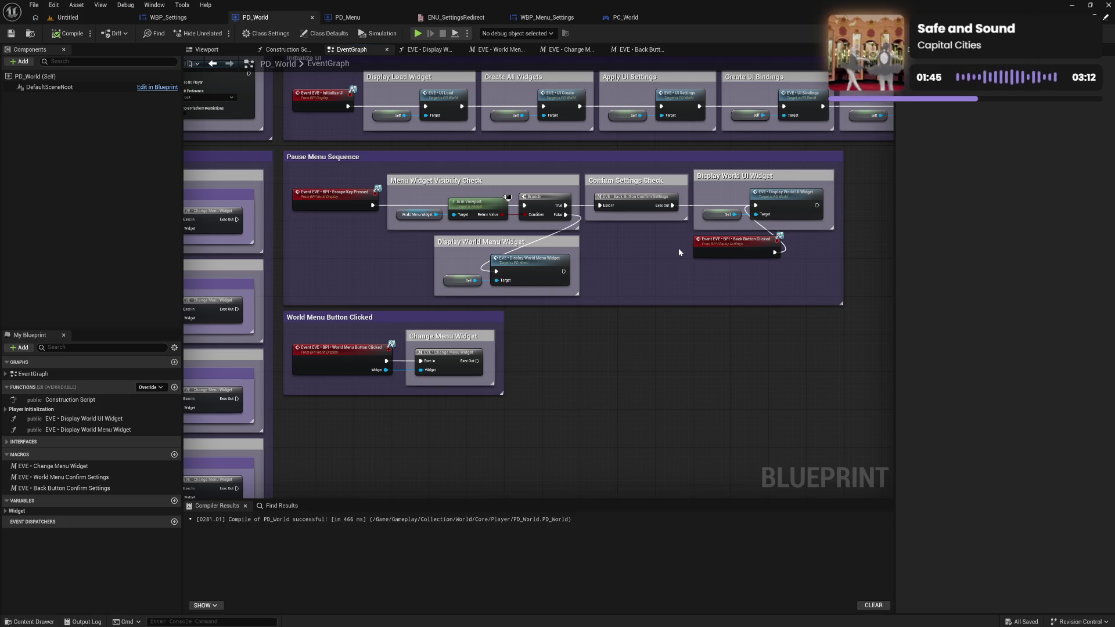
pyautogui.moveTo(569, 357)
pyautogui.mouseDown()
pyautogui.moveTo(606, 317)
pyautogui.moveTo(684, 268)
pyautogui.mouseUp()
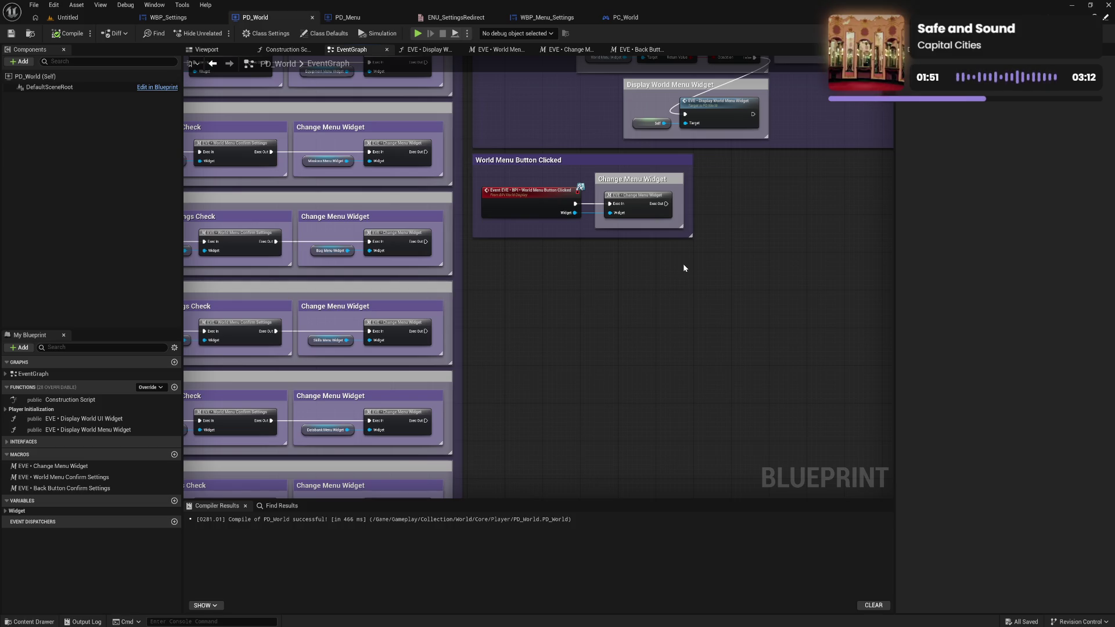
pyautogui.moveTo(739, 216); pyautogui.dragTo(717, 268)
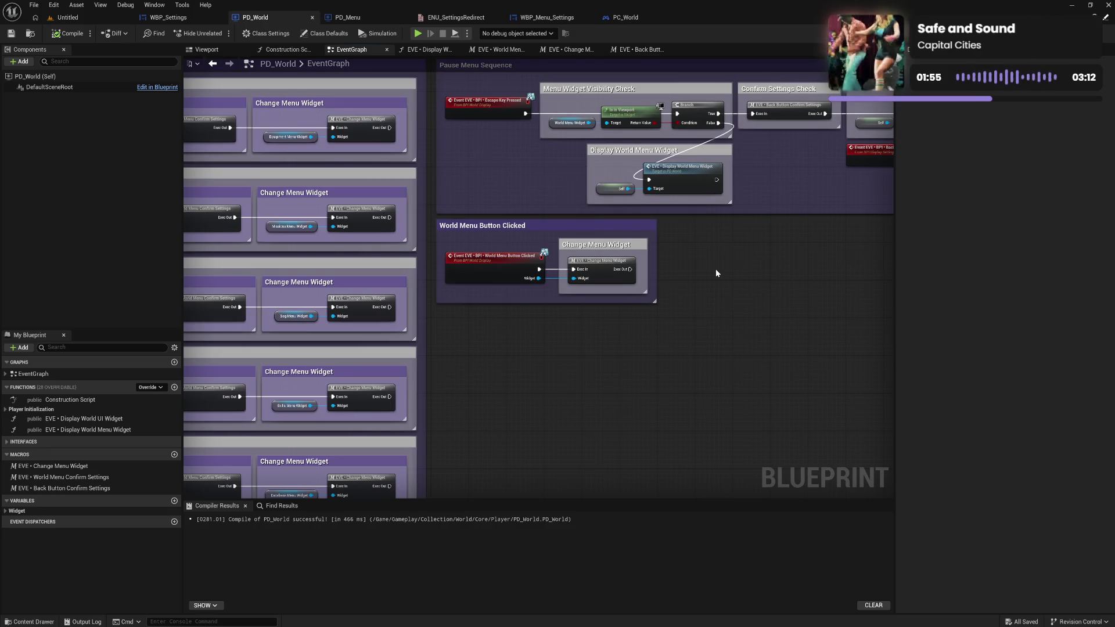
pyautogui.moveTo(741, 244)
pyautogui.mouseDown()
pyautogui.moveTo(669, 313)
pyautogui.moveTo(739, 273)
pyautogui.mouseUp()
pyautogui.moveTo(648, 327)
pyautogui.mouseDown()
pyautogui.moveTo(706, 251)
pyautogui.moveTo(612, 334)
pyautogui.mouseUp()
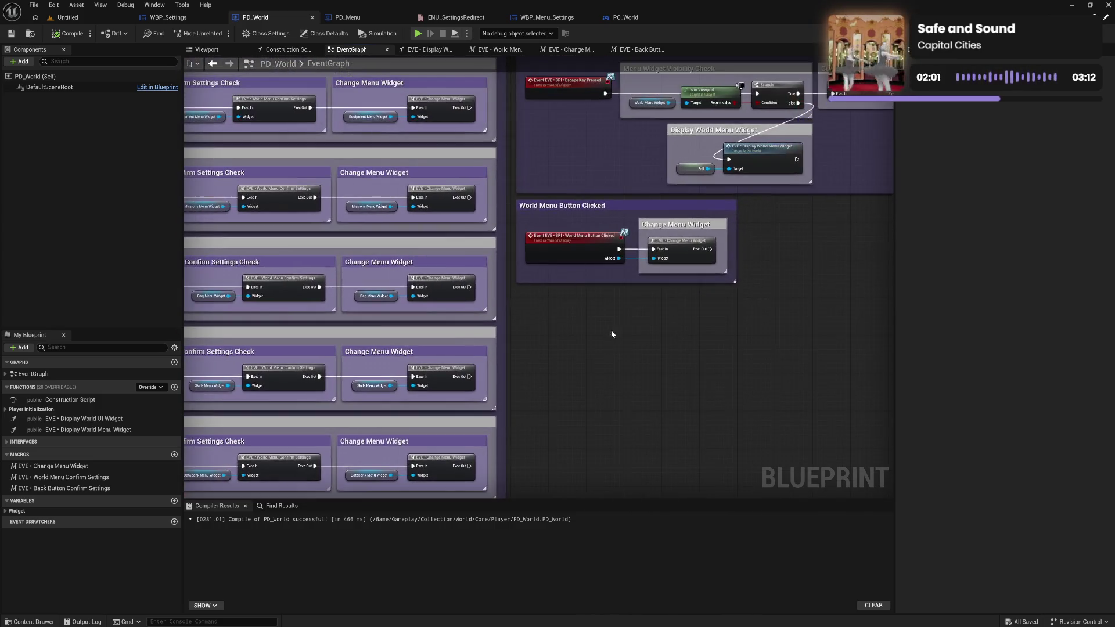
pyautogui.moveTo(708, 284); pyautogui.dragTo(620, 341)
pyautogui.moveTo(699, 315); pyautogui.dragTo(652, 325)
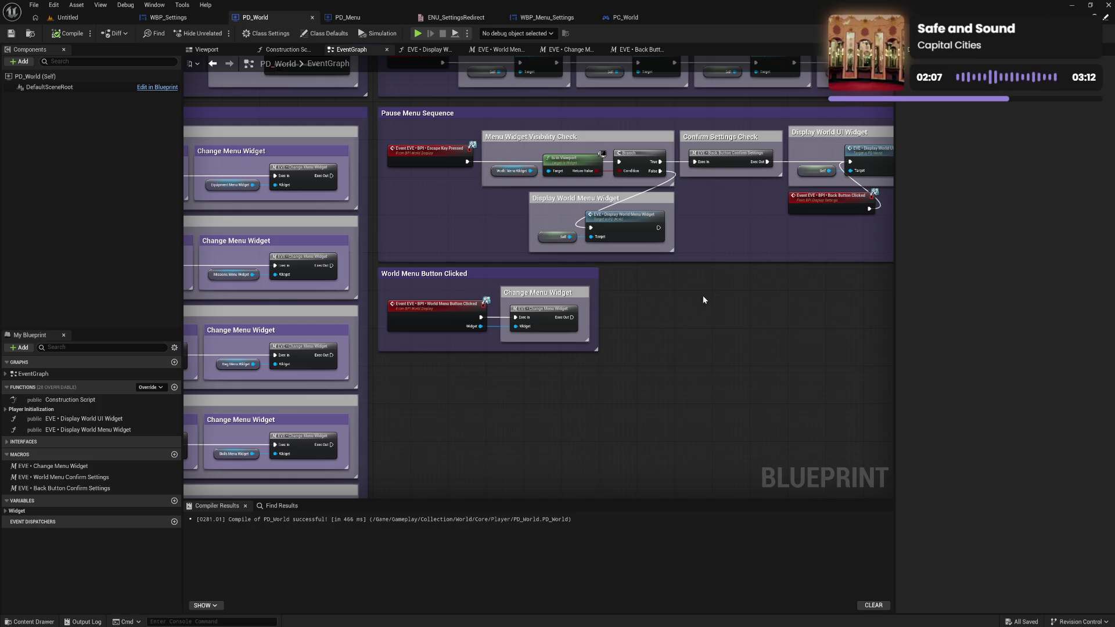
pyautogui.moveTo(703, 295); pyautogui.dragTo(590, 347)
pyautogui.moveTo(658, 318)
pyautogui.mouseDown()
pyautogui.moveTo(612, 351)
pyautogui.moveTo(685, 291)
pyautogui.moveTo(689, 273)
pyautogui.mouseUp()
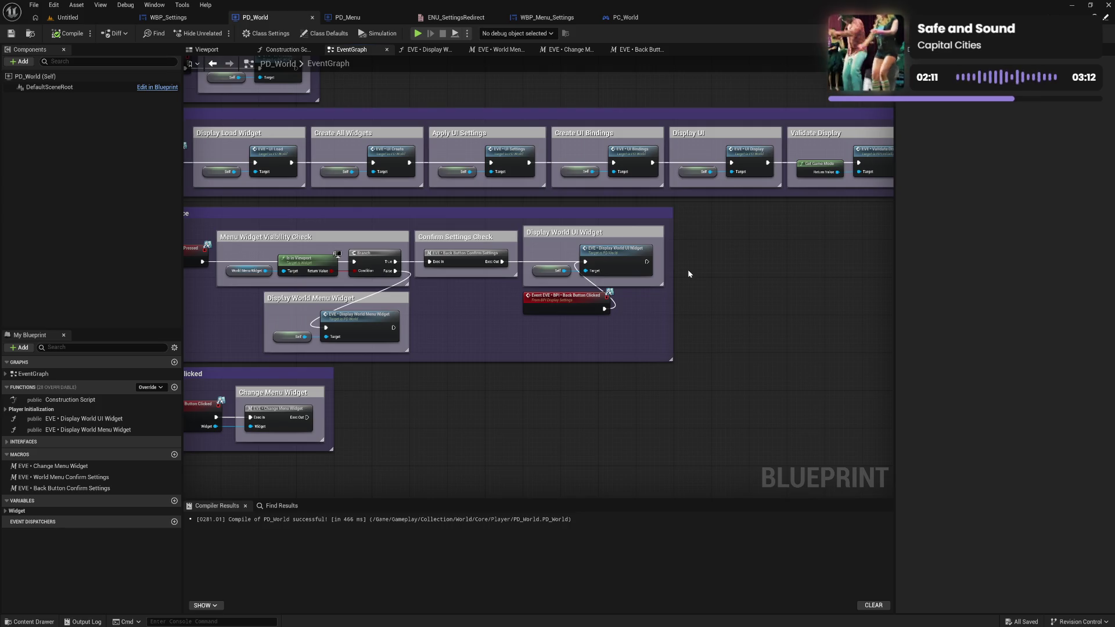
pyautogui.moveTo(528, 336); pyautogui.dragTo(651, 305)
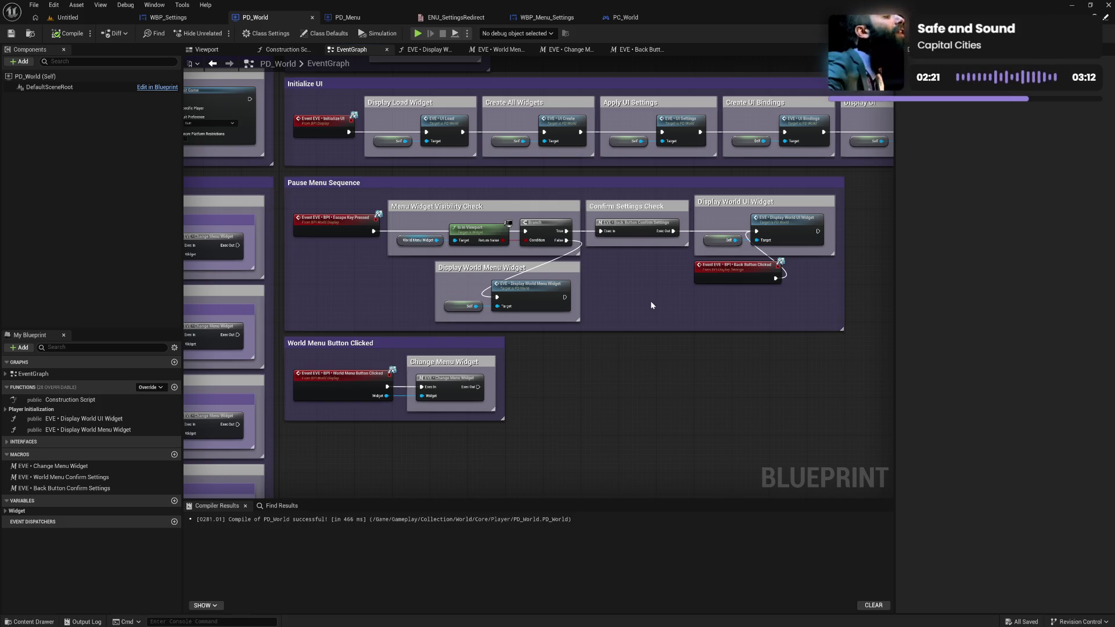
pyautogui.moveTo(749, 310); pyautogui.dragTo(648, 318)
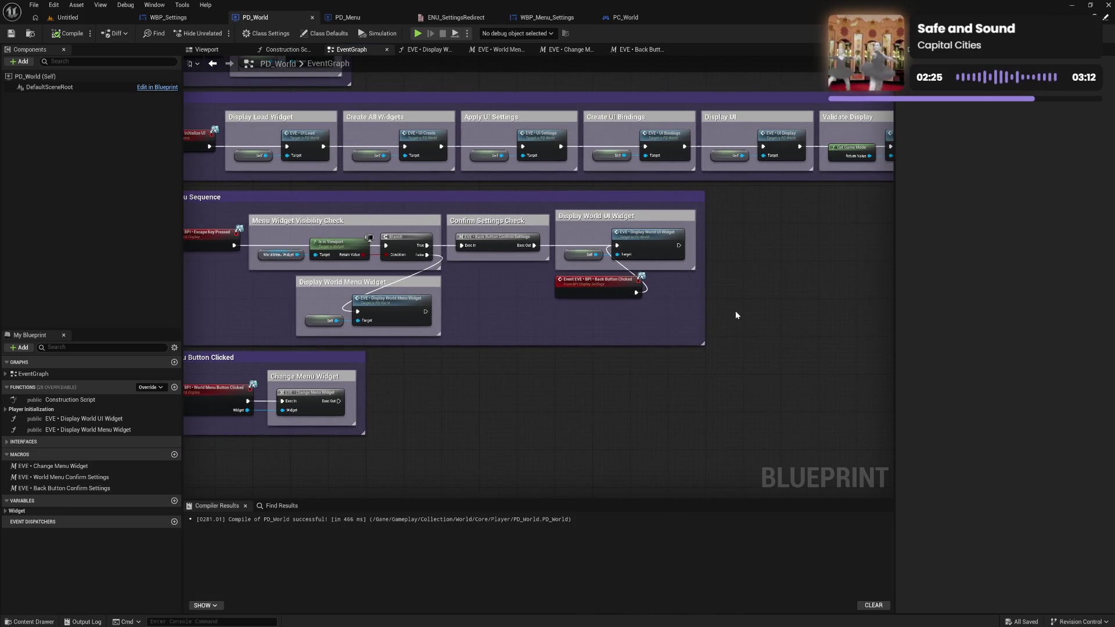
pyautogui.moveTo(736, 311); pyautogui.dragTo(593, 303)
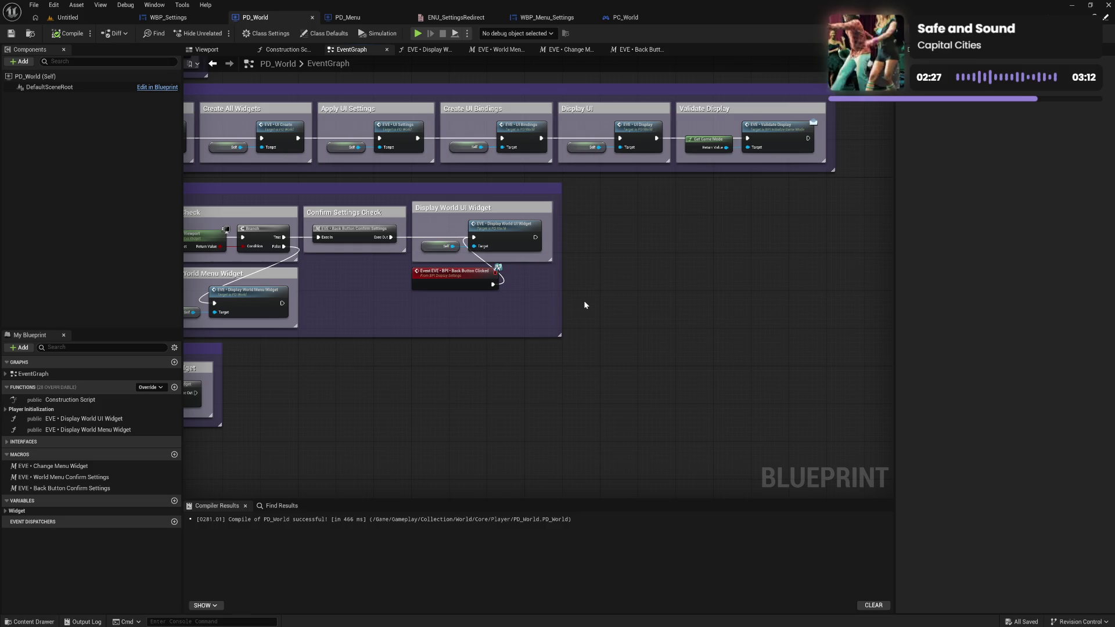
pyautogui.moveTo(593, 294)
pyautogui.mouseDown()
pyautogui.moveTo(656, 300)
pyautogui.moveTo(557, 282)
pyautogui.moveTo(690, 326)
pyautogui.moveTo(673, 337)
pyautogui.moveTo(712, 284)
pyautogui.moveTo(688, 198)
pyautogui.mouseUp()
pyautogui.moveTo(689, 186)
pyautogui.mouseDown()
pyautogui.moveTo(705, 161)
pyautogui.moveTo(638, 223)
pyautogui.mouseUp()
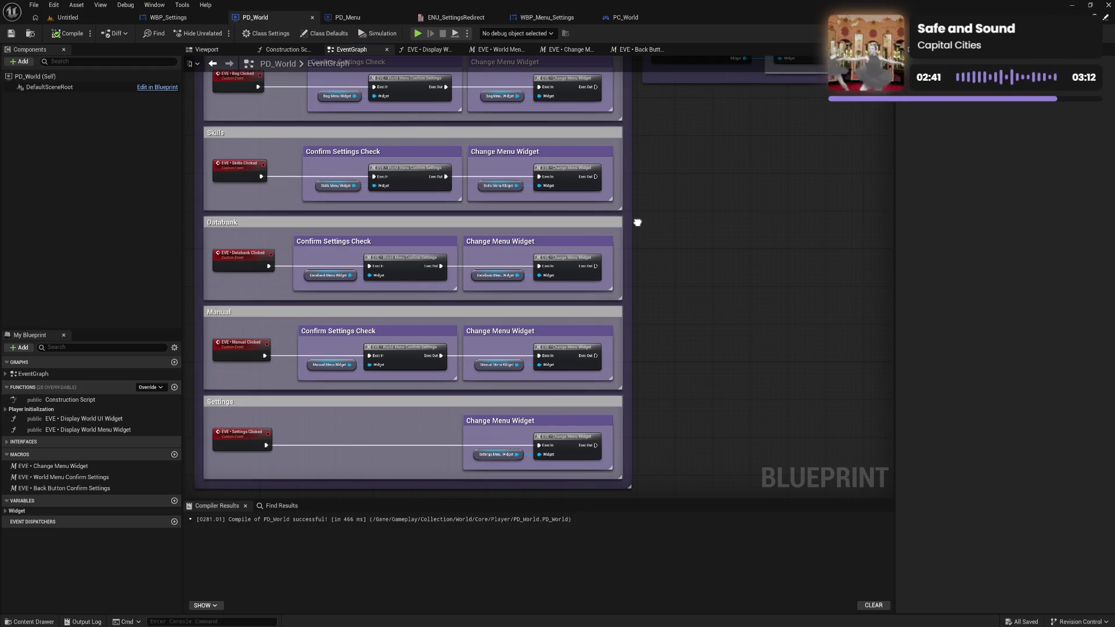
pyautogui.moveTo(637, 222)
pyautogui.mouseDown()
pyautogui.moveTo(619, 279)
pyautogui.moveTo(620, 256)
pyautogui.moveTo(615, 318)
pyautogui.mouseUp()
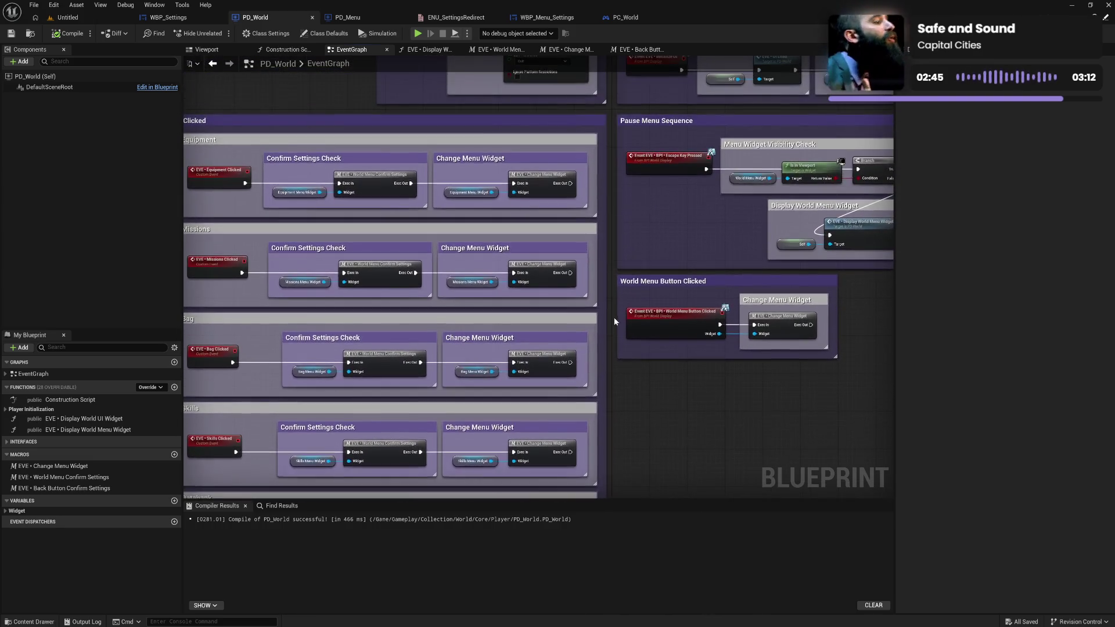
pyautogui.moveTo(623, 263); pyautogui.dragTo(651, 227)
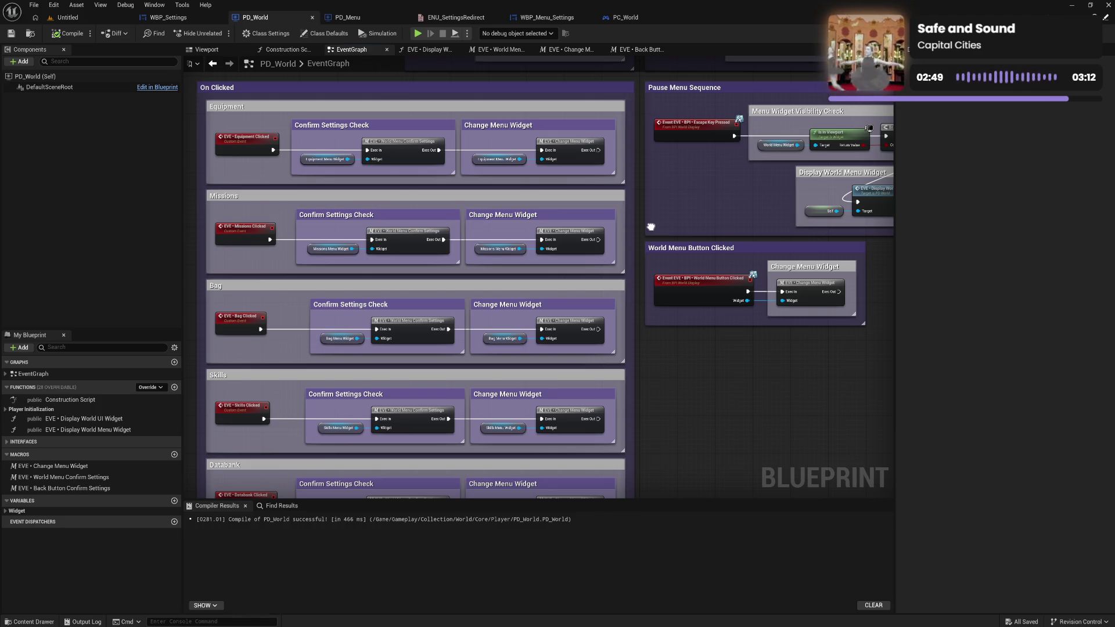
pyautogui.moveTo(651, 228); pyautogui.dragTo(656, 230)
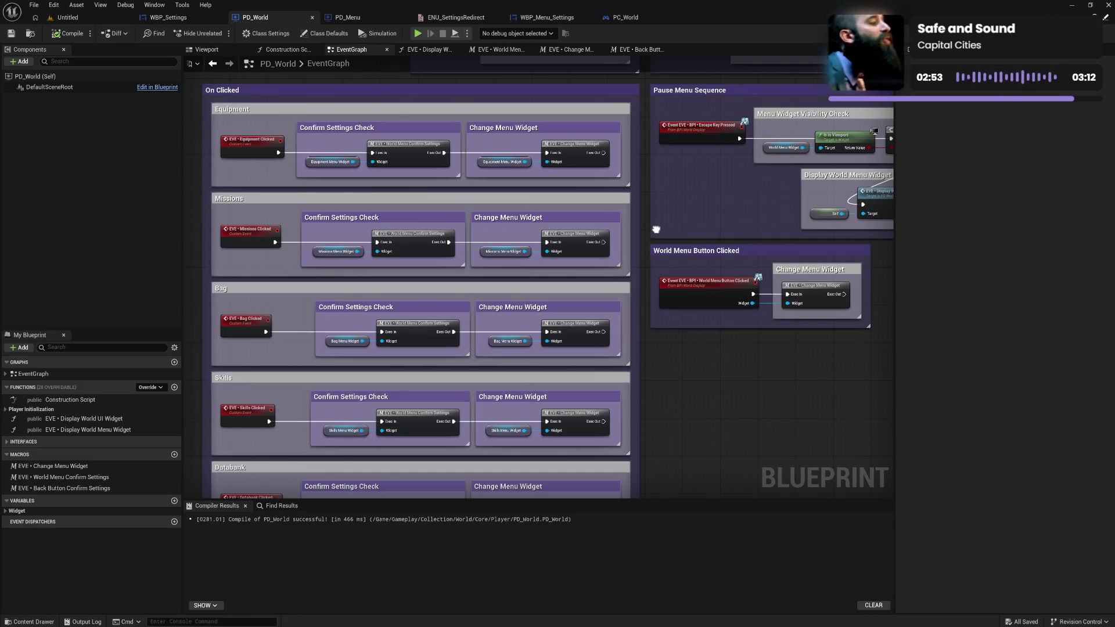
pyautogui.moveTo(657, 229); pyautogui.dragTo(635, 344)
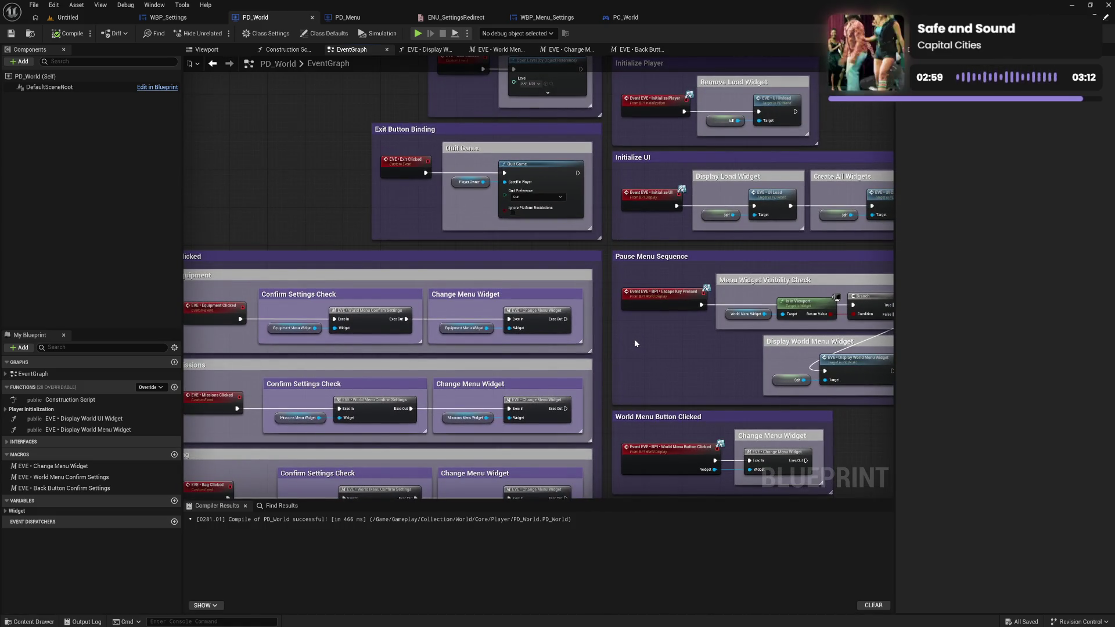
pyautogui.moveTo(634, 343)
pyautogui.mouseDown()
pyautogui.moveTo(624, 422)
pyautogui.moveTo(630, 384)
pyautogui.mouseUp()
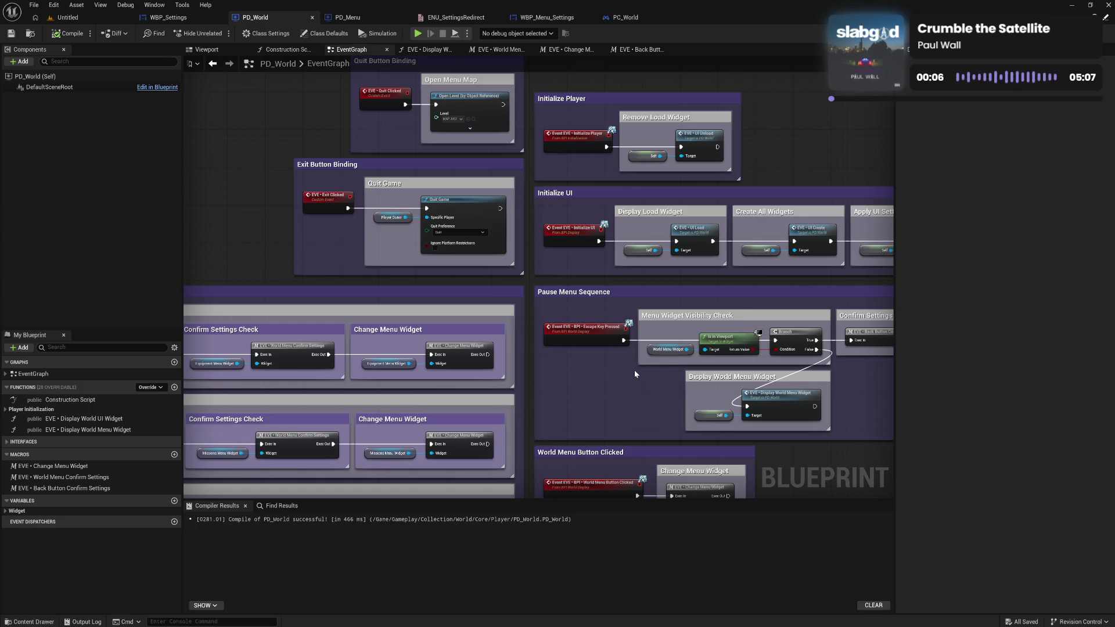
pyautogui.moveTo(634, 371)
pyautogui.mouseDown()
pyautogui.moveTo(532, 308)
pyautogui.moveTo(493, 323)
pyautogui.mouseUp()
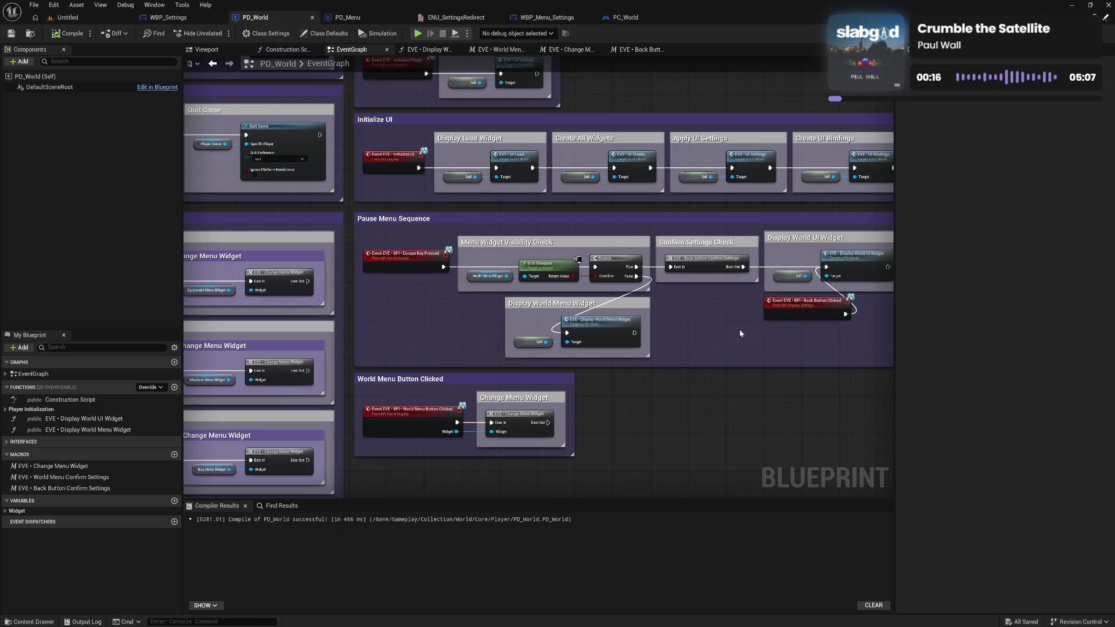
pyautogui.moveTo(740, 333); pyautogui.dragTo(633, 334)
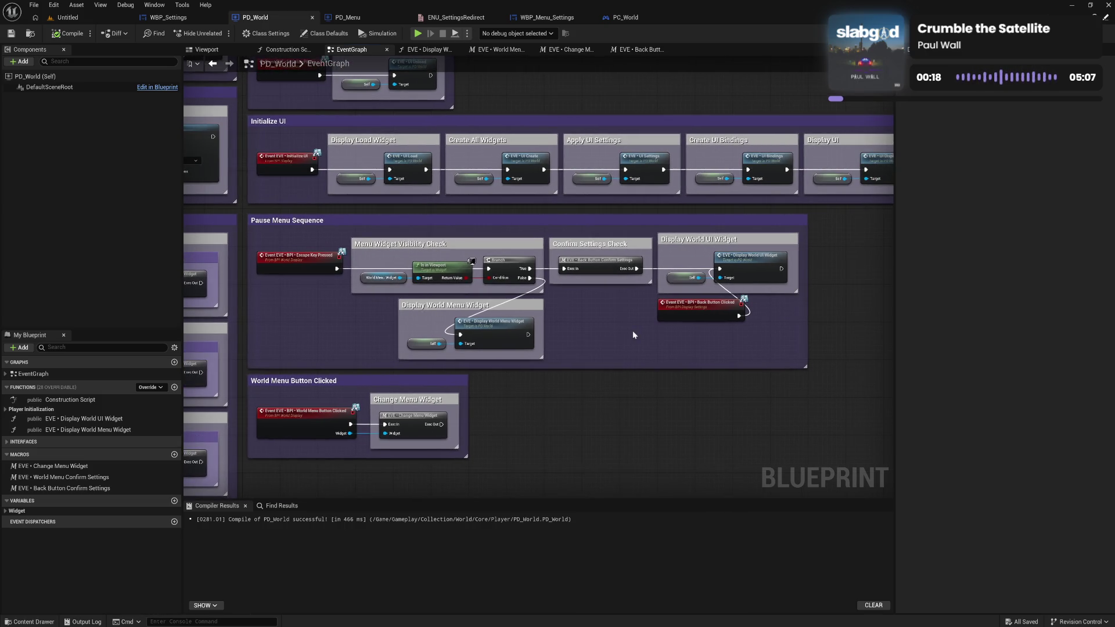
# Open EVE • Display World UI Widget and inspect its groups from Hide Mouse Cursor down to Unpause Game.
pyautogui.doubleClick(746, 271)
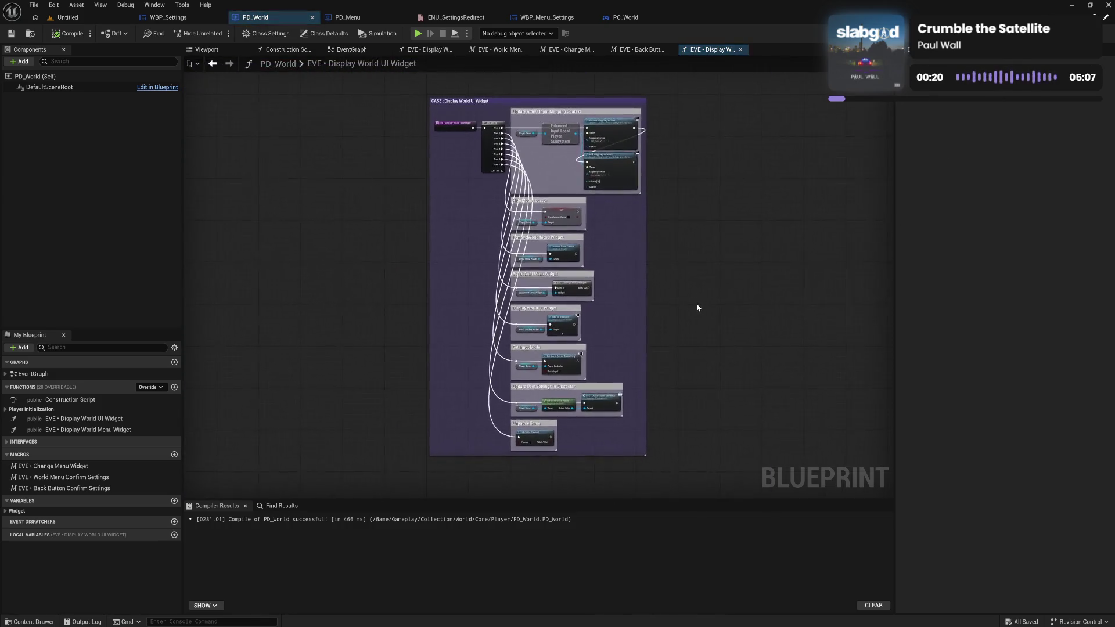
pyautogui.scroll(3, 444, 210)
pyautogui.moveTo(445, 211); pyautogui.dragTo(496, 367)
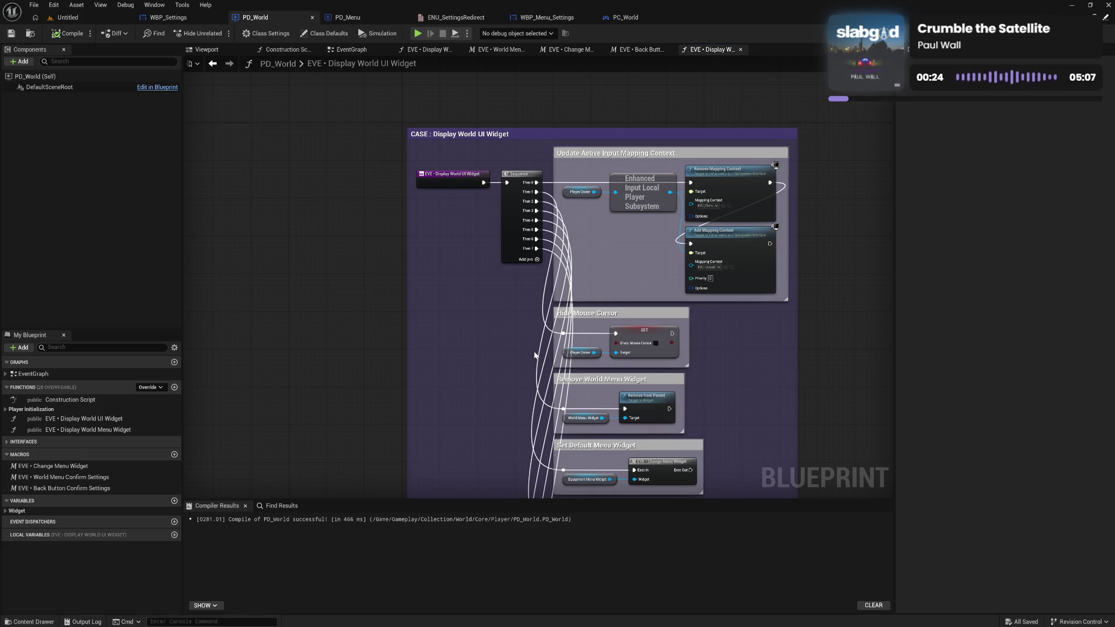
pyautogui.moveTo(543, 401)
pyautogui.mouseDown()
pyautogui.moveTo(527, 280)
pyautogui.moveTo(518, 343)
pyautogui.moveTo(513, 245)
pyautogui.mouseUp()
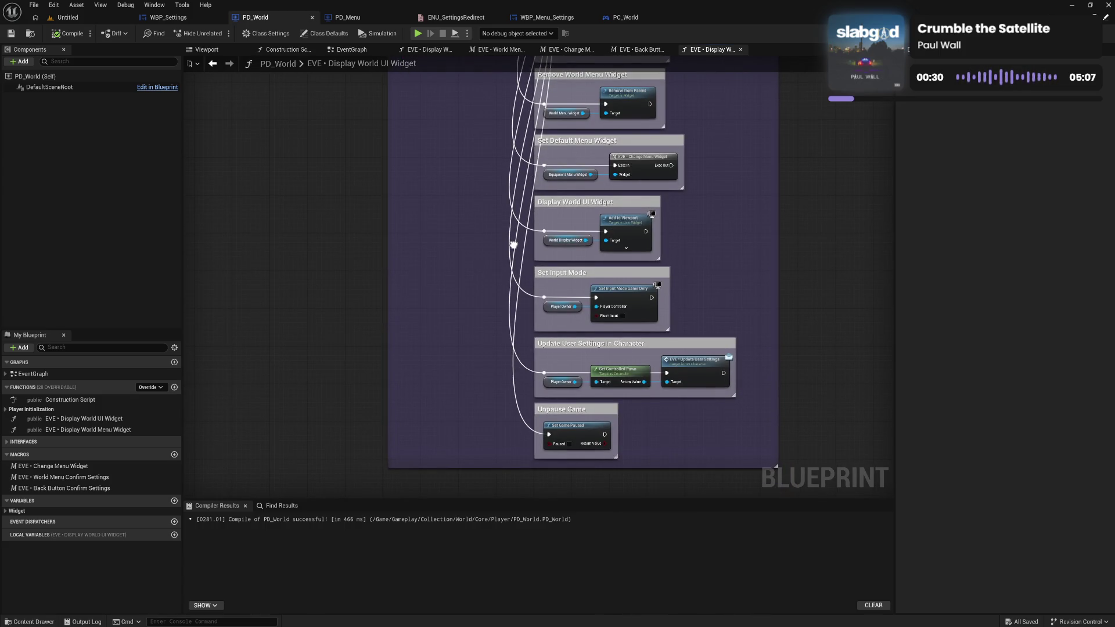
pyautogui.moveTo(513, 245); pyautogui.dragTo(516, 309)
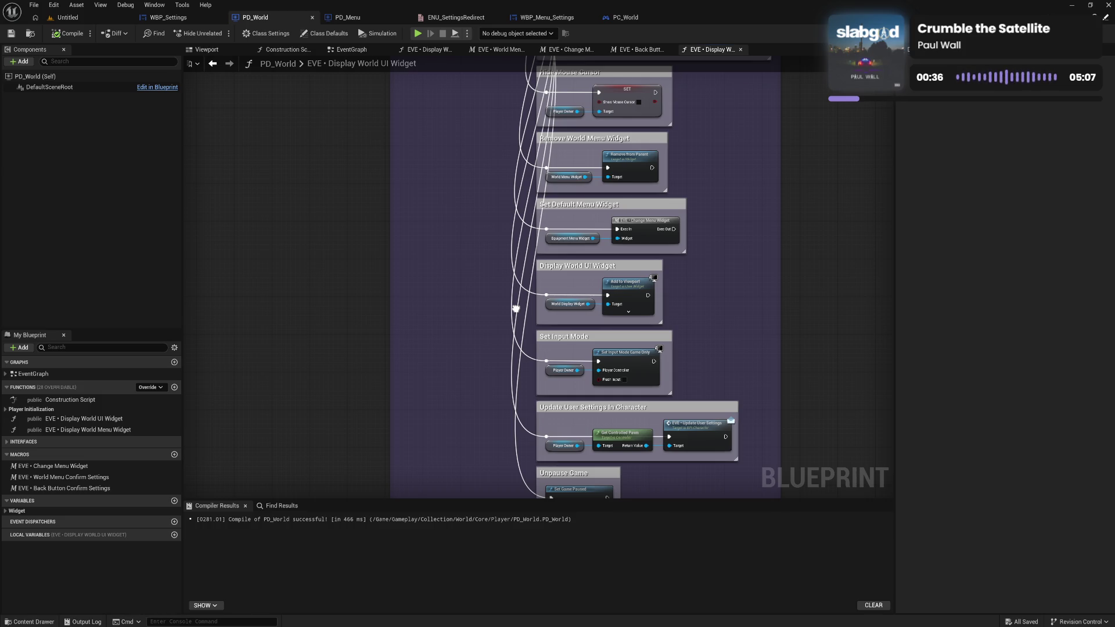
pyautogui.moveTo(516, 308); pyautogui.dragTo(522, 262)
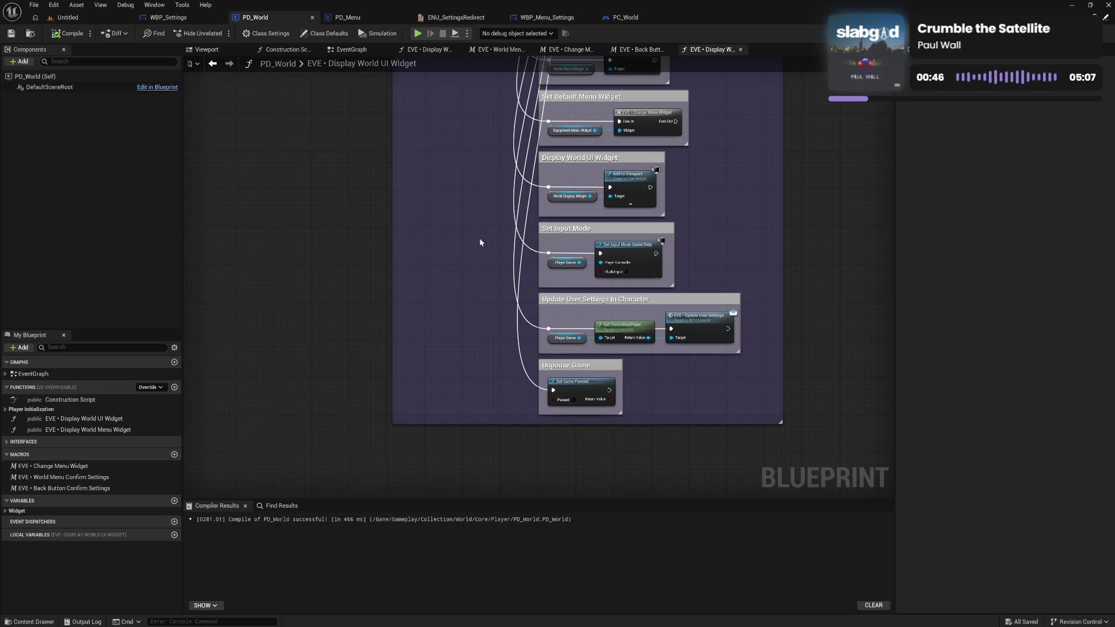
pyautogui.moveTo(480, 243); pyautogui.dragTo(482, 289)
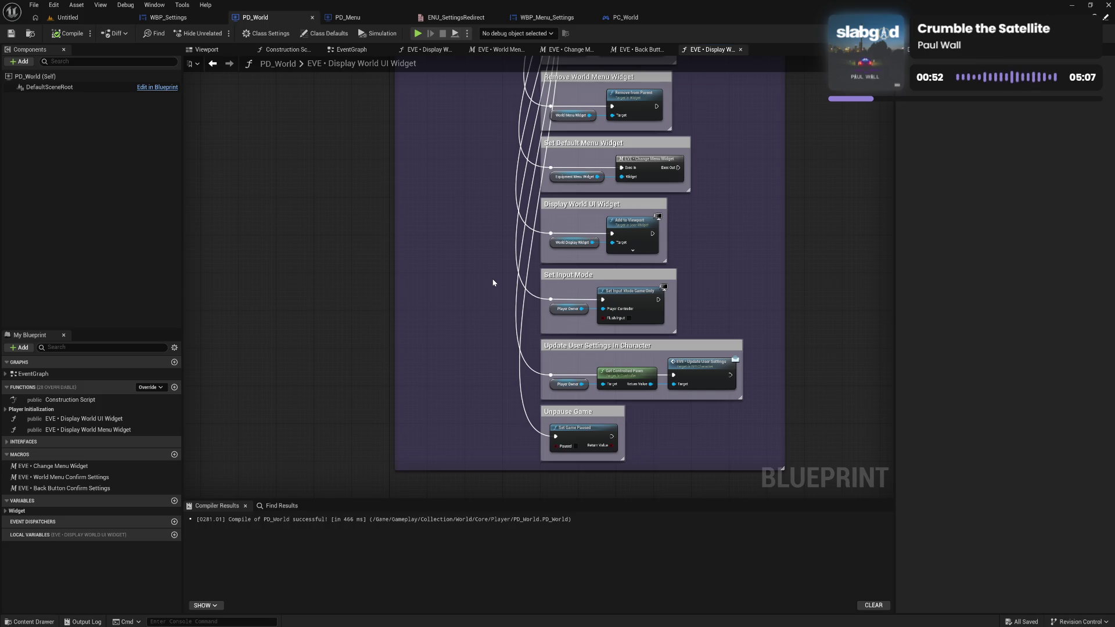
pyautogui.moveTo(505, 316); pyautogui.dragTo(512, 259)
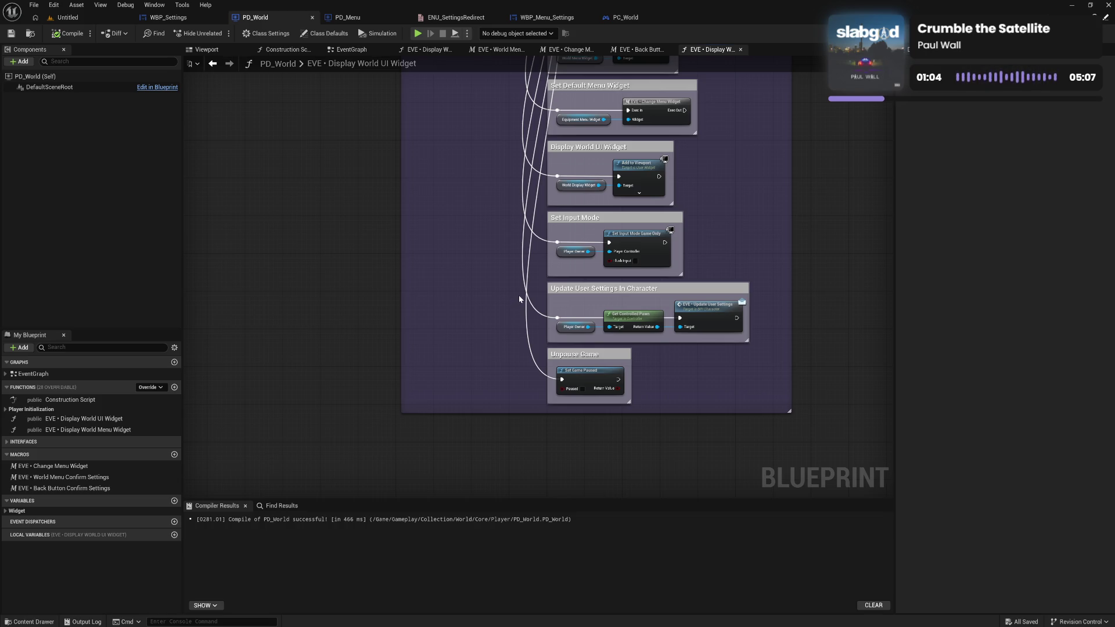
pyautogui.moveTo(513, 238); pyautogui.dragTo(517, 315)
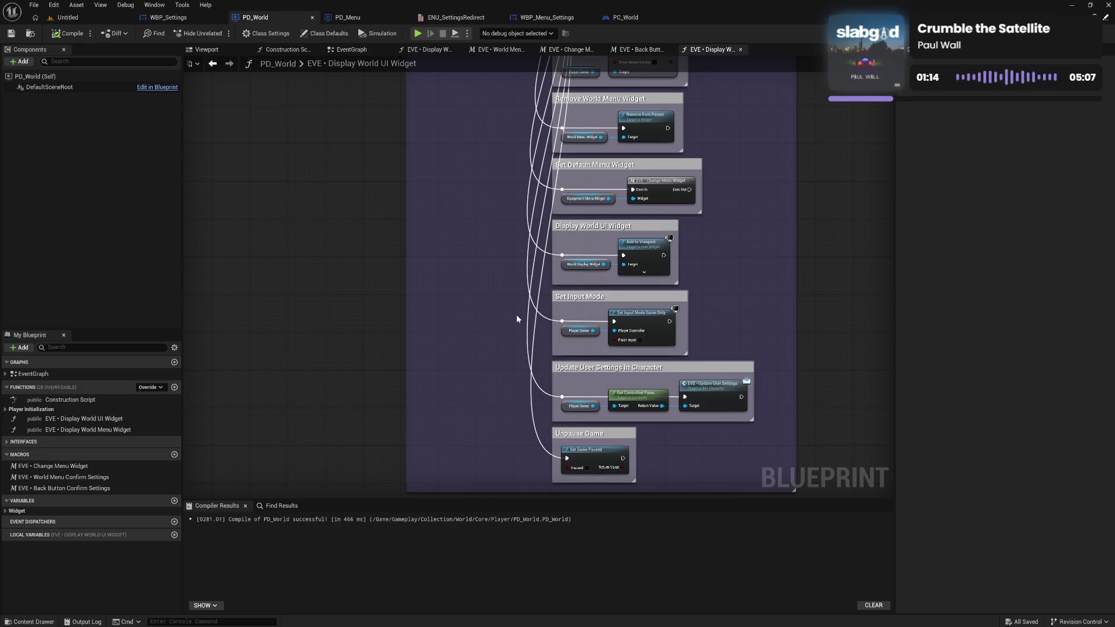
pyautogui.moveTo(517, 319)
pyautogui.mouseDown()
pyautogui.moveTo(523, 406)
pyautogui.moveTo(526, 319)
pyautogui.moveTo(527, 340)
pyautogui.moveTo(540, 319)
pyautogui.mouseUp()
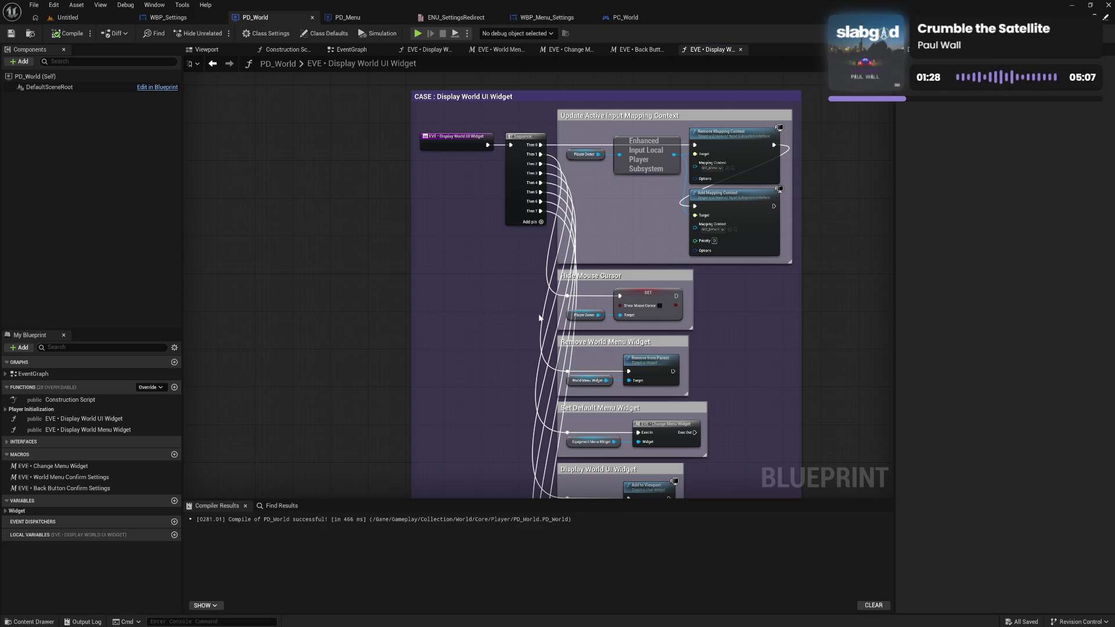
# Zoom out and return to the purple CASE comment and its sequence at the top.
pyautogui.scroll(-5, 539, 318)
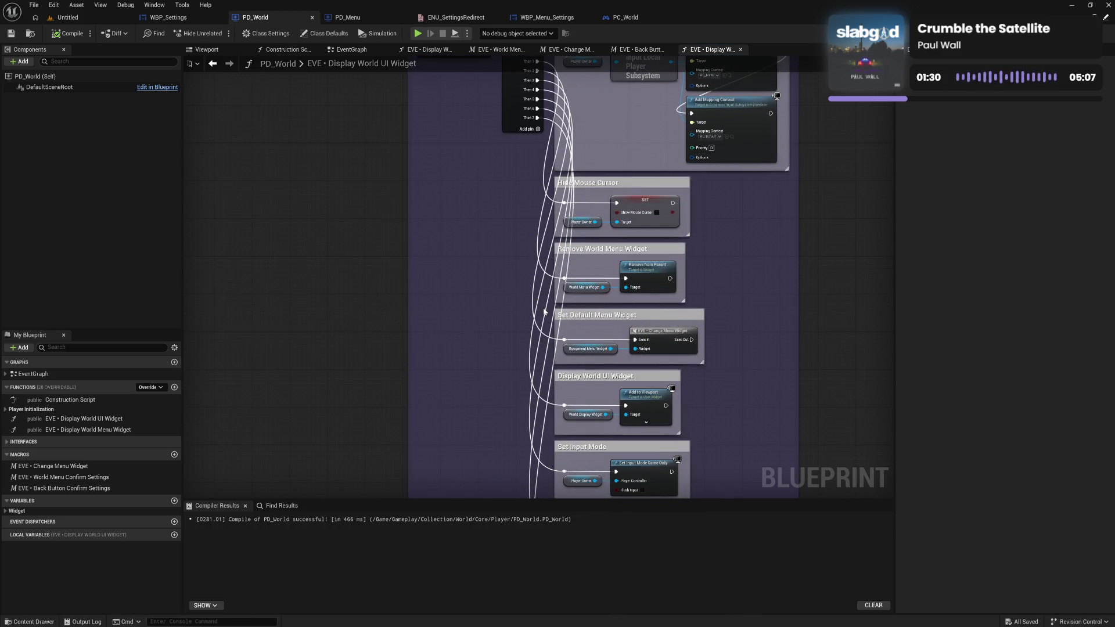
pyautogui.scroll(-2, 556, 248)
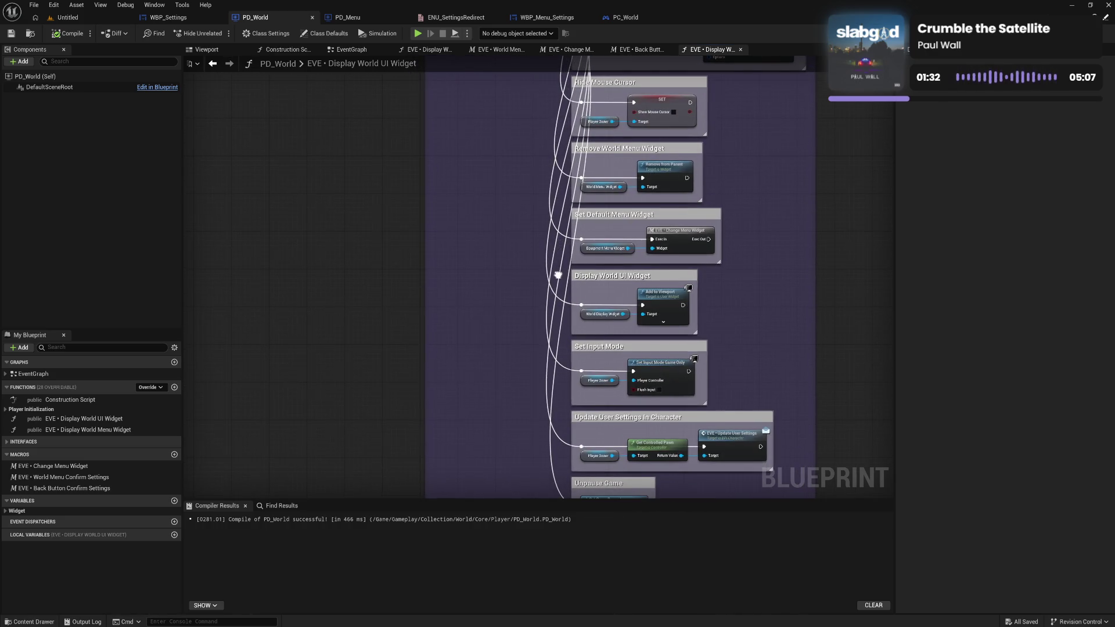
pyautogui.scroll(4, 554, 348)
pyautogui.scroll(-4, 555, 348)
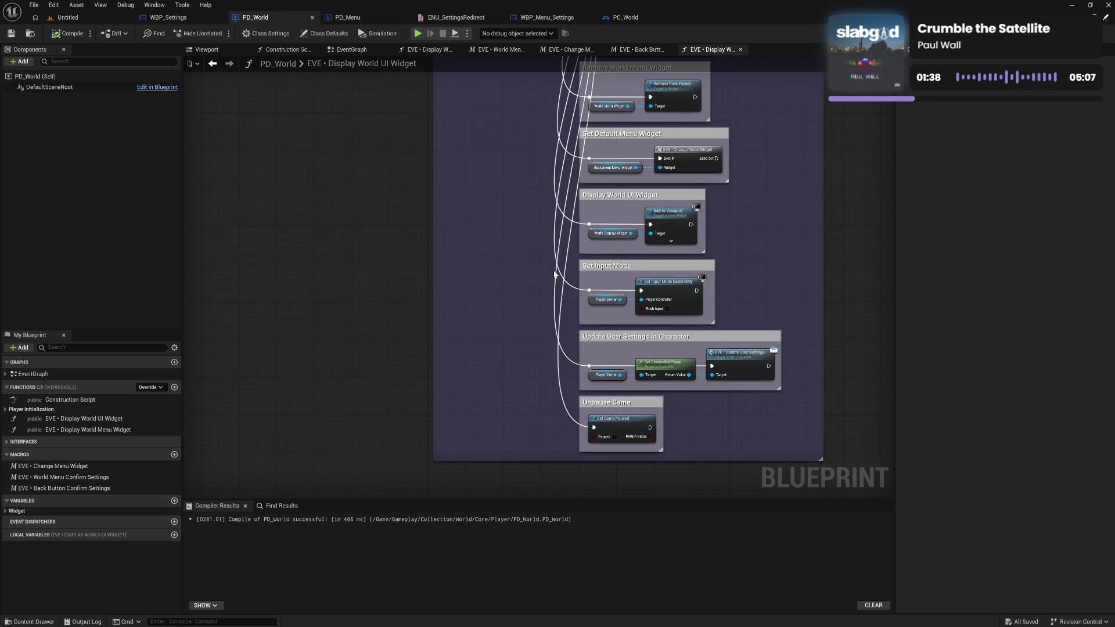
pyautogui.scroll(-1, 556, 273)
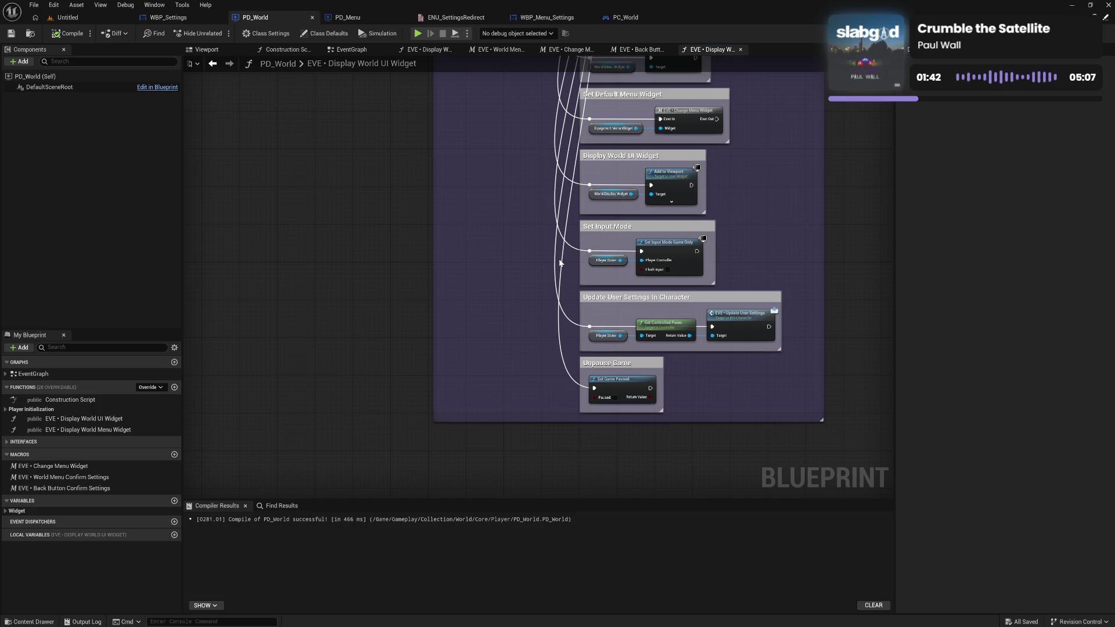
pyautogui.moveTo(562, 190)
pyautogui.mouseDown()
pyautogui.moveTo(552, 366)
pyautogui.moveTo(563, 420)
pyautogui.moveTo(570, 352)
pyautogui.mouseUp()
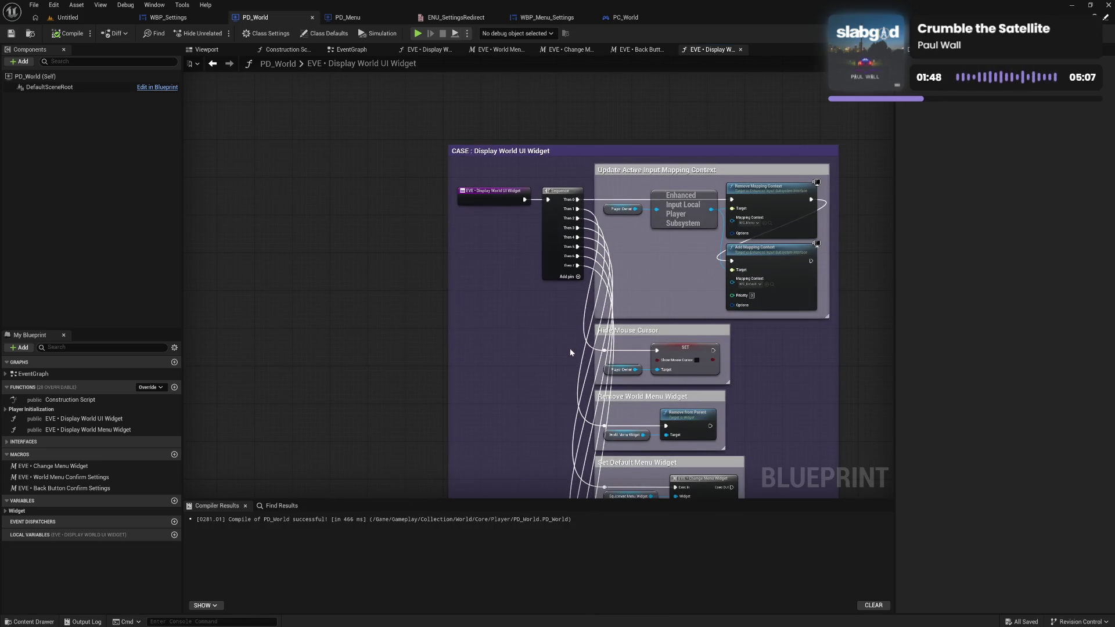
# Cycle through the Back Button Confirm Settings, Change Menu Widget, World Menu Confirm Settings and Display World Menu Widget graphs.
pyautogui.click(645, 50)
pyautogui.click(572, 50)
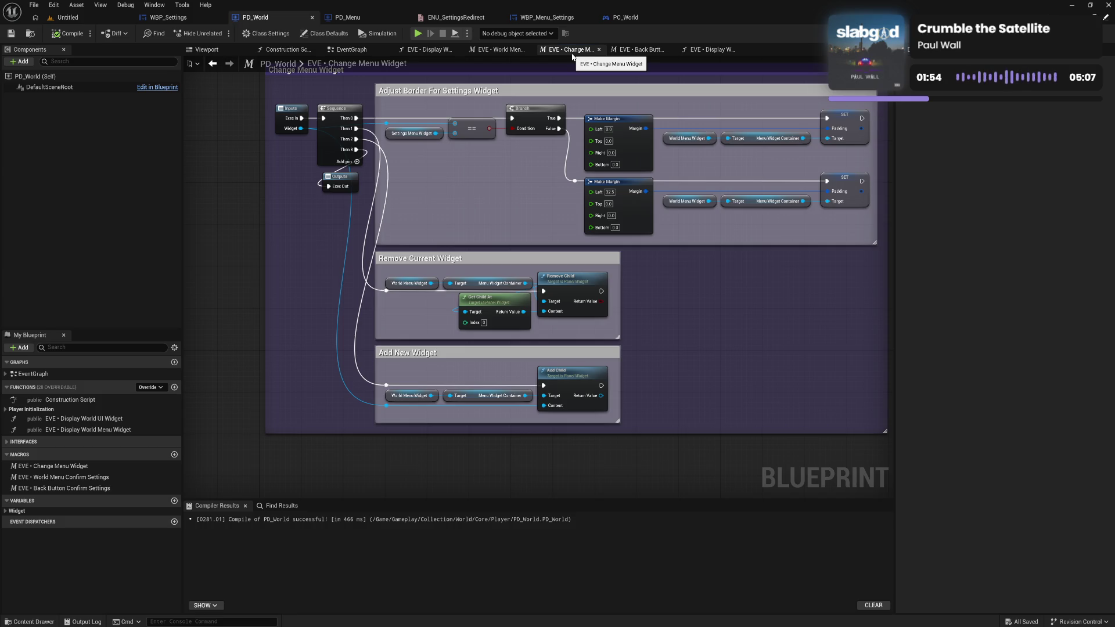
pyautogui.click(493, 50)
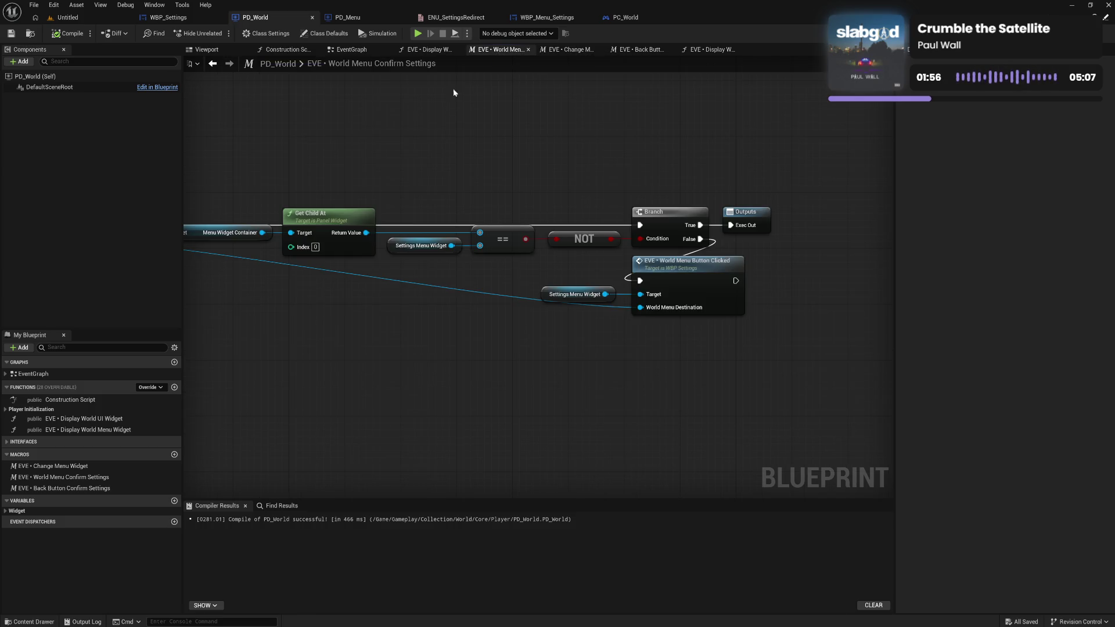
pyautogui.click(431, 50)
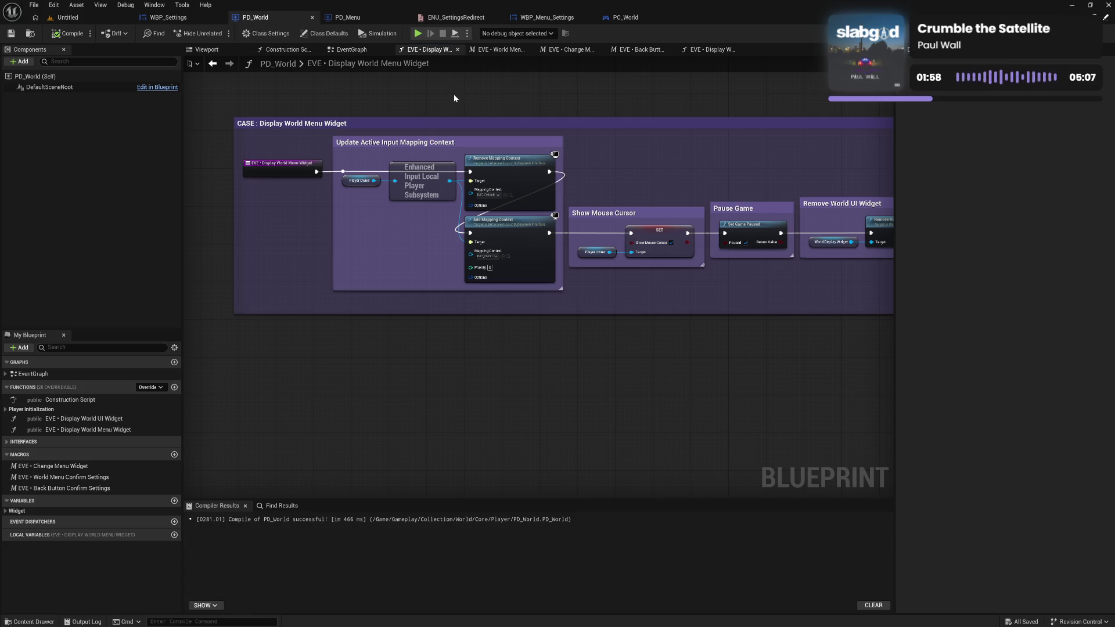
# Stack Show Mouse Cursor, Pause Game, Remove World UI Widget, Display World Menu Widget and Set Input Mode in one column.
pyautogui.moveTo(650, 215)
pyautogui.mouseDown()
pyautogui.moveTo(620, 281)
pyautogui.moveTo(427, 318)
pyautogui.moveTo(414, 303)
pyautogui.mouseUp()
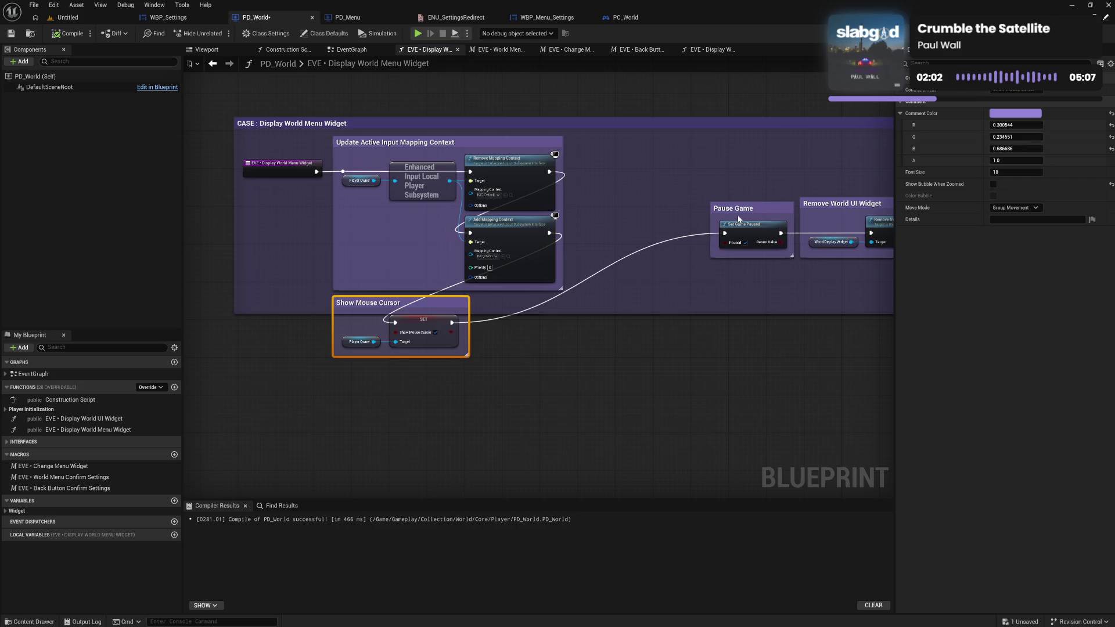
pyautogui.moveTo(745, 208)
pyautogui.mouseDown()
pyautogui.moveTo(515, 347)
pyautogui.moveTo(368, 370)
pyautogui.mouseUp()
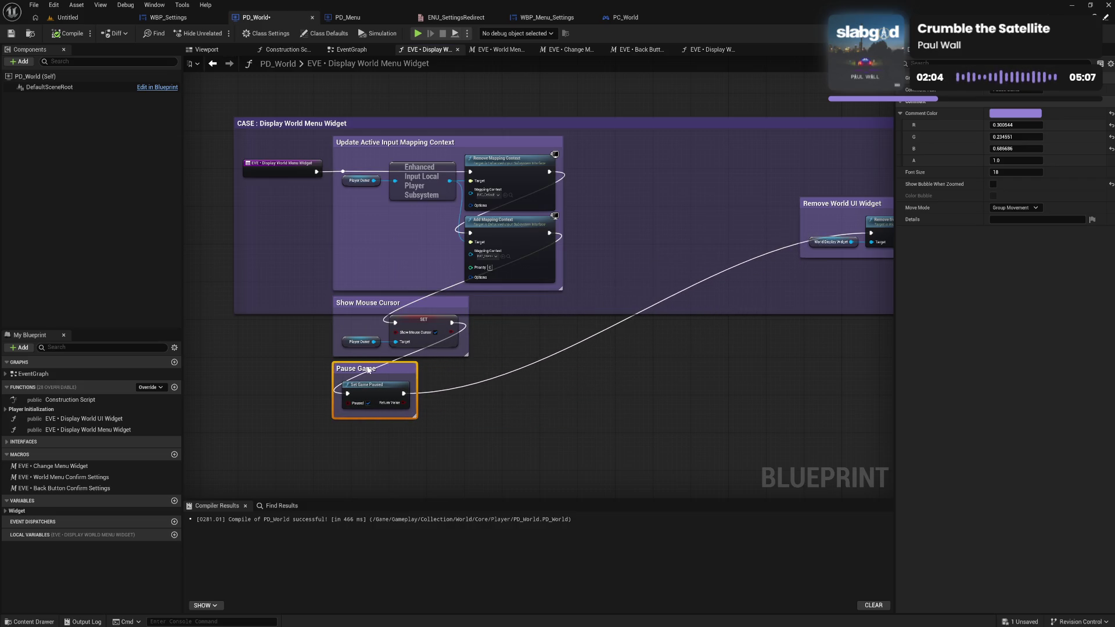
pyautogui.moveTo(866, 207)
pyautogui.mouseDown()
pyautogui.moveTo(770, 313)
pyautogui.moveTo(451, 402)
pyautogui.moveTo(397, 434)
pyautogui.mouseUp()
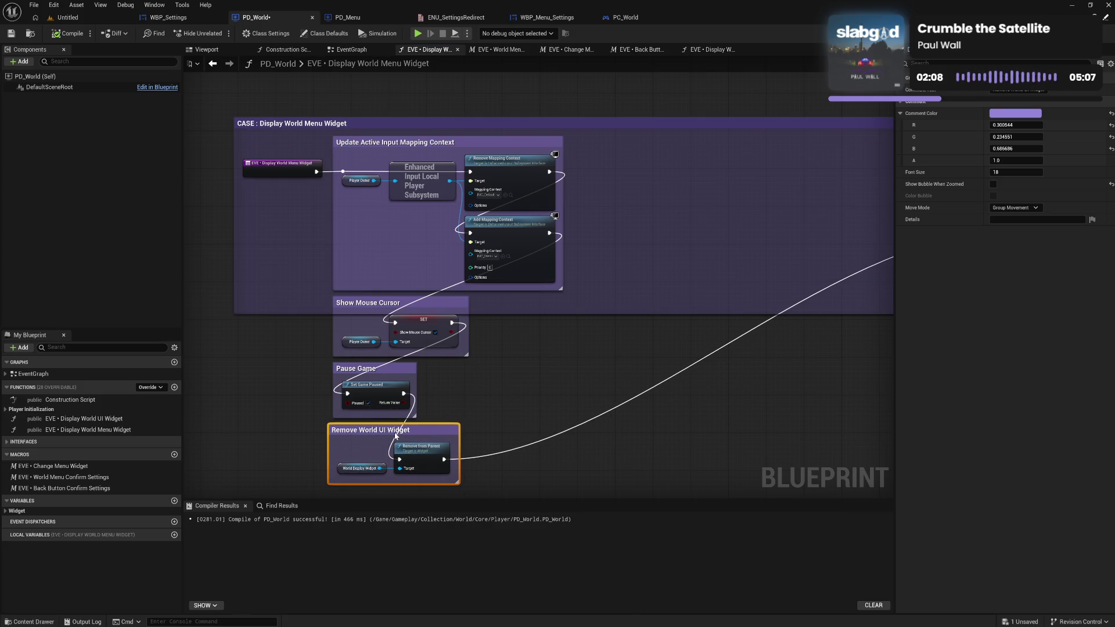
pyautogui.moveTo(741, 336); pyautogui.dragTo(468, 342)
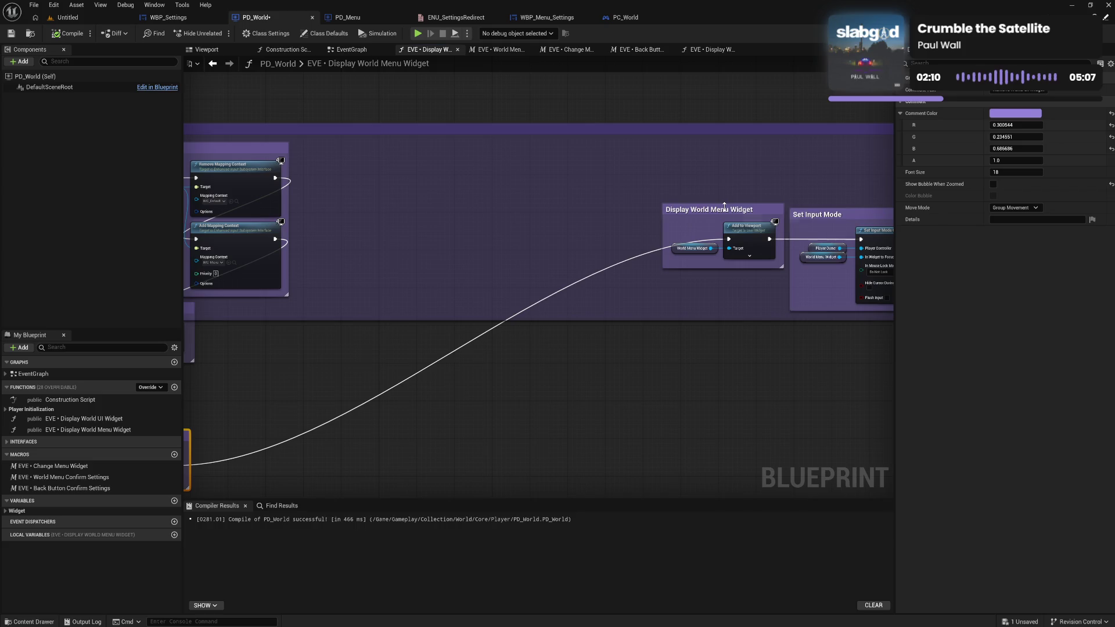
pyautogui.moveTo(720, 209)
pyautogui.mouseDown()
pyautogui.moveTo(384, 503)
pyautogui.moveTo(209, 395)
pyautogui.moveTo(486, 394)
pyautogui.moveTo(324, 366)
pyautogui.moveTo(327, 356)
pyautogui.mouseUp()
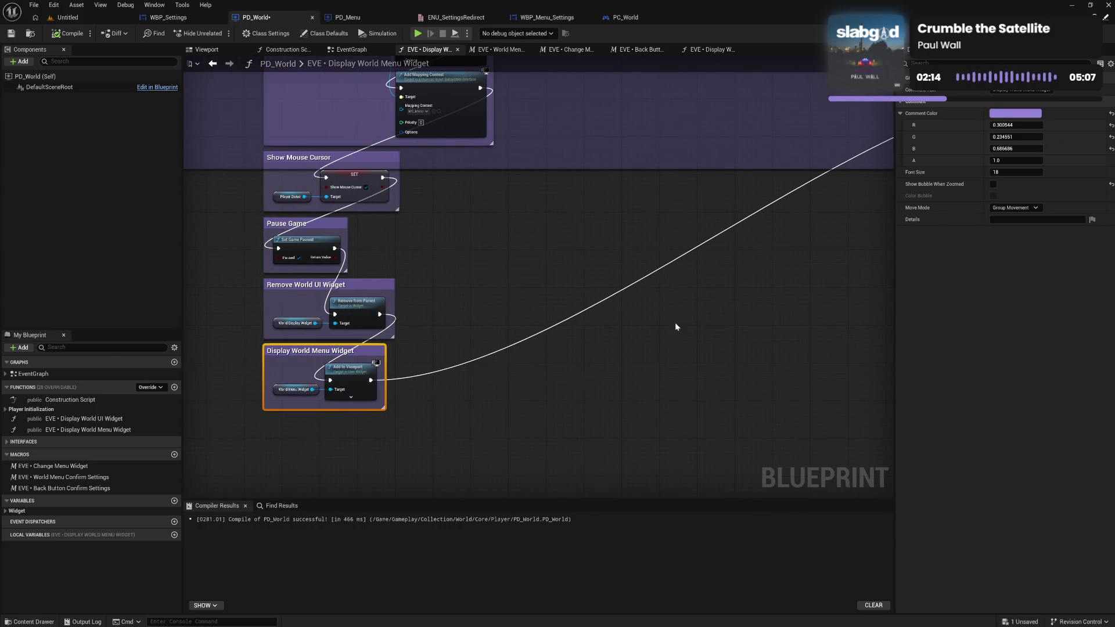
pyautogui.moveTo(675, 322); pyautogui.dragTo(489, 387)
pyautogui.moveTo(751, 201)
pyautogui.mouseDown()
pyautogui.moveTo(268, 503)
pyautogui.moveTo(285, 472)
pyautogui.moveTo(437, 386)
pyautogui.moveTo(437, 353)
pyautogui.mouseUp()
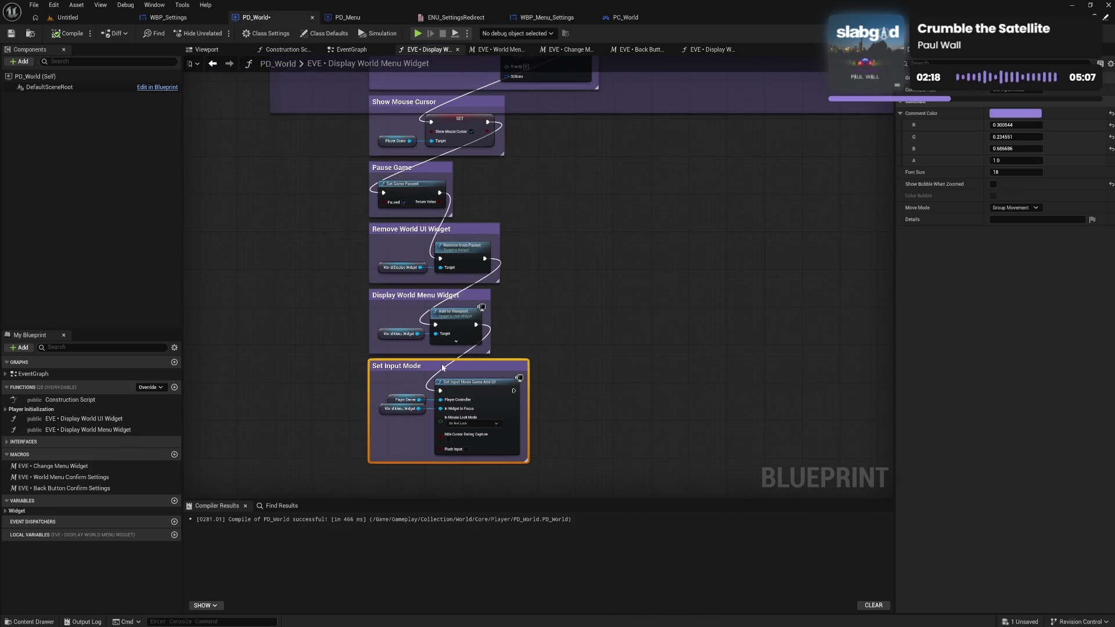
# Break the exec wires chaining Add Mapping Context, Show Mouse Cursor, Set Game Paused, Remove from Parent, Add to Viewport and Set Input Mode.
pyautogui.keyDown('alt'); pyautogui.click(476, 325); pyautogui.keyUp('alt')
pyautogui.keyDown('alt'); pyautogui.click(486, 259); pyautogui.keyUp('alt')
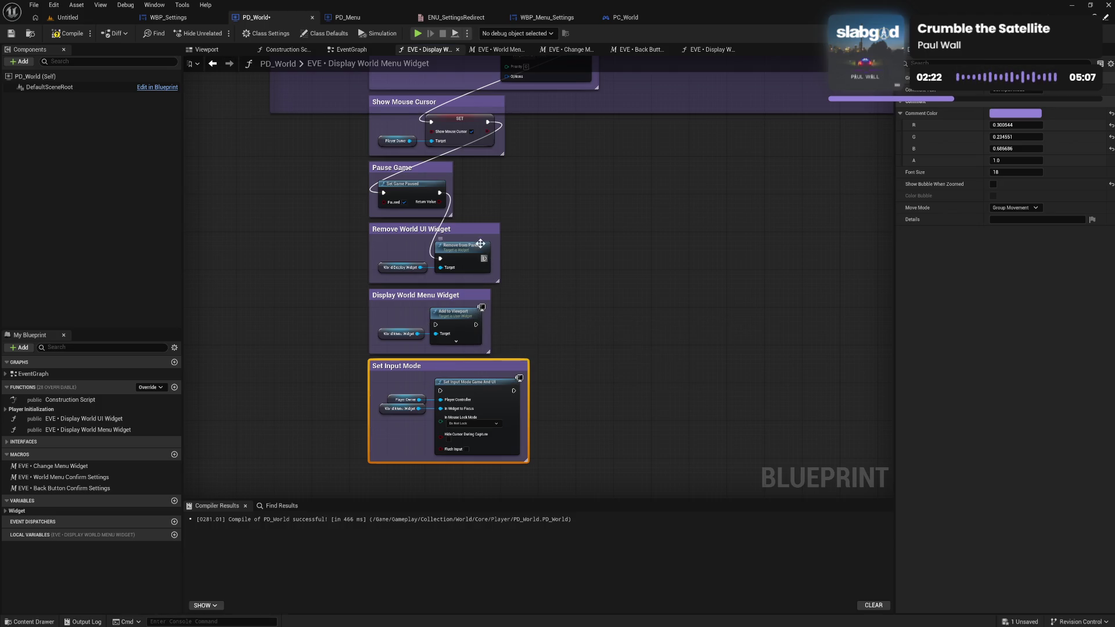
pyautogui.keyDown('alt'); pyautogui.click(440, 193); pyautogui.keyUp('alt')
pyautogui.keyDown('alt'); pyautogui.click(488, 122); pyautogui.keyUp('alt')
pyautogui.moveTo(663, 130); pyautogui.dragTo(652, 294)
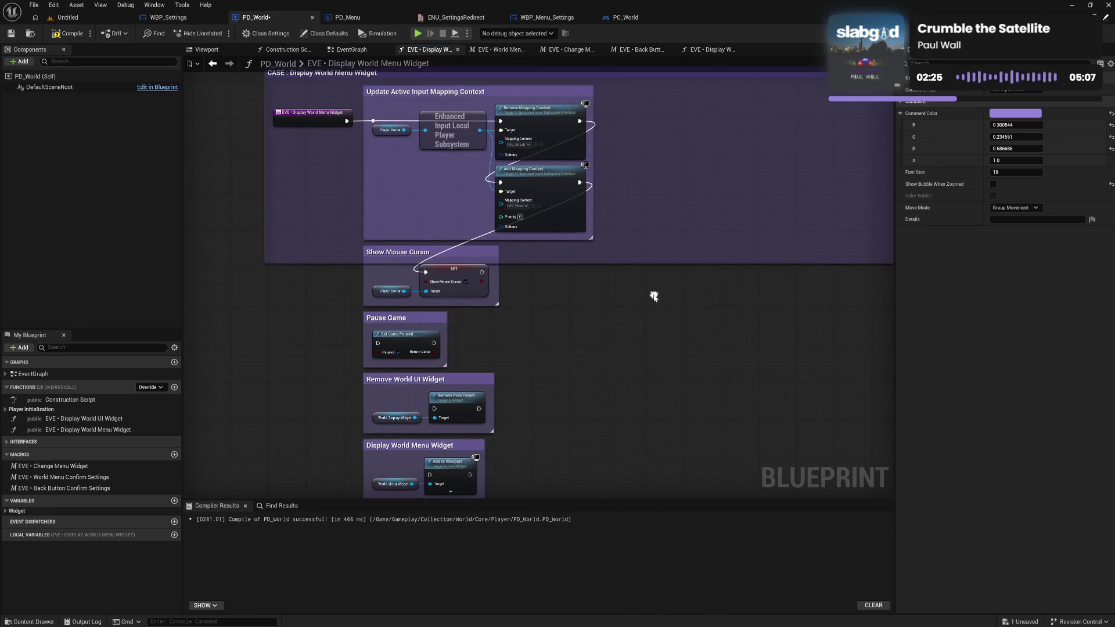
pyautogui.keyDown('alt'); pyautogui.click(580, 184); pyautogui.keyUp('alt')
pyautogui.moveTo(298, 219); pyautogui.dragTo(600, 250)
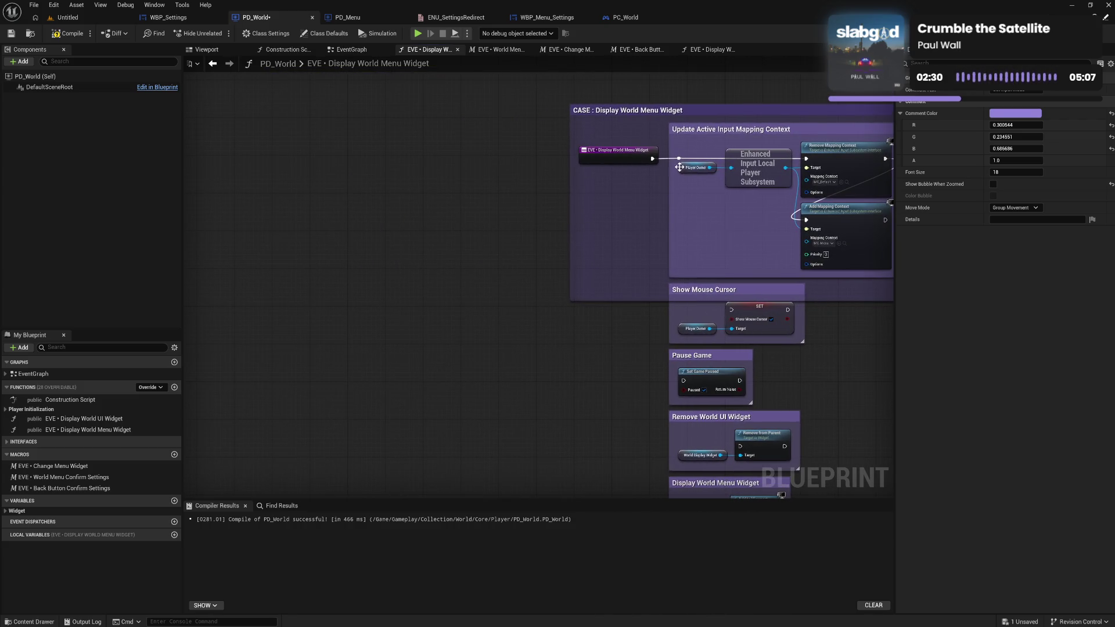
# Insert a Sequence node between the Display World Menu Widget event and Remove Mapping Context, inside the CASE comment.
pyautogui.click(561, 203)
pyautogui.moveTo(653, 158)
pyautogui.mouseDown()
pyautogui.moveTo(668, 174)
pyautogui.moveTo(536, 225)
pyautogui.moveTo(567, 215)
pyautogui.mouseUp()
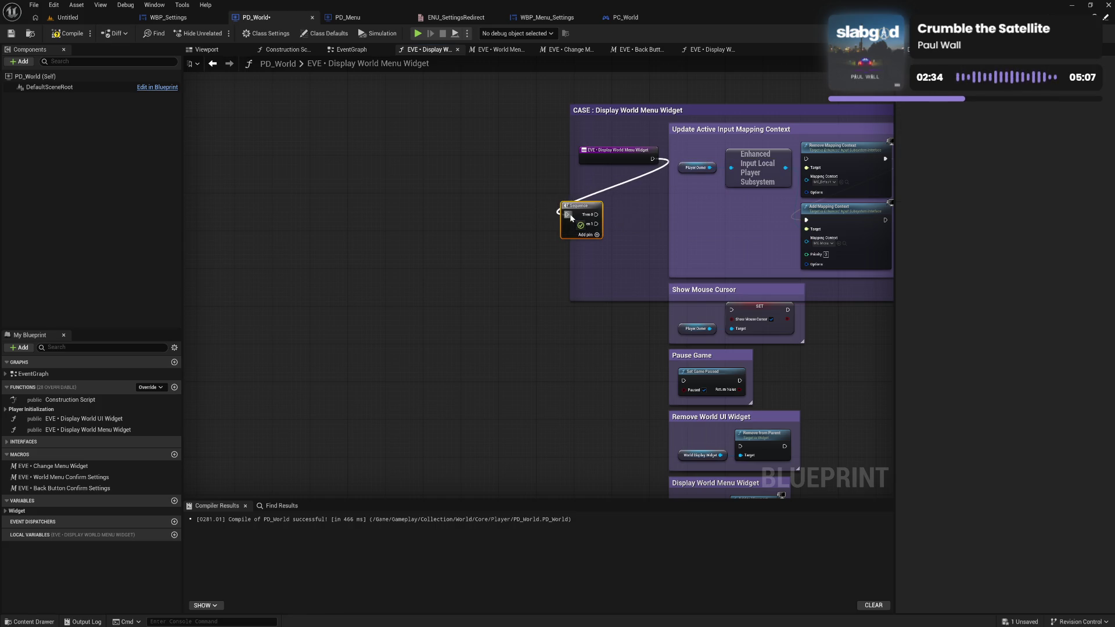
pyautogui.moveTo(627, 158)
pyautogui.mouseDown()
pyautogui.moveTo(488, 194)
pyautogui.moveTo(519, 216)
pyautogui.mouseUp()
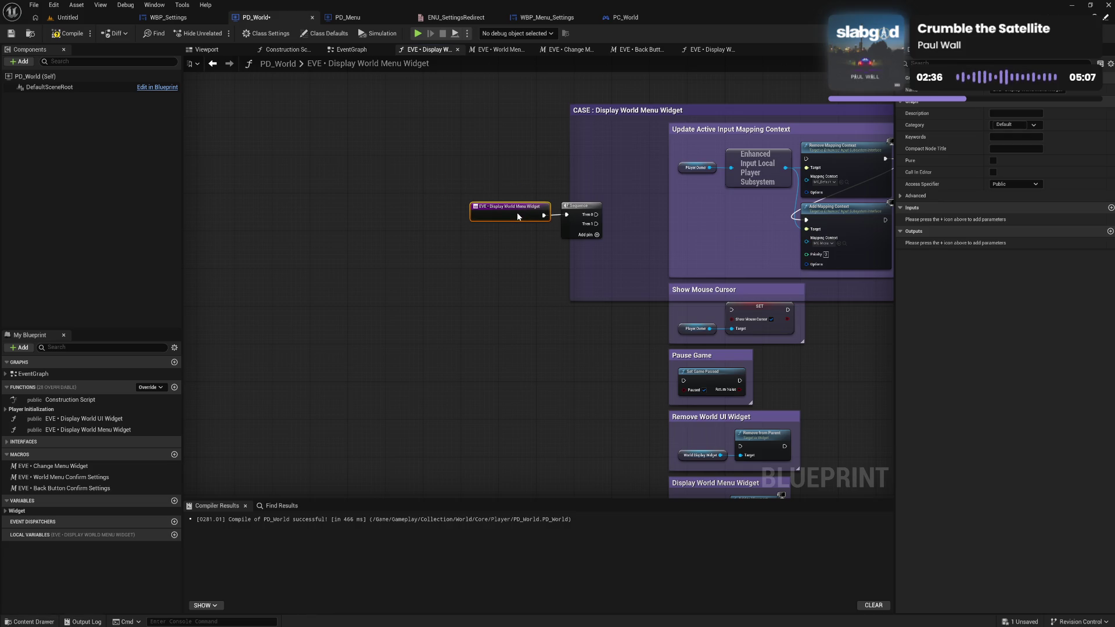
pyautogui.moveTo(517, 176)
pyautogui.mouseDown()
pyautogui.moveTo(578, 228)
pyautogui.moveTo(654, 154)
pyautogui.moveTo(807, 158)
pyautogui.mouseUp()
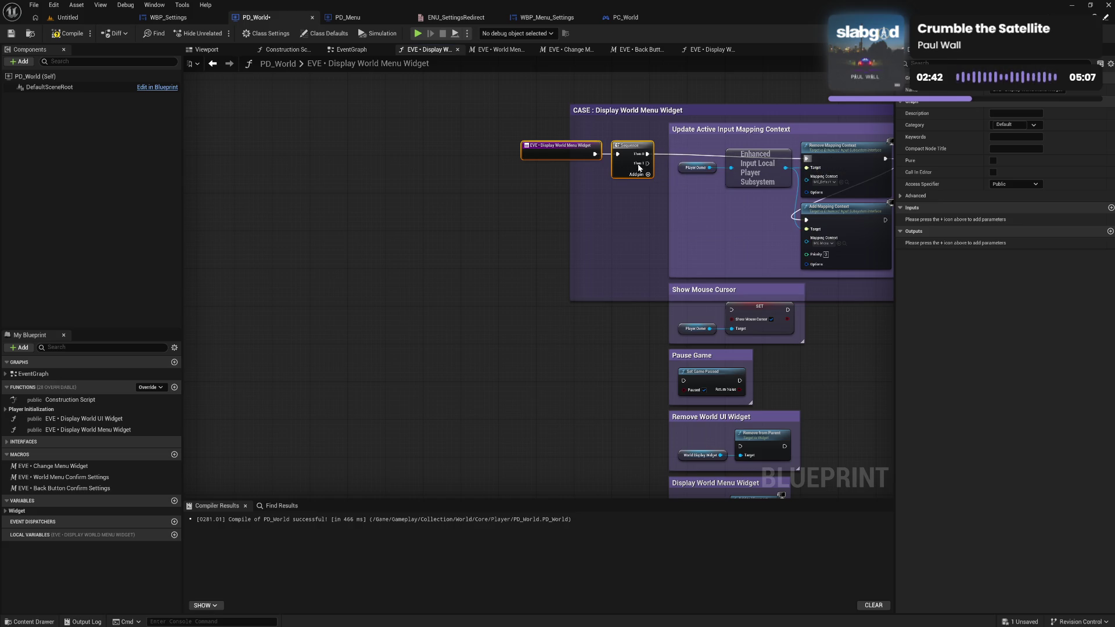
pyautogui.moveTo(628, 162)
pyautogui.mouseDown()
pyautogui.moveTo(668, 192)
pyautogui.moveTo(719, 306)
pyautogui.mouseUp()
pyautogui.moveTo(571, 213); pyautogui.dragTo(518, 213)
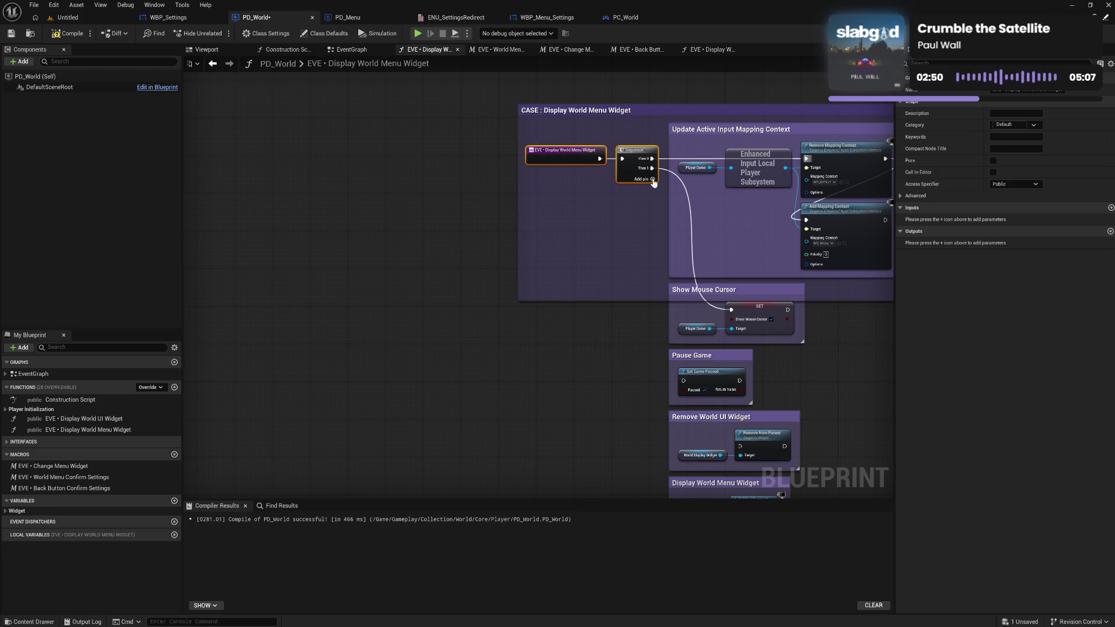
# Add Sequence outputs up to Then 5, wiring them to Set Game Paused, Remove from Parent, Add to Viewport and Set Input Mode.
pyautogui.click(653, 179)
pyautogui.click(653, 188)
pyautogui.click(653, 198)
pyautogui.click(654, 208)
pyautogui.moveTo(652, 178); pyautogui.dragTo(686, 387)
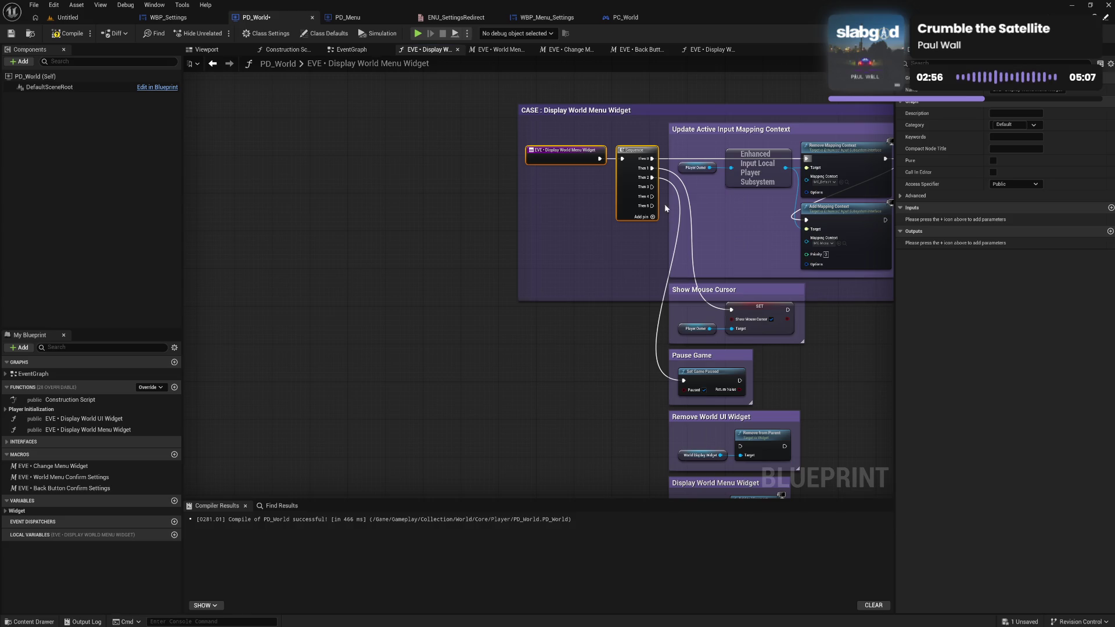
pyautogui.moveTo(653, 187)
pyautogui.mouseDown()
pyautogui.moveTo(671, 302)
pyautogui.moveTo(729, 447)
pyautogui.moveTo(739, 446)
pyautogui.mouseUp()
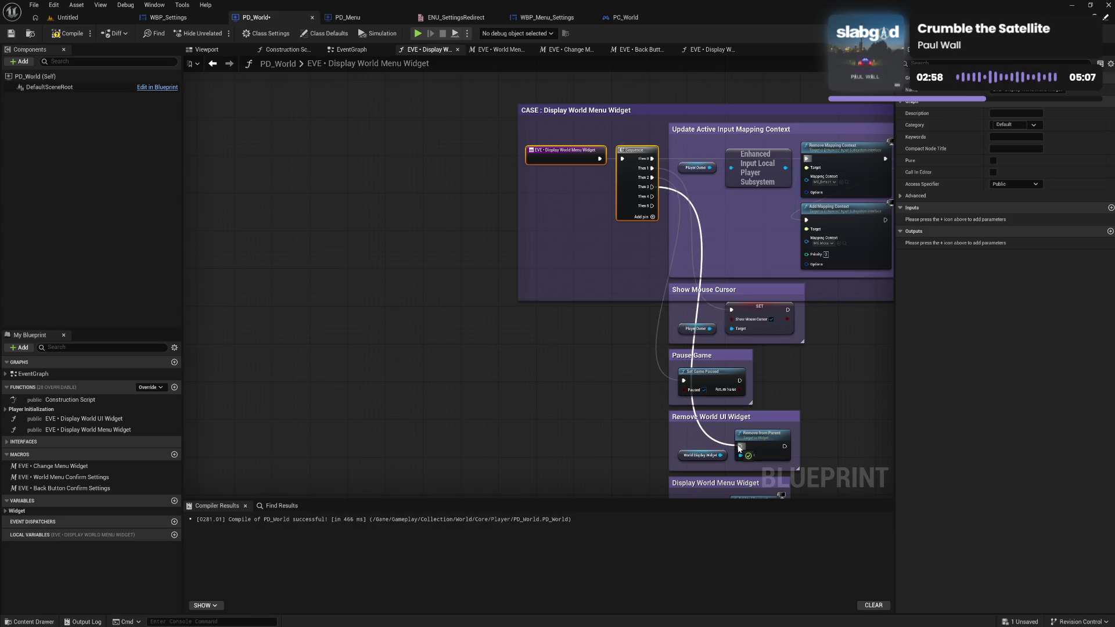
pyautogui.moveTo(652, 196)
pyautogui.mouseDown()
pyautogui.moveTo(704, 574)
pyautogui.moveTo(736, 390)
pyautogui.mouseUp()
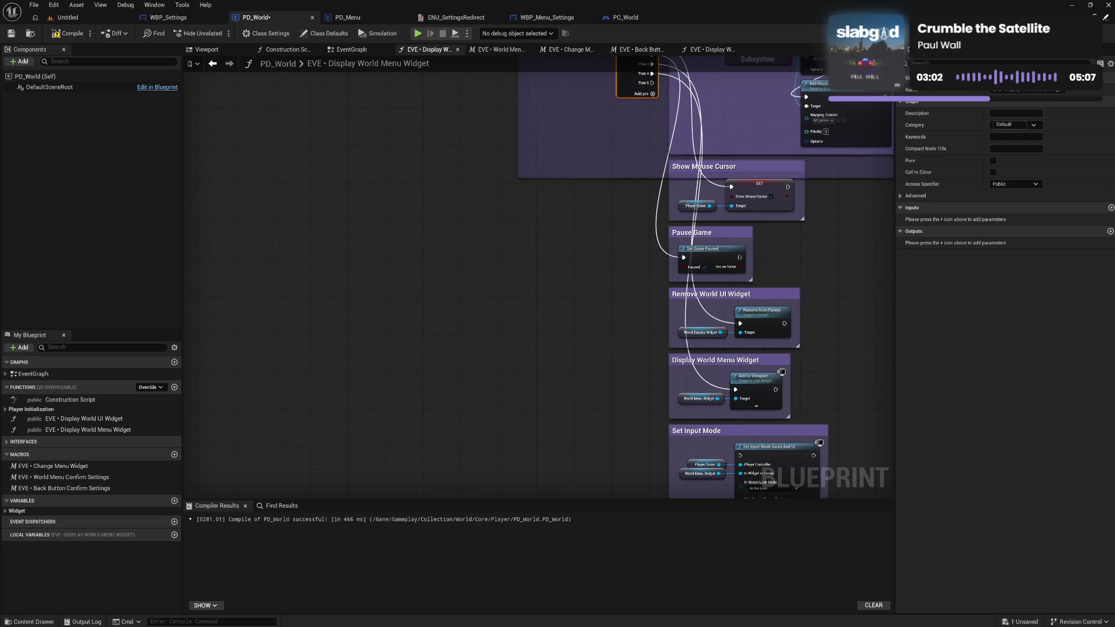
pyautogui.moveTo(657, 167)
pyautogui.mouseDown()
pyautogui.moveTo(697, 407)
pyautogui.moveTo(675, 484)
pyautogui.moveTo(737, 361)
pyautogui.mouseUp()
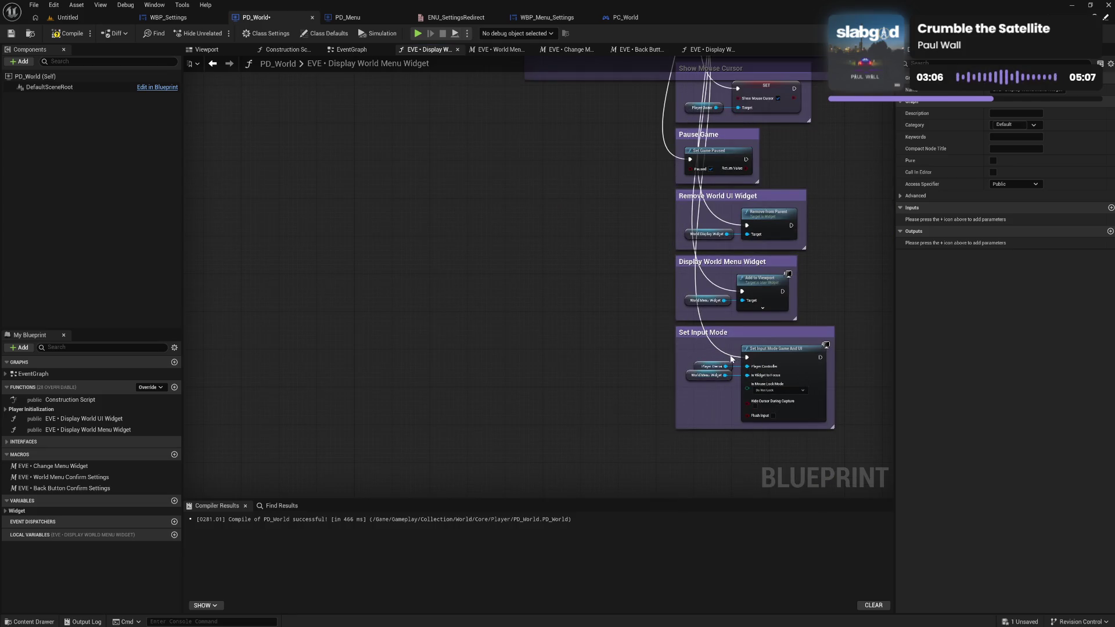
# Add aligned reroute points on the Set Input Mode, Display World Menu Widget, Remove World UI Widget and Show Mouse Cursor links.
pyautogui.click(729, 362)
pyautogui.moveTo(715, 365)
pyautogui.mouseDown()
pyautogui.moveTo(691, 362)
pyautogui.moveTo(828, 422)
pyautogui.mouseUp()
pyautogui.moveTo(772, 358); pyautogui.dragTo(772, 355)
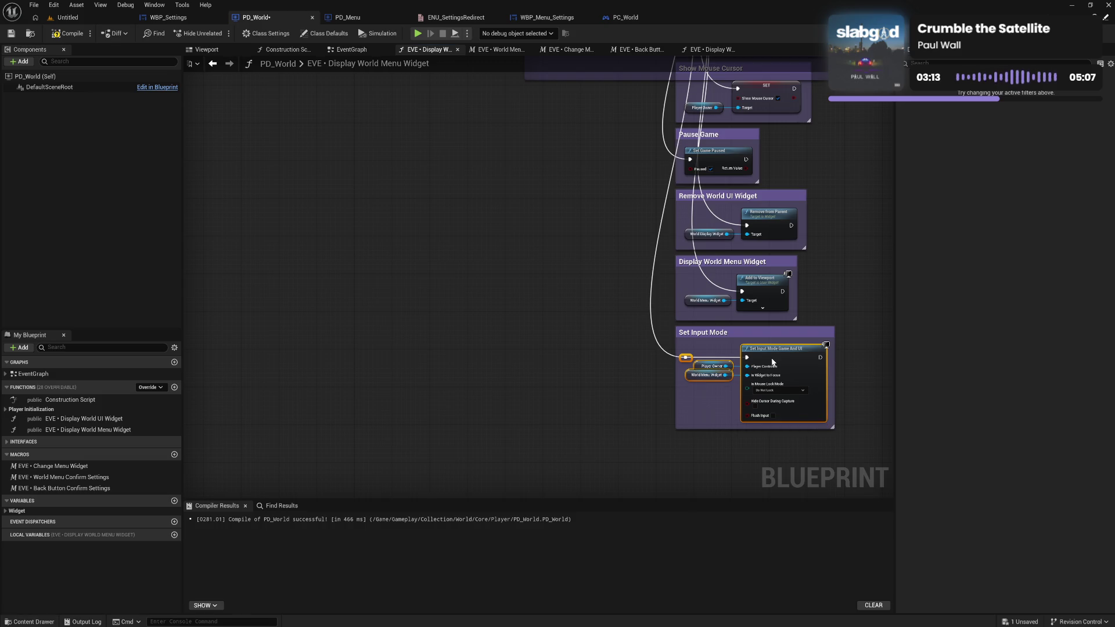
pyautogui.doubleClick(719, 287)
pyautogui.moveTo(721, 285)
pyautogui.mouseDown()
pyautogui.moveTo(686, 291)
pyautogui.moveTo(769, 310)
pyautogui.mouseUp()
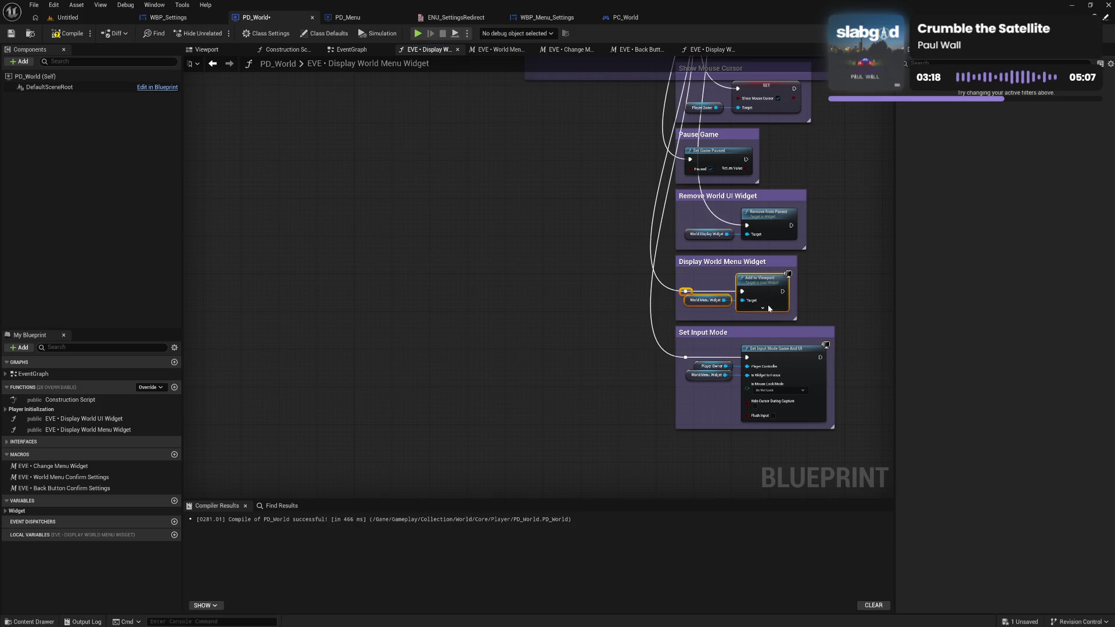
pyautogui.click(827, 271)
pyautogui.doubleClick(724, 222)
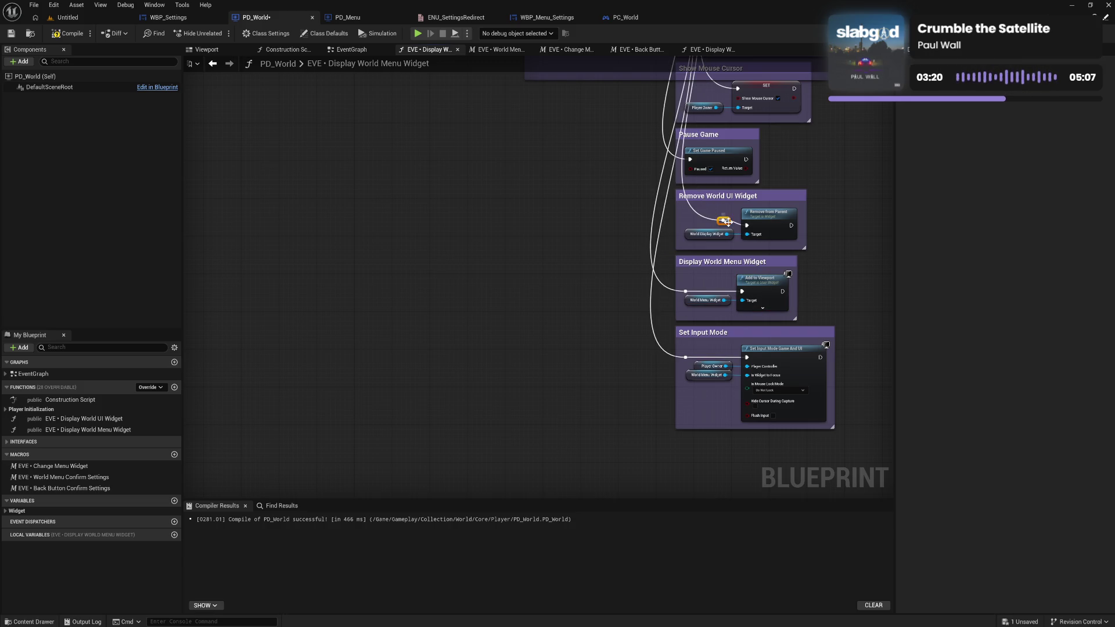
pyautogui.moveTo(730, 224); pyautogui.dragTo(693, 230)
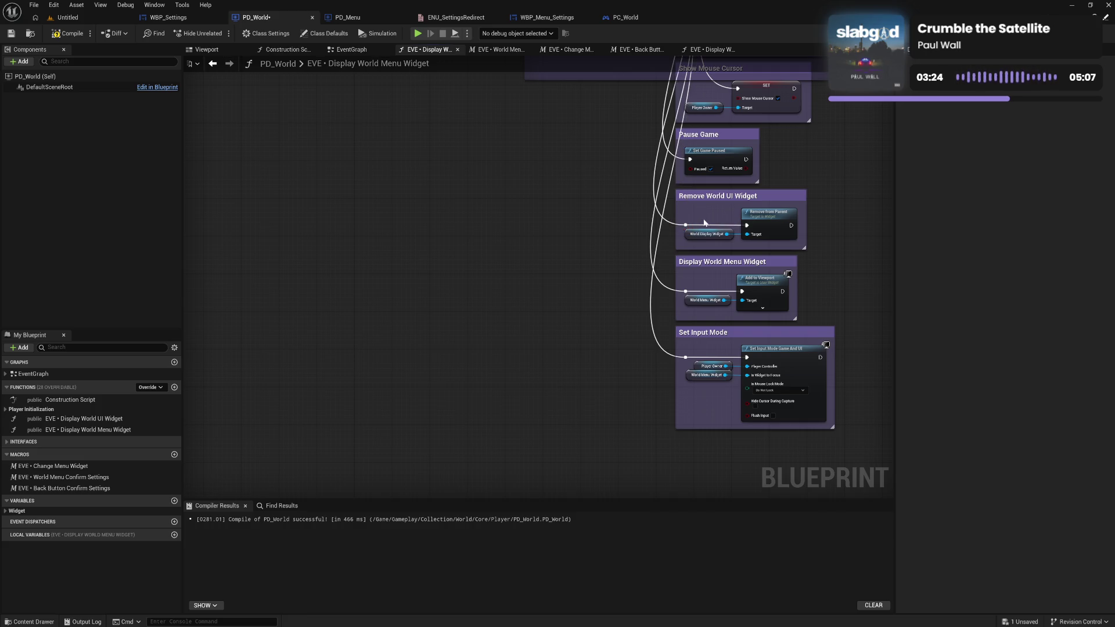
pyautogui.scroll(5, 693, 230)
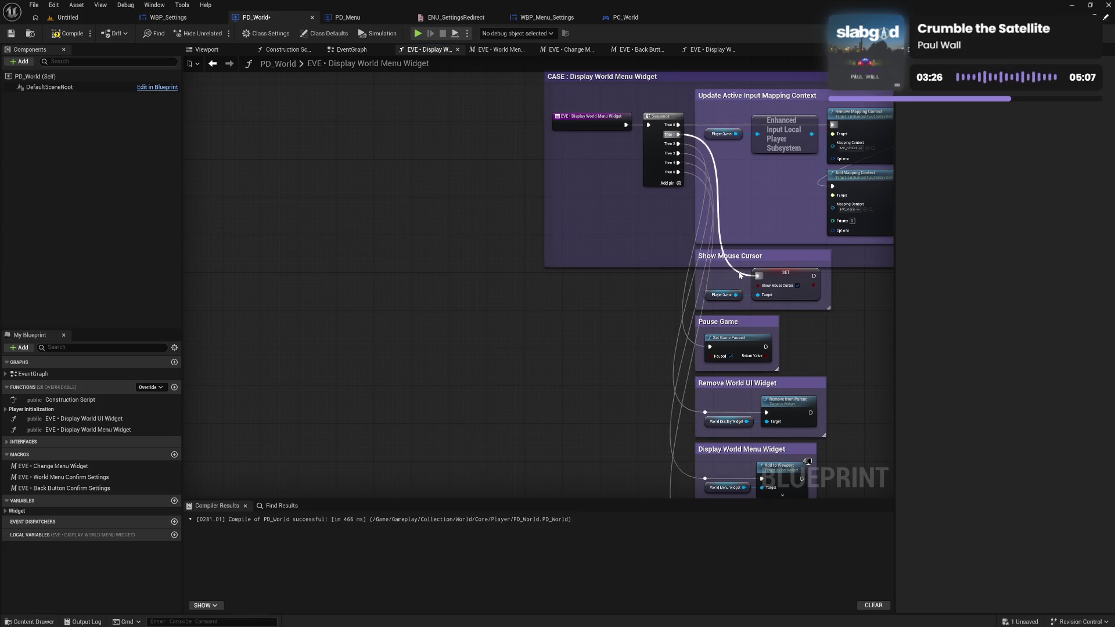
pyautogui.doubleClick(707, 276)
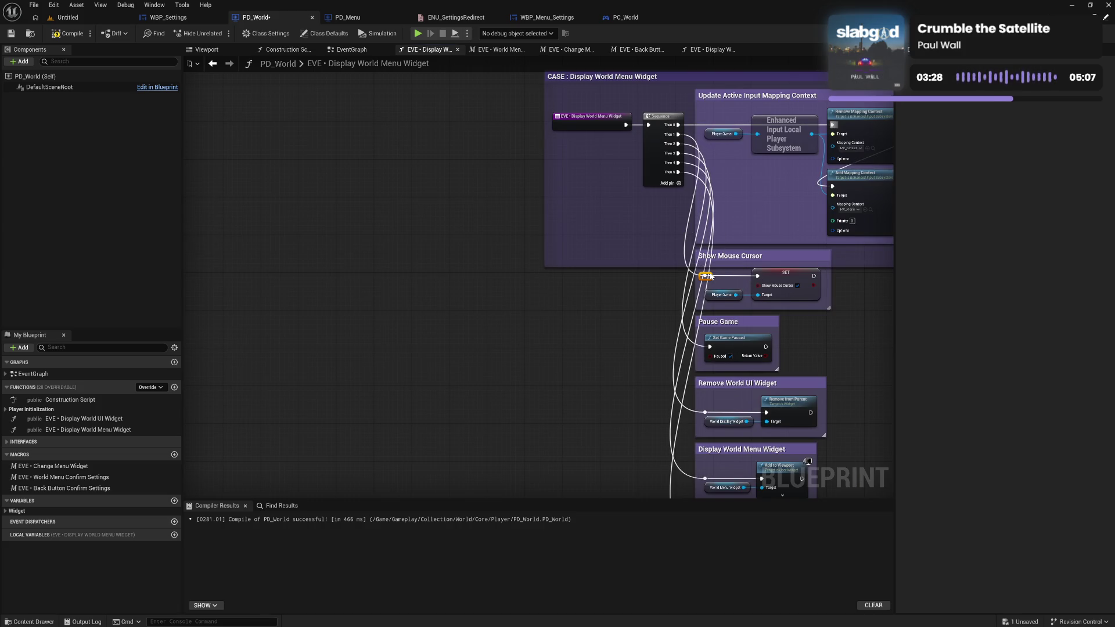
# Resize the CASE comment to enclose Set Input Mode and fit the grouped column.
pyautogui.moveTo(634, 267)
pyautogui.mouseDown()
pyautogui.moveTo(625, 450)
pyautogui.moveTo(615, 414)
pyautogui.moveTo(643, 242)
pyautogui.moveTo(654, 405)
pyautogui.moveTo(657, 395)
pyautogui.mouseUp()
pyautogui.moveTo(861, 261)
pyautogui.mouseDown()
pyautogui.moveTo(535, 349)
pyautogui.moveTo(639, 416)
pyautogui.mouseUp()
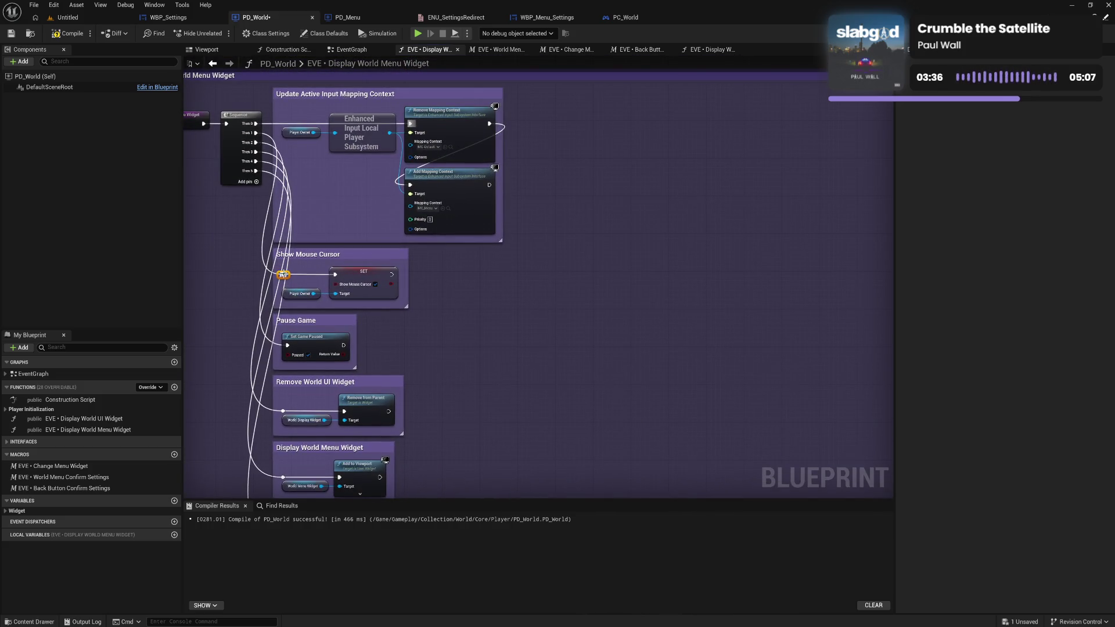
pyautogui.moveTo(632, 306)
pyautogui.mouseDown()
pyautogui.moveTo(482, 327)
pyautogui.moveTo(553, 322)
pyautogui.mouseUp()
pyautogui.moveTo(702, 302)
pyautogui.mouseDown()
pyautogui.moveTo(579, 269)
pyautogui.moveTo(218, 284)
pyautogui.moveTo(862, 310)
pyautogui.mouseUp()
pyautogui.moveTo(795, 296); pyautogui.dragTo(495, 297)
pyautogui.moveTo(284, 204); pyautogui.dragTo(584, 185)
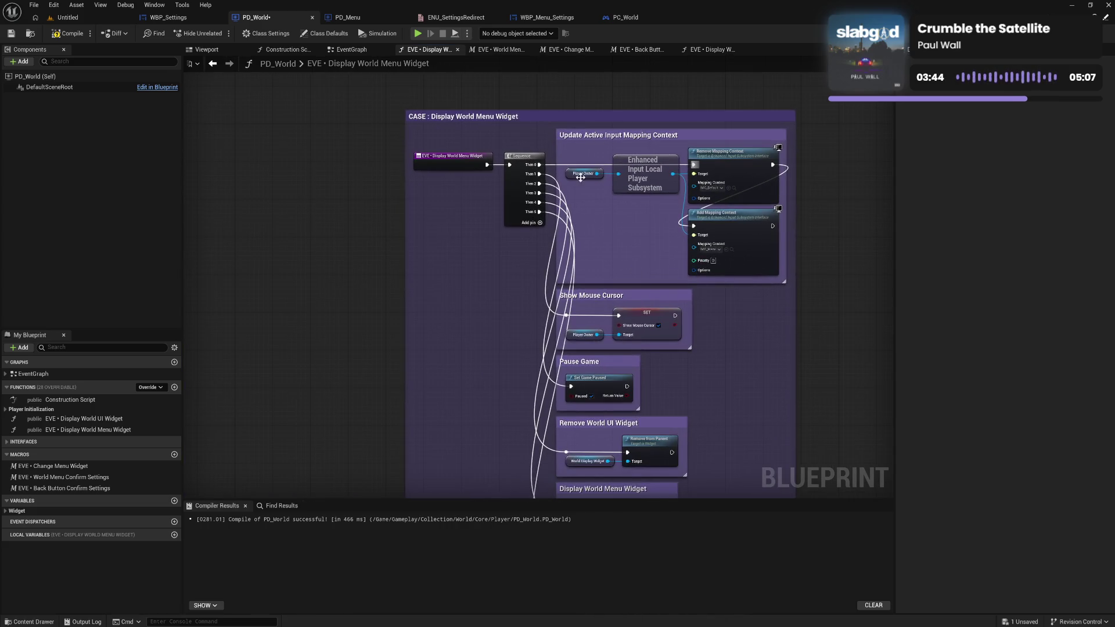
pyautogui.moveTo(549, 129)
pyautogui.mouseDown()
pyautogui.moveTo(539, 545)
pyautogui.moveTo(556, 364)
pyautogui.mouseUp()
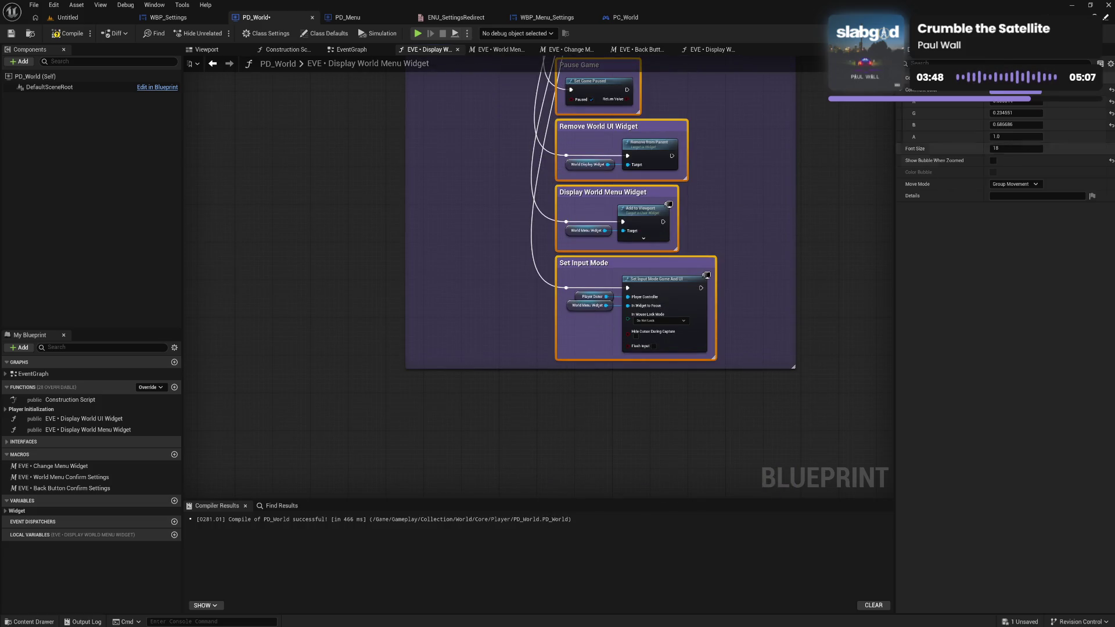
# Set the comment colour to white.
pyautogui.click(993, 92)
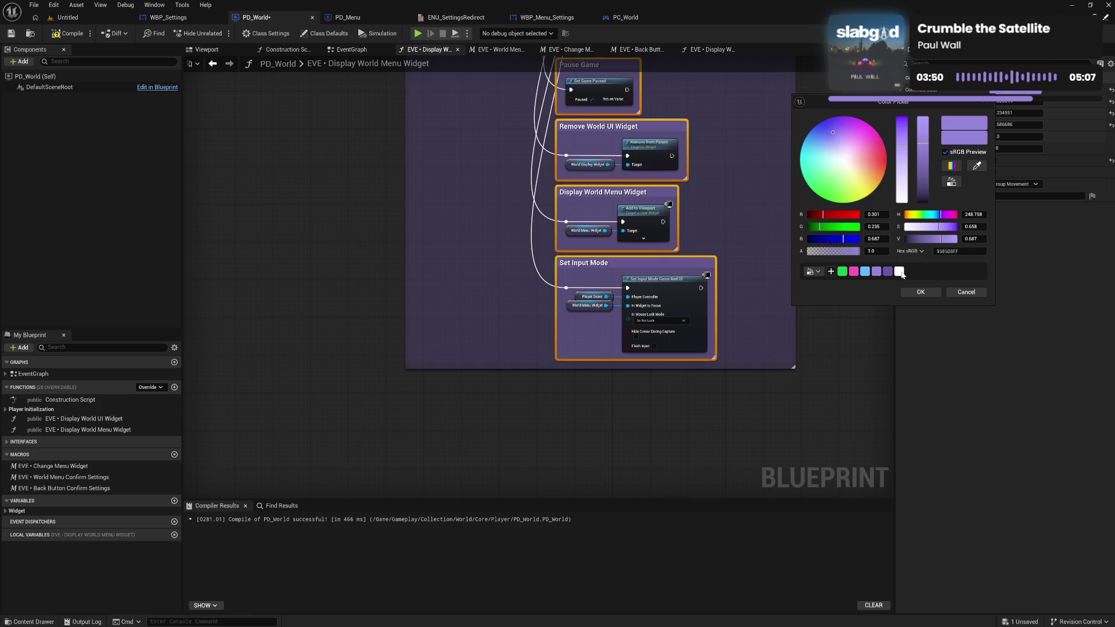
pyautogui.click(899, 271)
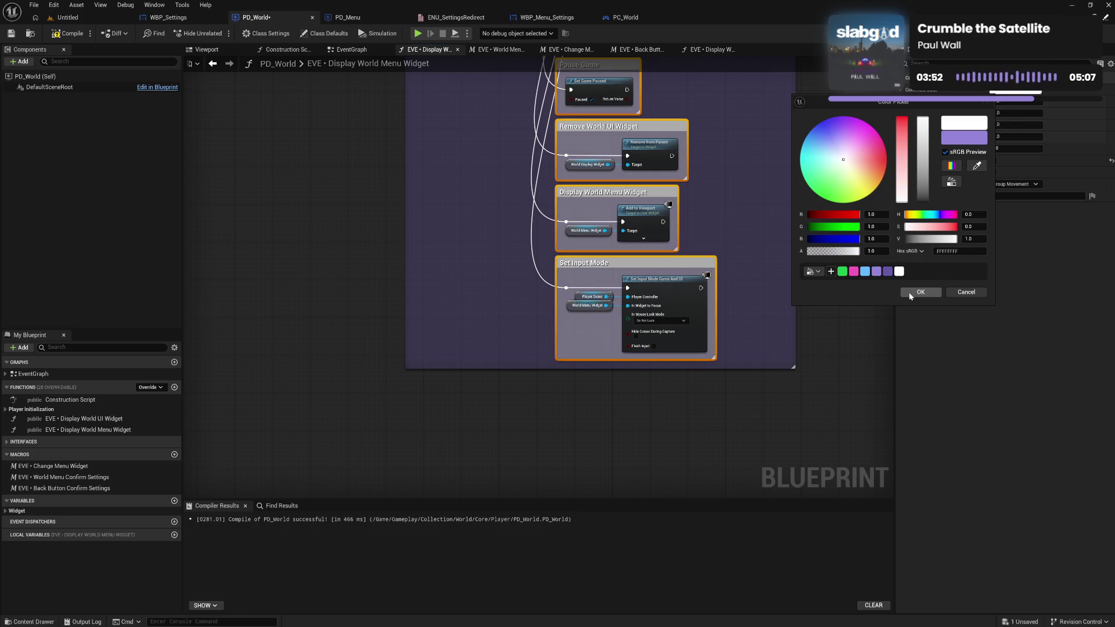
pyautogui.click(910, 294)
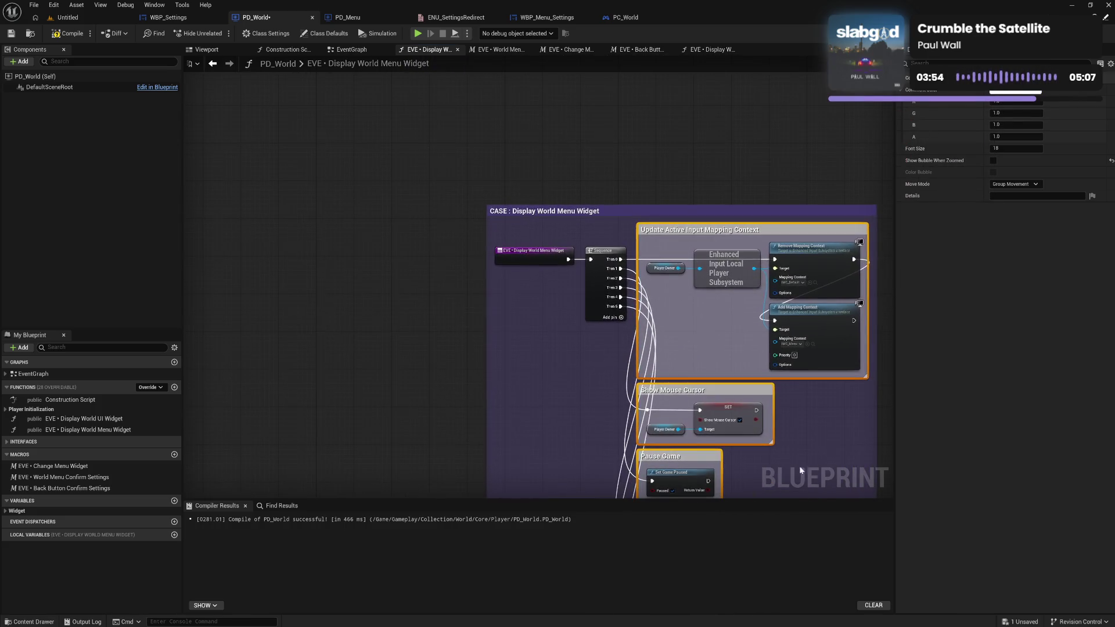
# Add a Return Node wired to a new Then 6 output, placed beneath the Sequence node.
pyautogui.moveTo(543, 256)
pyautogui.mouseDown()
pyautogui.moveTo(500, 258)
pyautogui.moveTo(547, 258)
pyautogui.mouseUp()
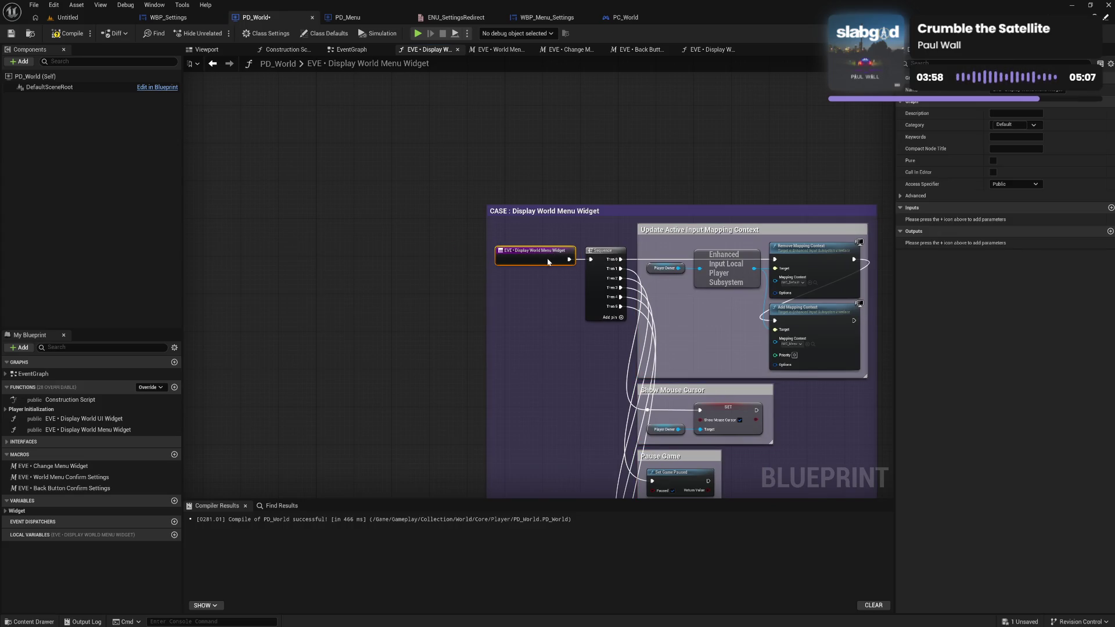
pyautogui.rightClick(549, 352)
pyautogui.write('retu')
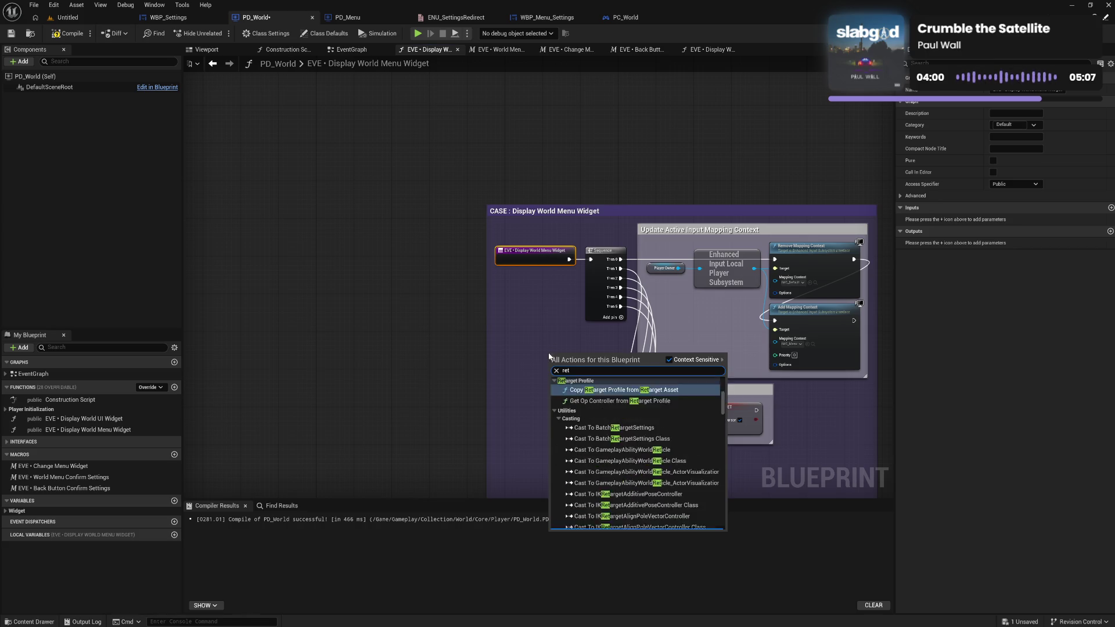
pyautogui.click(622, 528)
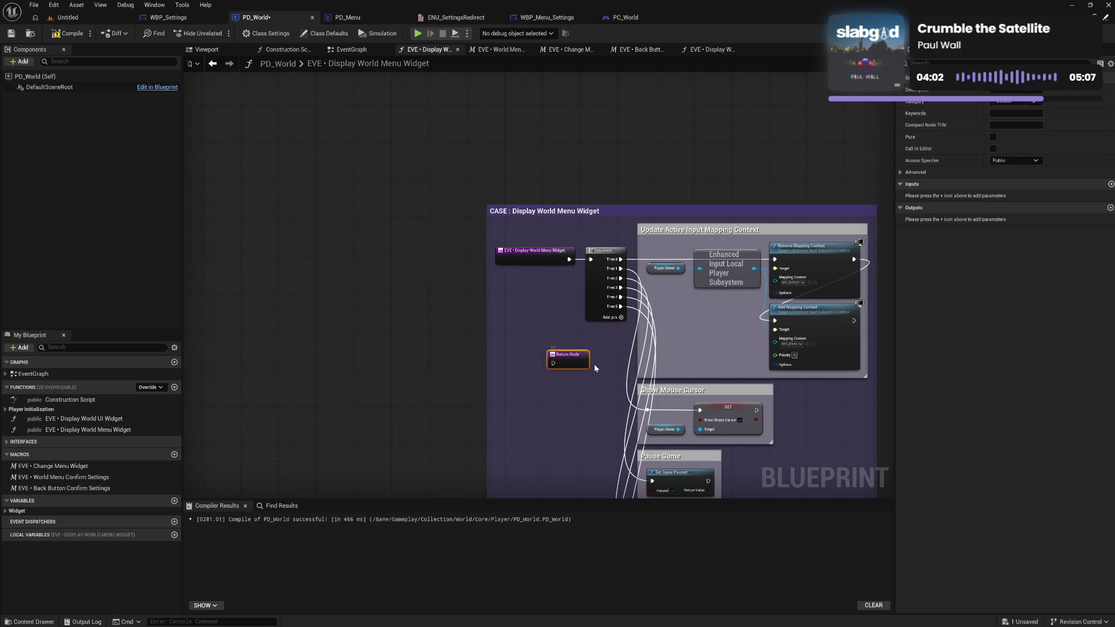
pyautogui.click(622, 318)
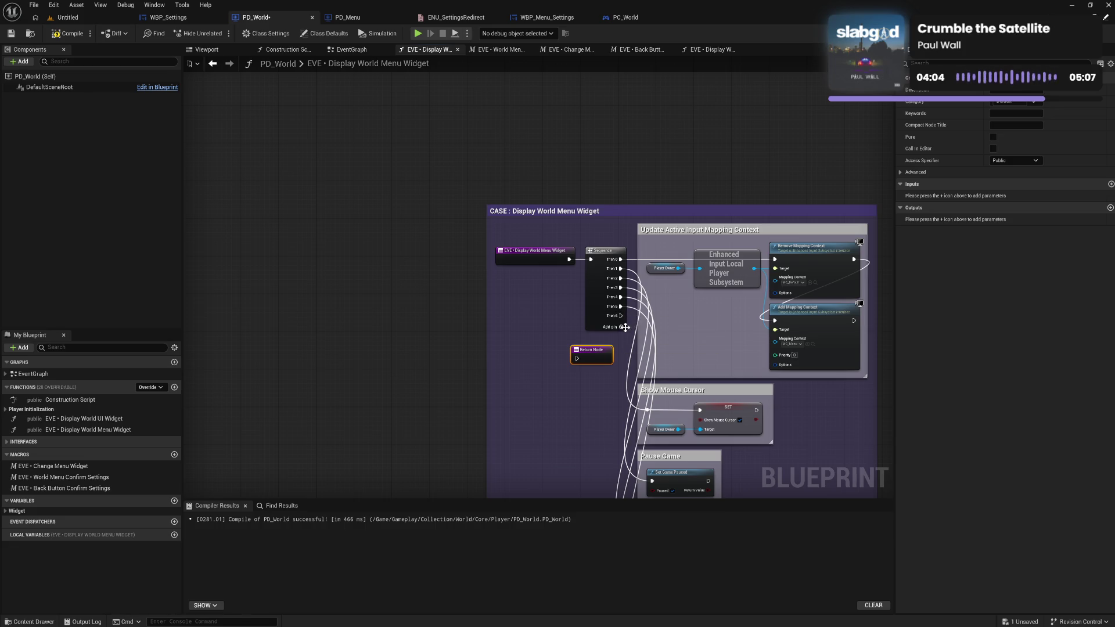
pyautogui.moveTo(621, 316)
pyautogui.mouseDown()
pyautogui.moveTo(578, 358)
pyautogui.moveTo(615, 353)
pyautogui.mouseUp()
pyautogui.click(545, 362)
# Move the comment box and its nodes up and to the left.
pyautogui.moveTo(580, 424); pyautogui.dragTo(519, 304)
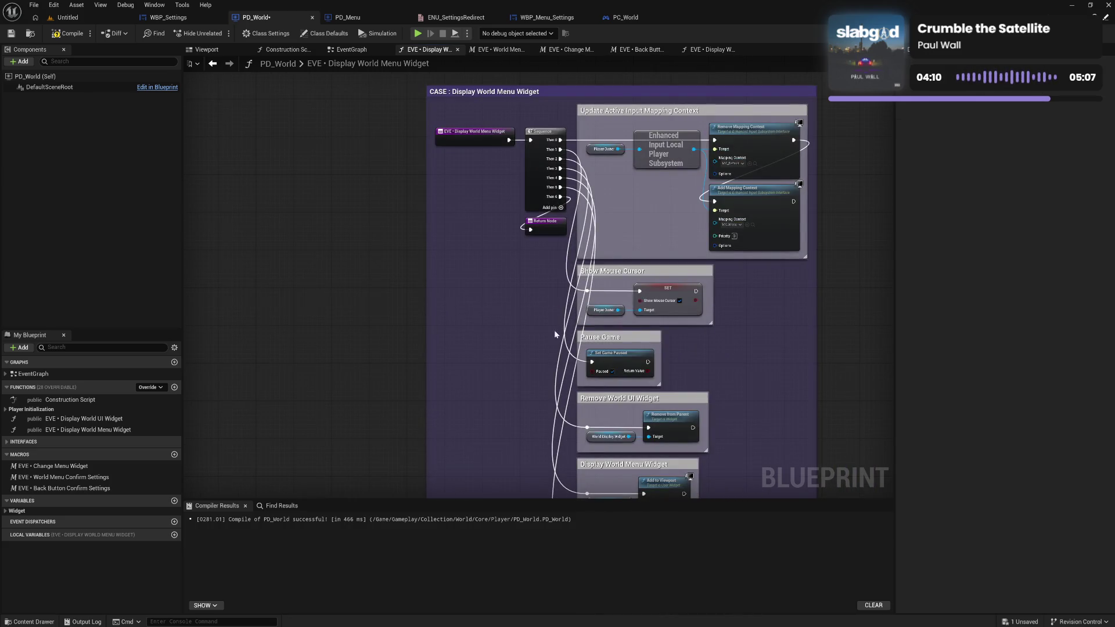
pyautogui.scroll(-5, 638, 269)
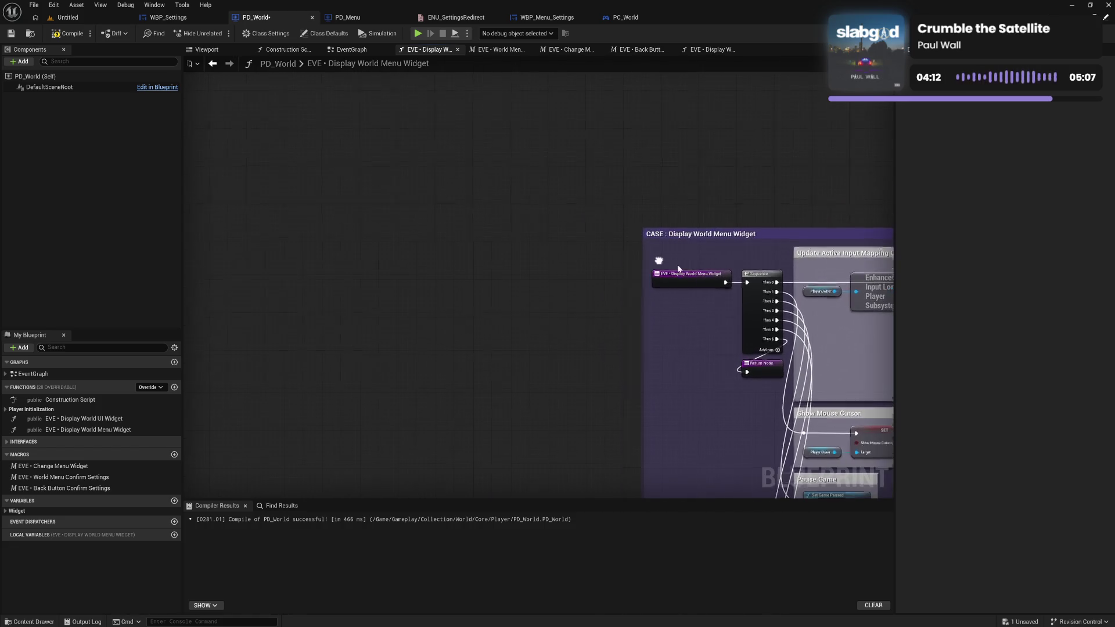
pyautogui.scroll(5, 631, 242)
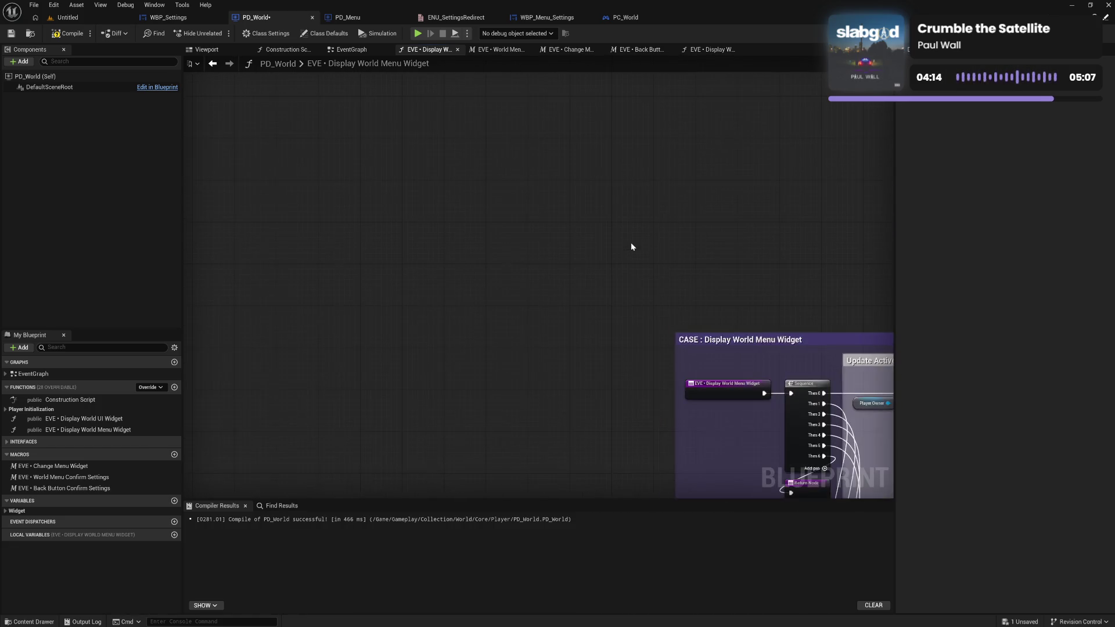
pyautogui.moveTo(705, 344)
pyautogui.mouseDown()
pyautogui.moveTo(514, 133)
pyautogui.moveTo(520, 111)
pyautogui.mouseUp()
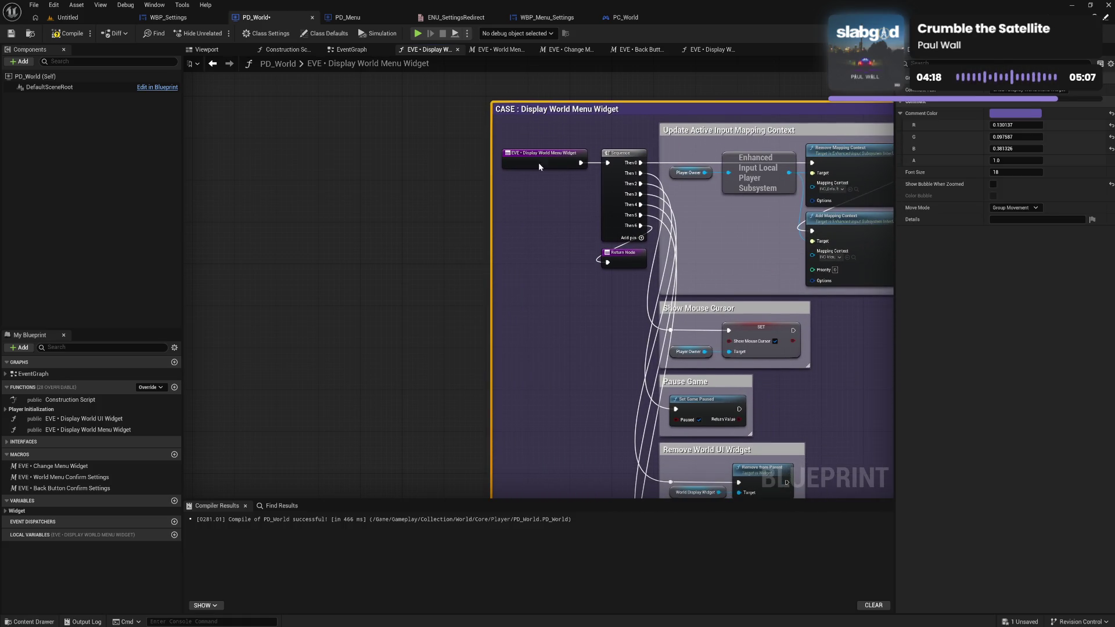
# Compile PD_World and remove the 'CASE : ' prefix so the comment reads 'Display World Menu Widget'.
pyautogui.click(576, 272)
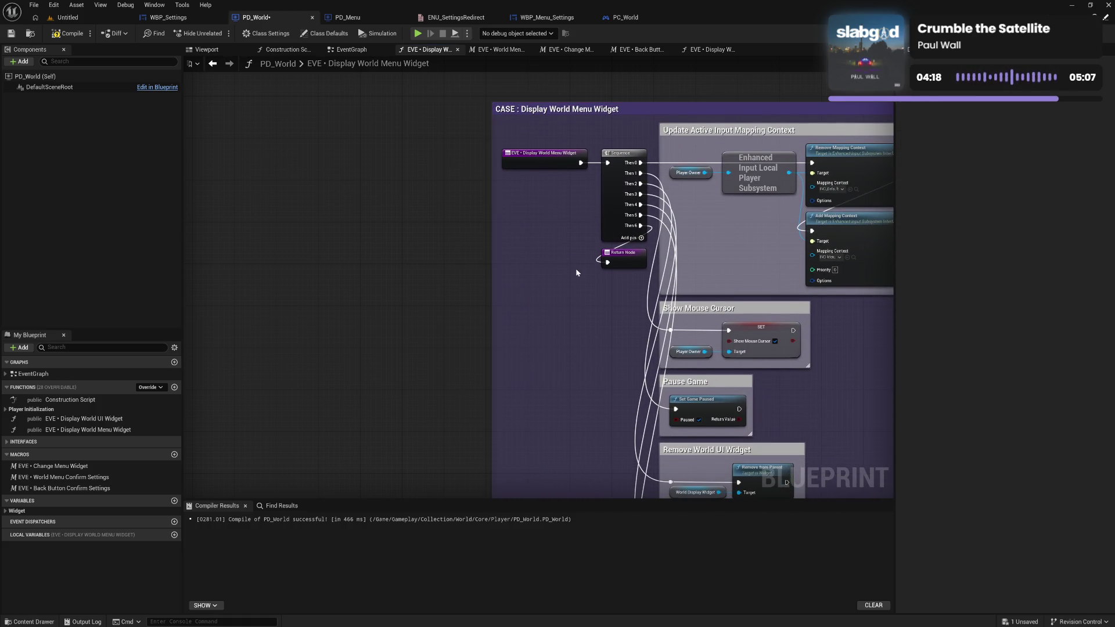
pyautogui.click(72, 35)
pyautogui.click(562, 119)
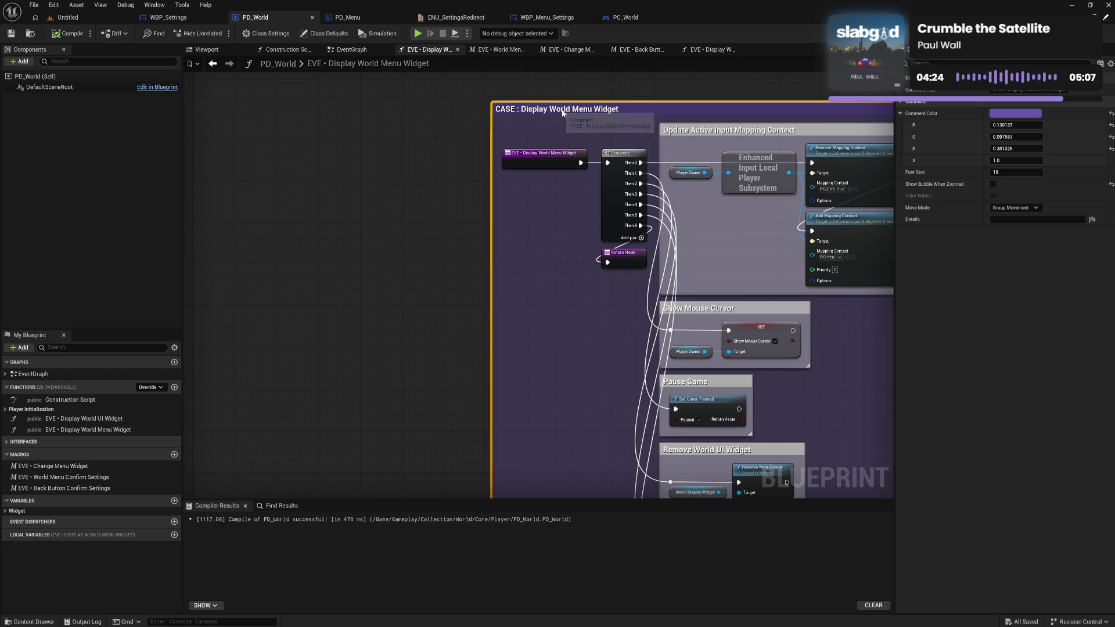
pyautogui.doubleClick(527, 109)
pyautogui.press('Return')
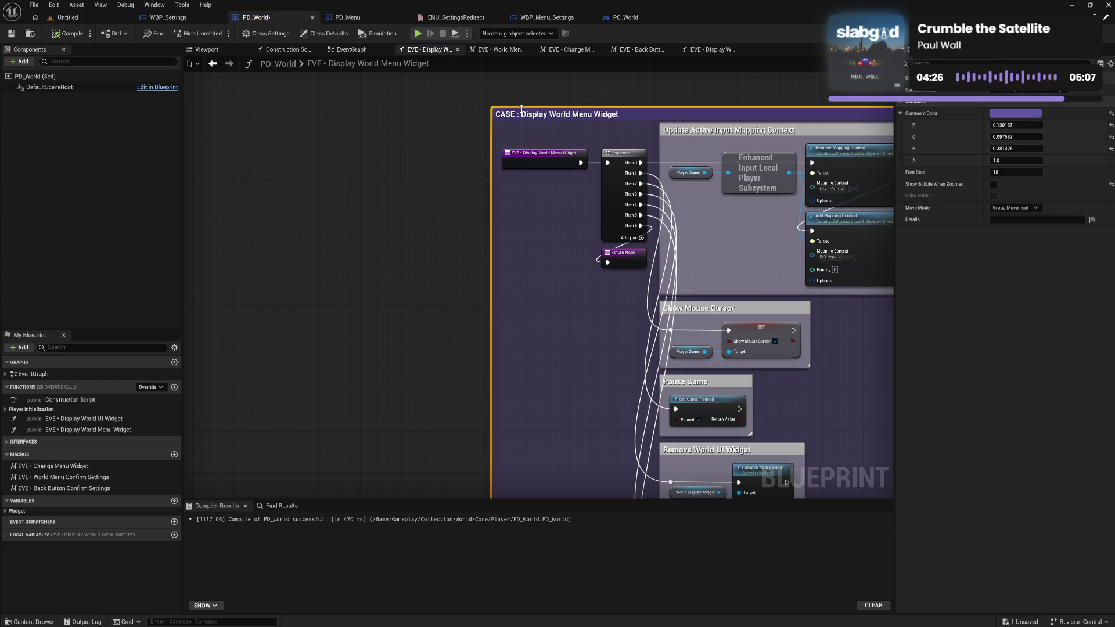
pyautogui.click(531, 105)
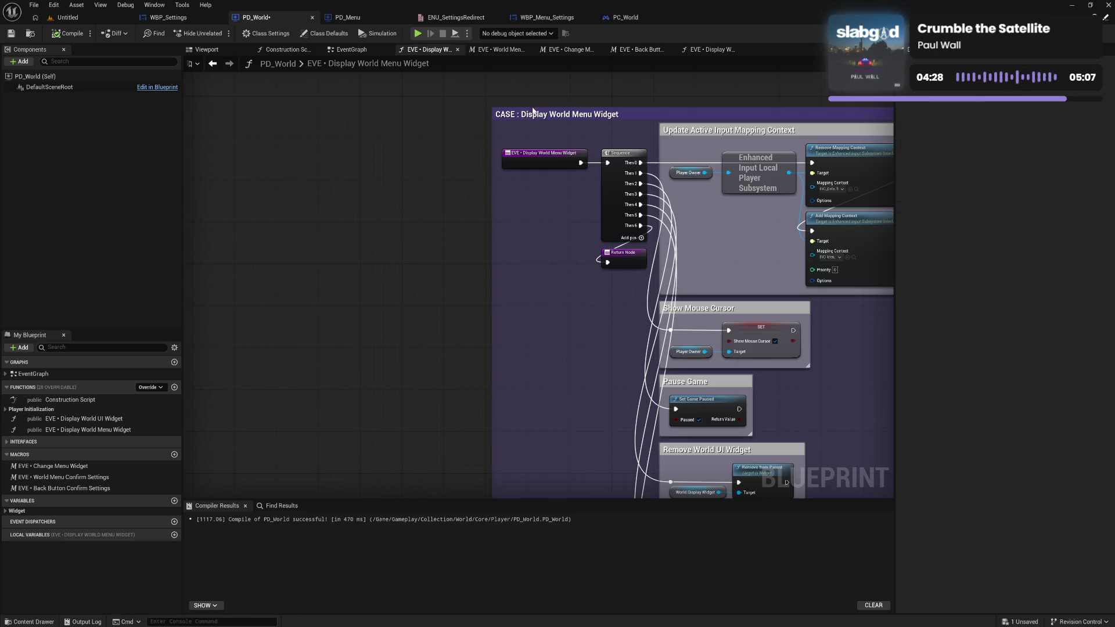
pyautogui.click(526, 110)
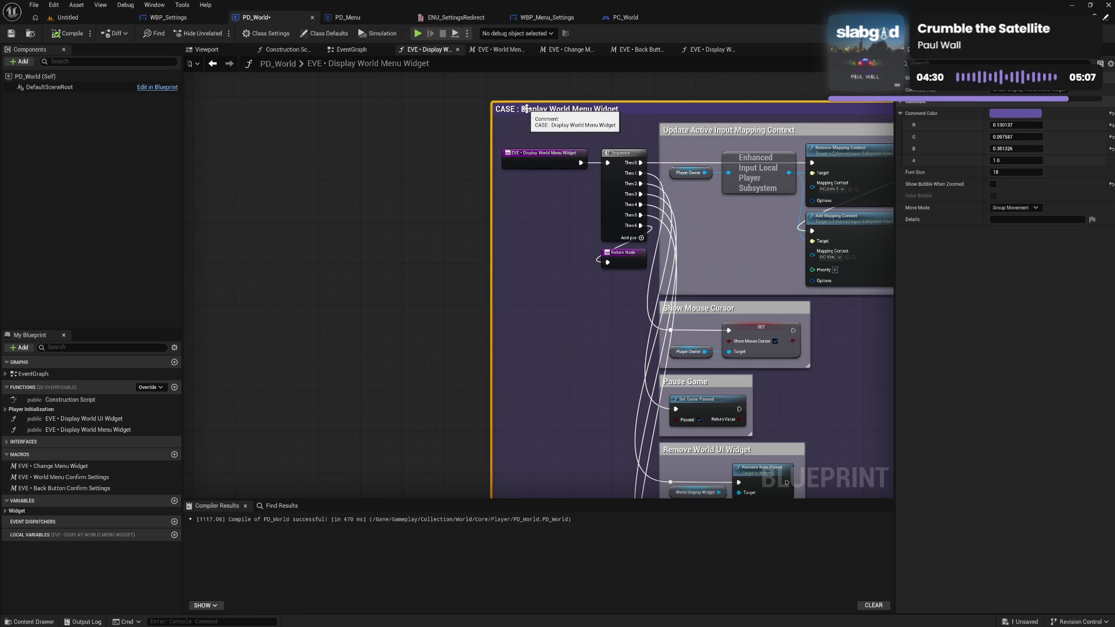
pyautogui.click(527, 110)
pyautogui.moveTo(525, 109); pyautogui.dragTo(486, 119)
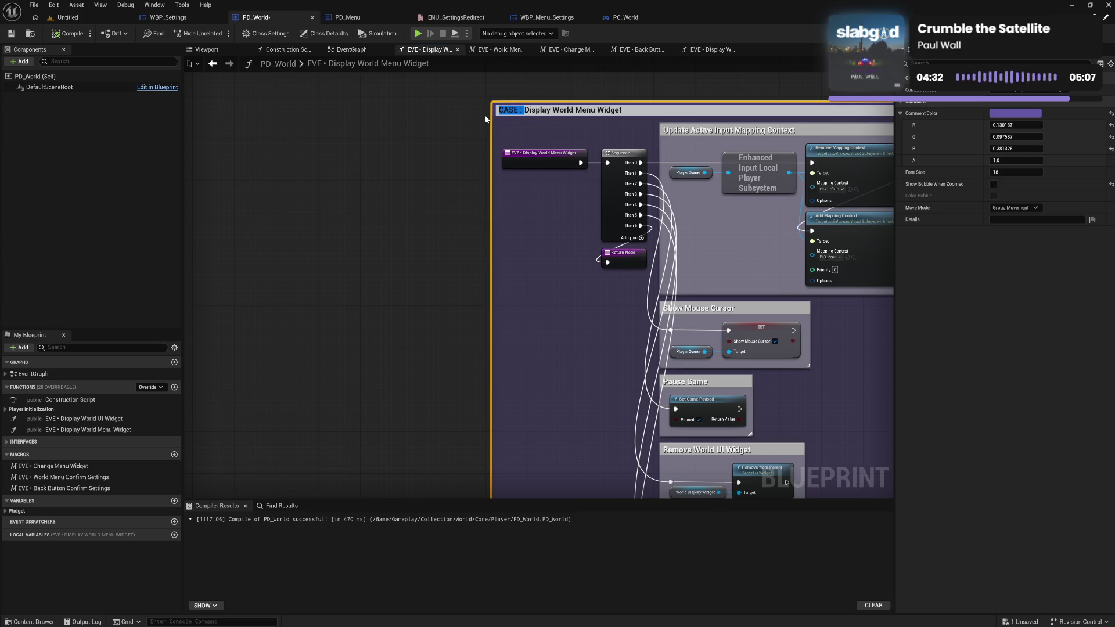
pyautogui.press('BackSpace')
pyautogui.press('Return')
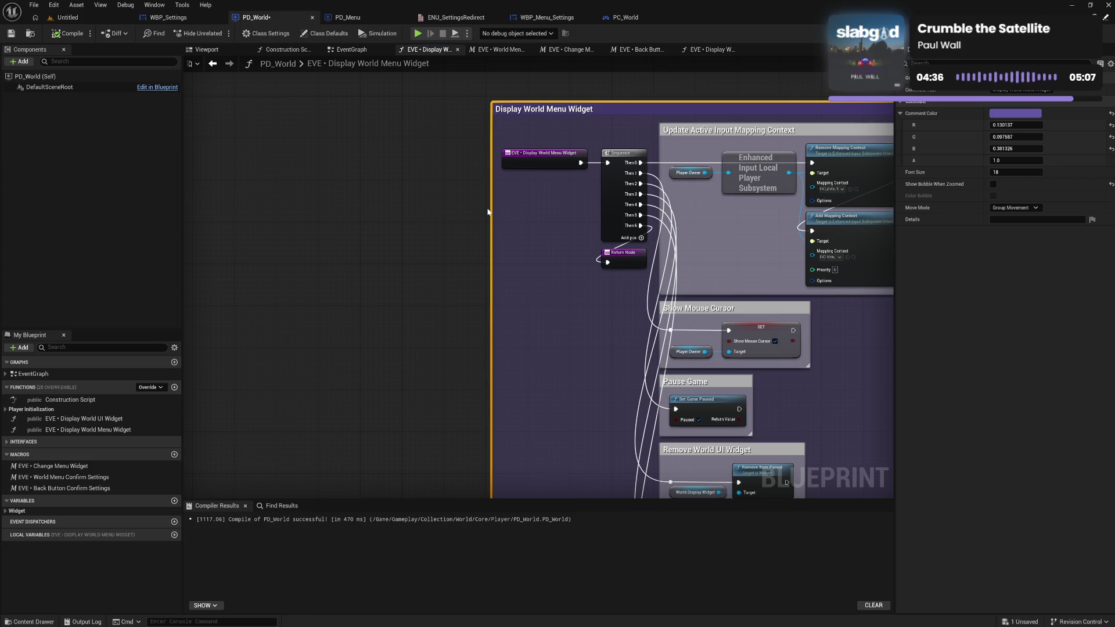
# Reposition the comment group up-left, check it, and switch to the EventGraph.
pyautogui.moveTo(798, 389); pyautogui.dragTo(548, 239)
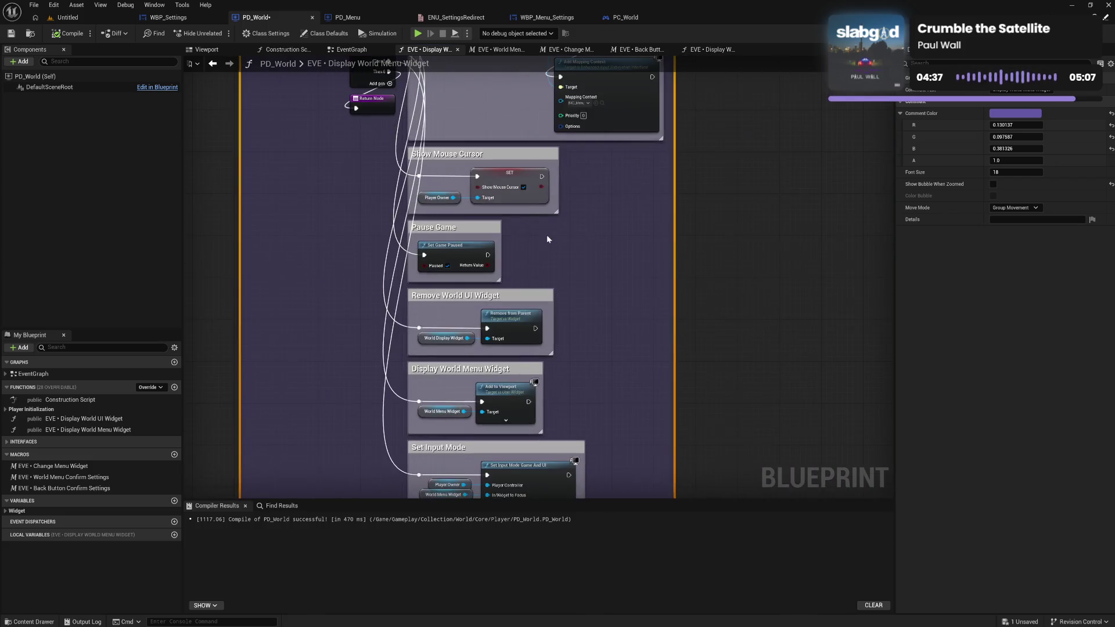
pyautogui.click(657, 366)
pyautogui.moveTo(608, 370); pyautogui.dragTo(764, 144)
pyautogui.moveTo(743, 231)
pyautogui.mouseDown()
pyautogui.moveTo(786, 348)
pyautogui.moveTo(769, 281)
pyautogui.moveTo(522, 150)
pyautogui.mouseUp()
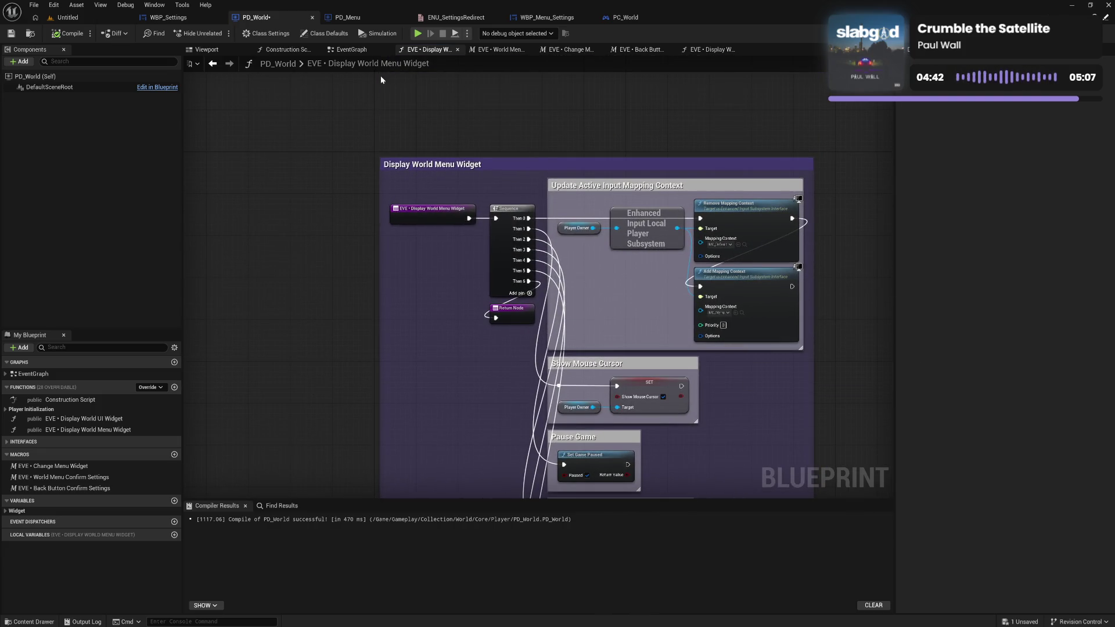
pyautogui.click(348, 49)
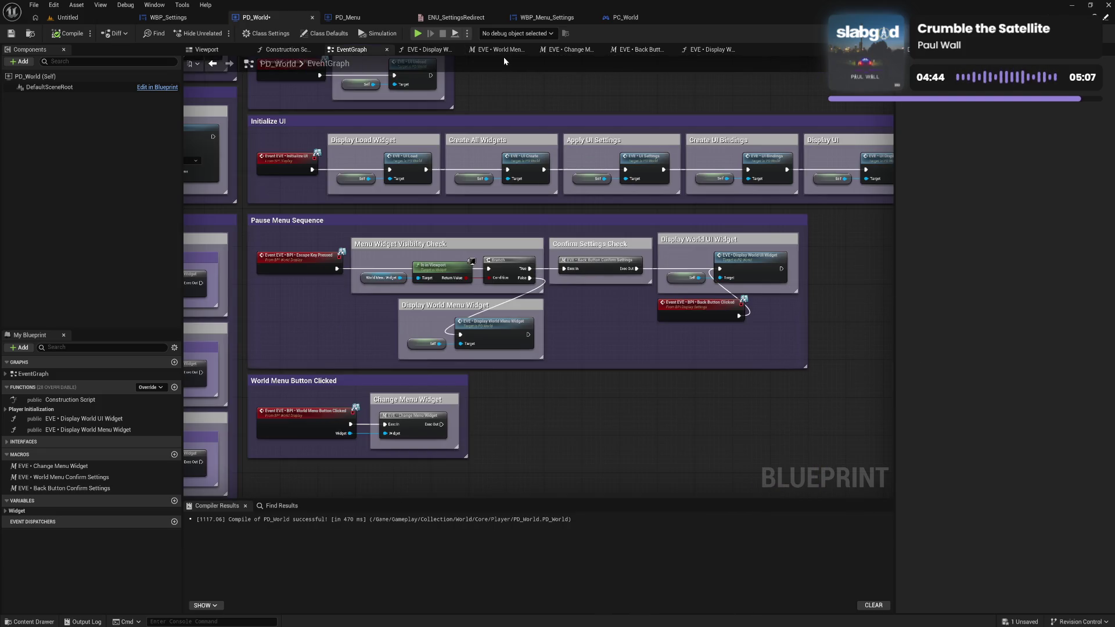
# In the World Menu Confirm Settings macro, add a reroute point bending the Widget wire to the left.
pyautogui.click(499, 49)
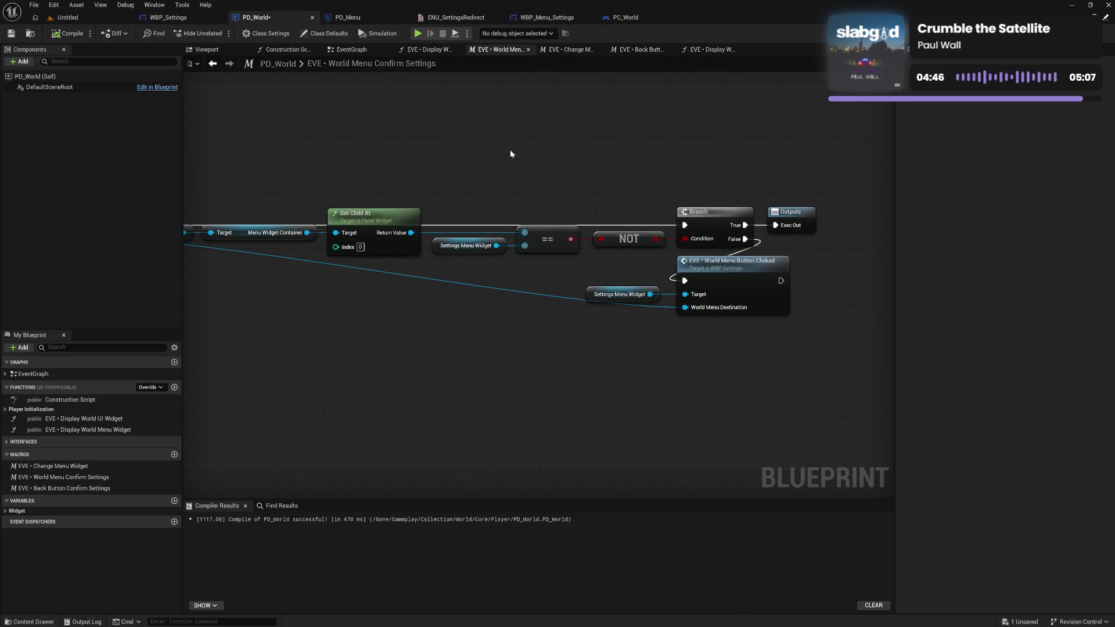
pyautogui.moveTo(518, 257)
pyautogui.mouseDown()
pyautogui.moveTo(660, 252)
pyautogui.moveTo(410, 264)
pyautogui.moveTo(571, 262)
pyautogui.mouseUp()
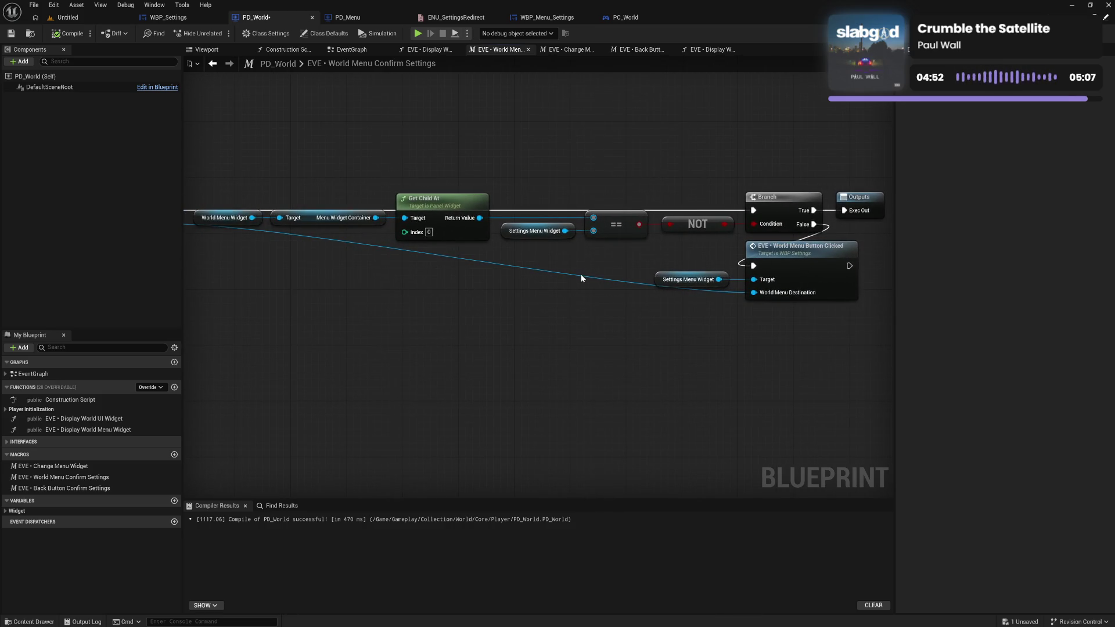
pyautogui.doubleClick(582, 279)
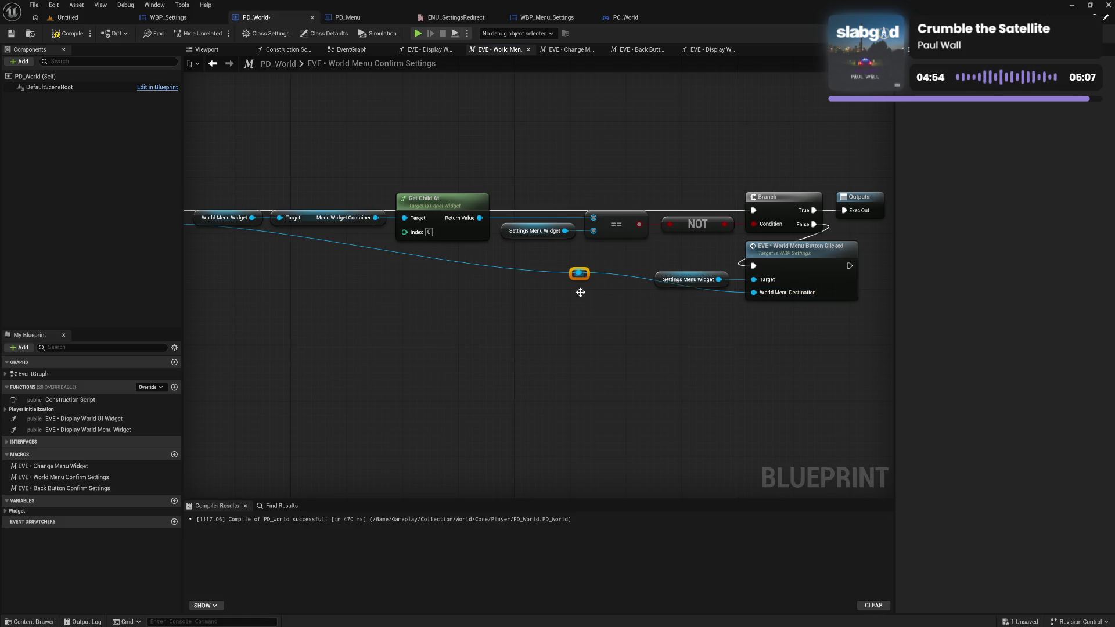
pyautogui.moveTo(582, 275)
pyautogui.mouseDown()
pyautogui.moveTo(537, 297)
pyautogui.moveTo(439, 295)
pyautogui.moveTo(657, 302)
pyautogui.moveTo(690, 288)
pyautogui.moveTo(441, 288)
pyautogui.mouseUp()
pyautogui.moveTo(626, 323)
pyautogui.mouseDown()
pyautogui.moveTo(378, 302)
pyautogui.moveTo(547, 307)
pyautogui.moveTo(412, 299)
pyautogui.mouseUp()
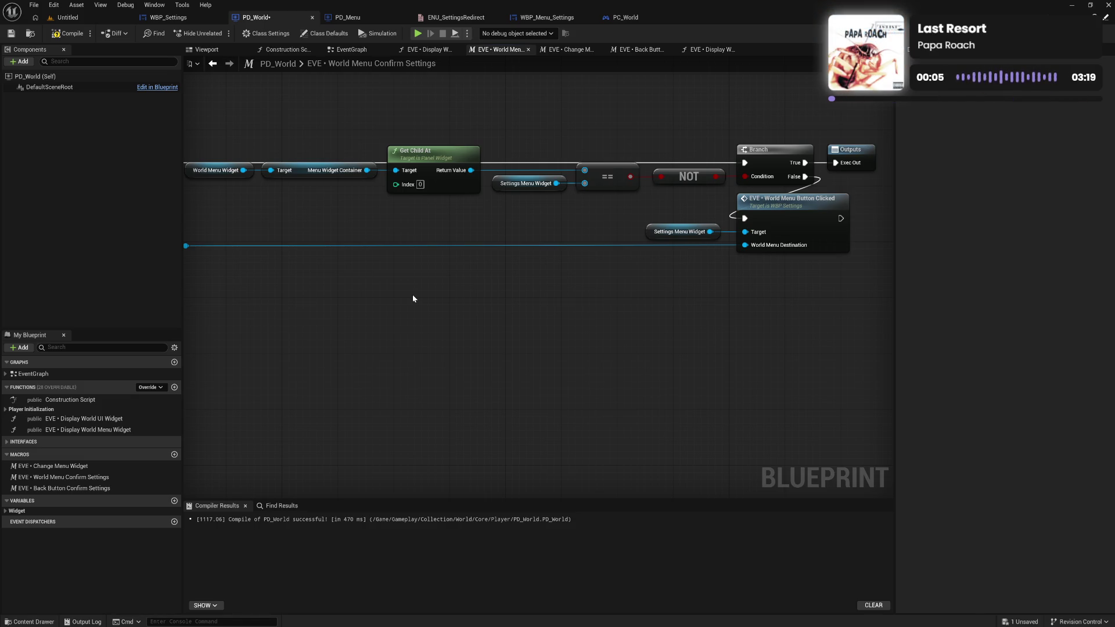
pyautogui.moveTo(412, 298); pyautogui.dragTo(480, 299)
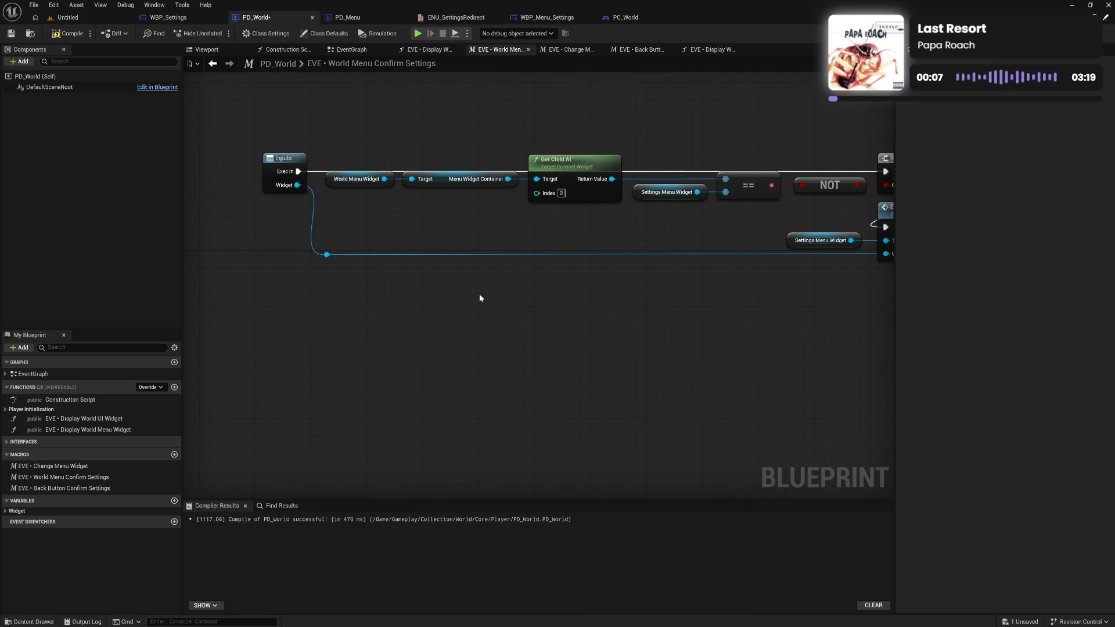
pyautogui.moveTo(600, 299); pyautogui.dragTo(531, 309)
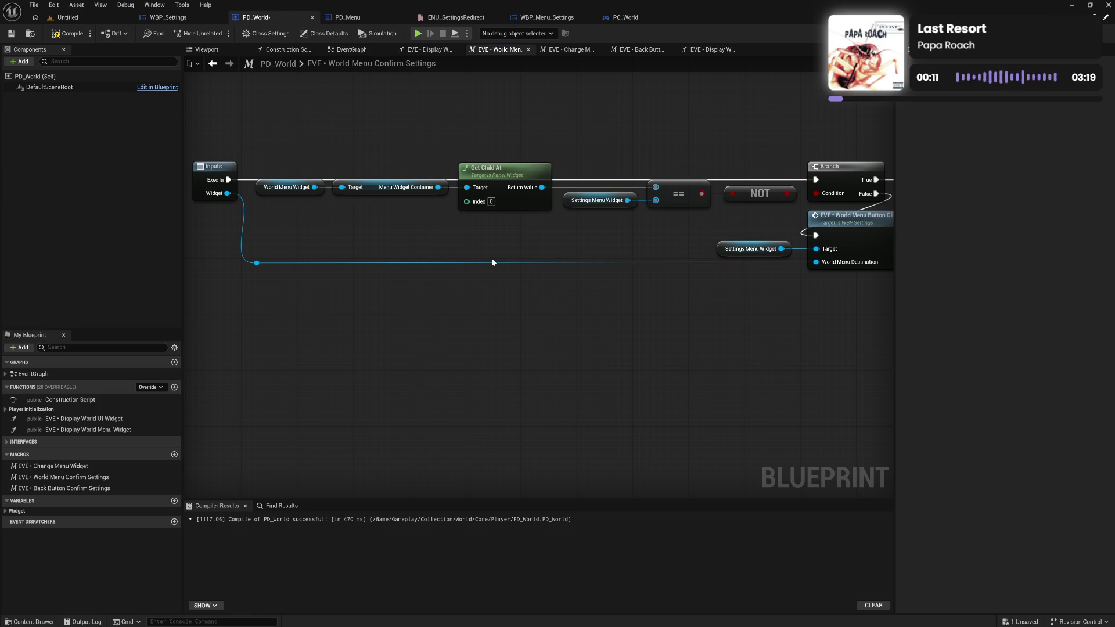
# Select the node chain up to Branch, recompile PD_World, and return to the EventGraph.
pyautogui.moveTo(283, 150)
pyautogui.mouseDown()
pyautogui.moveTo(558, 200)
pyautogui.moveTo(813, 203)
pyautogui.moveTo(768, 225)
pyautogui.mouseUp()
pyautogui.moveTo(581, 237); pyautogui.dragTo(578, 304)
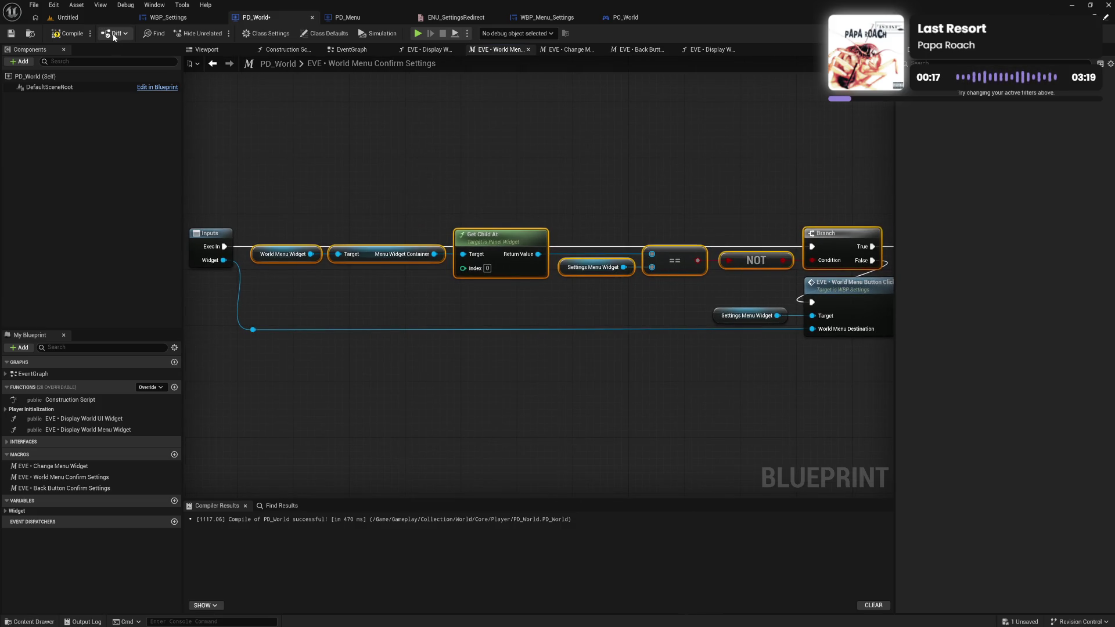
pyautogui.click(65, 34)
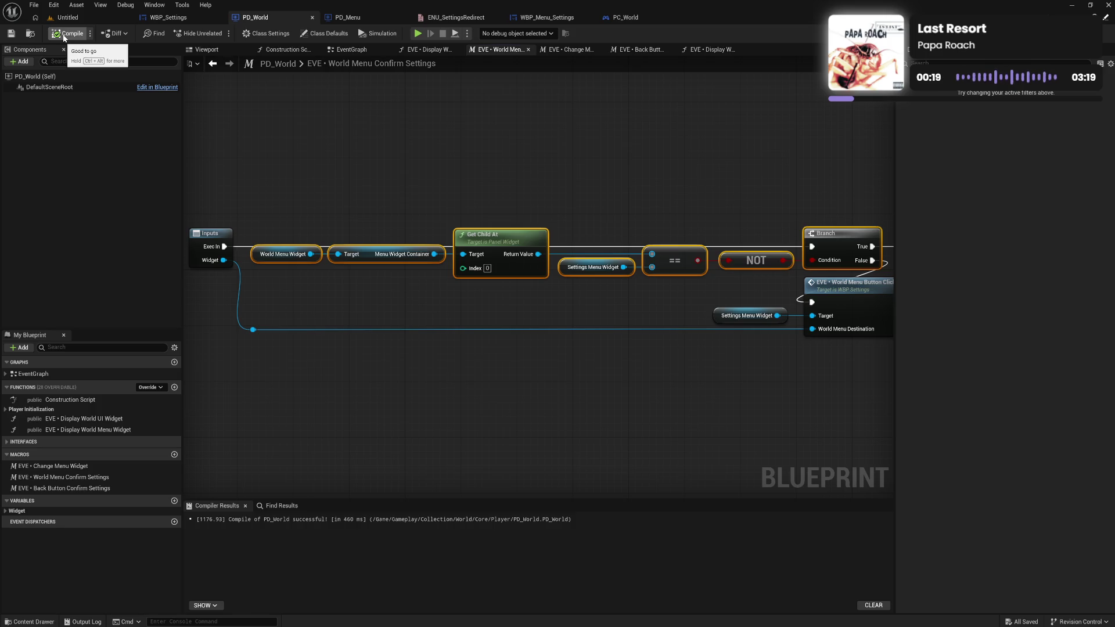
pyautogui.click(350, 49)
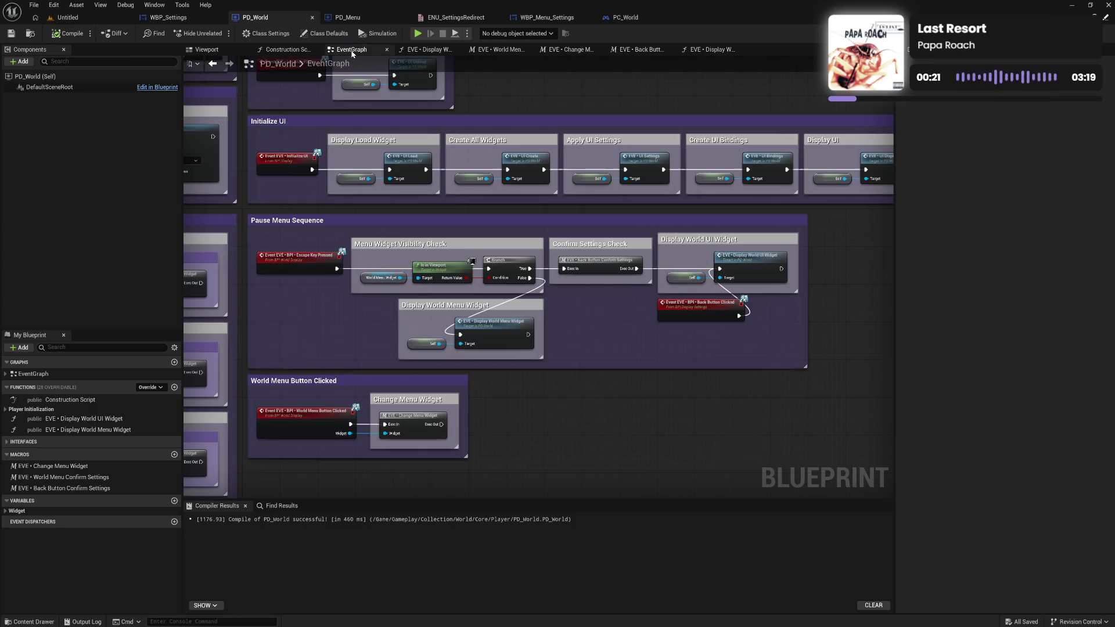
# Switch to the Untitled level editor and reopen MAP_D01 from Recent Levels.
pyautogui.click(65, 17)
pyautogui.click(30, 6)
pyautogui.moveTo(75, 58)
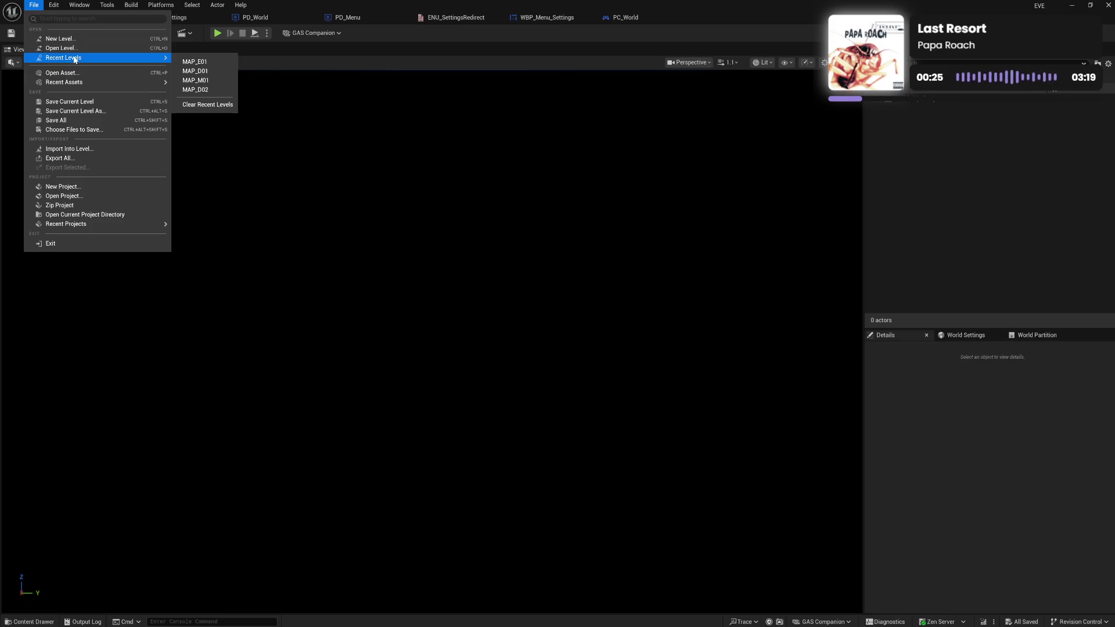
pyautogui.click(211, 72)
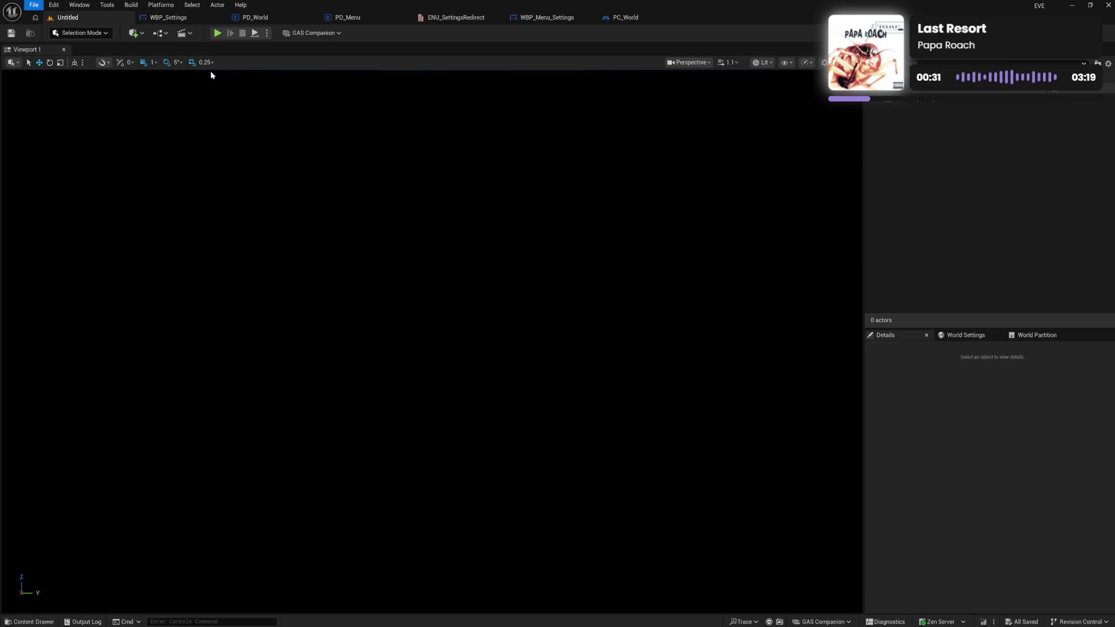
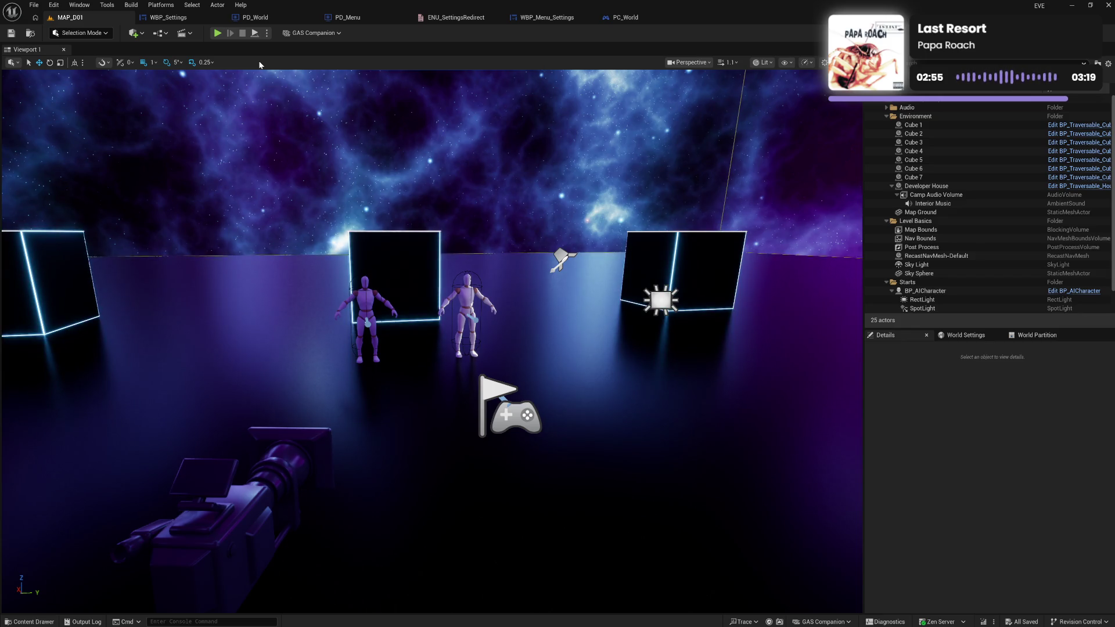
# Delete the SpotLight and RectLight actors from MAP_D01 and save the level.
pyautogui.moveTo(527, 296); pyautogui.dragTo(493, 289)
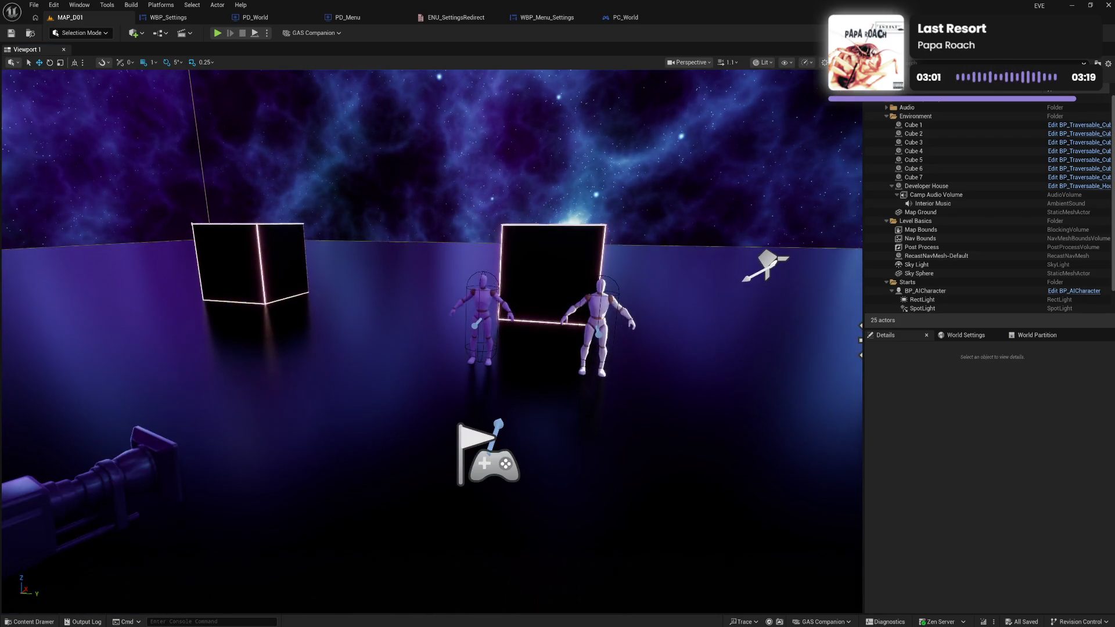
pyautogui.click(767, 260)
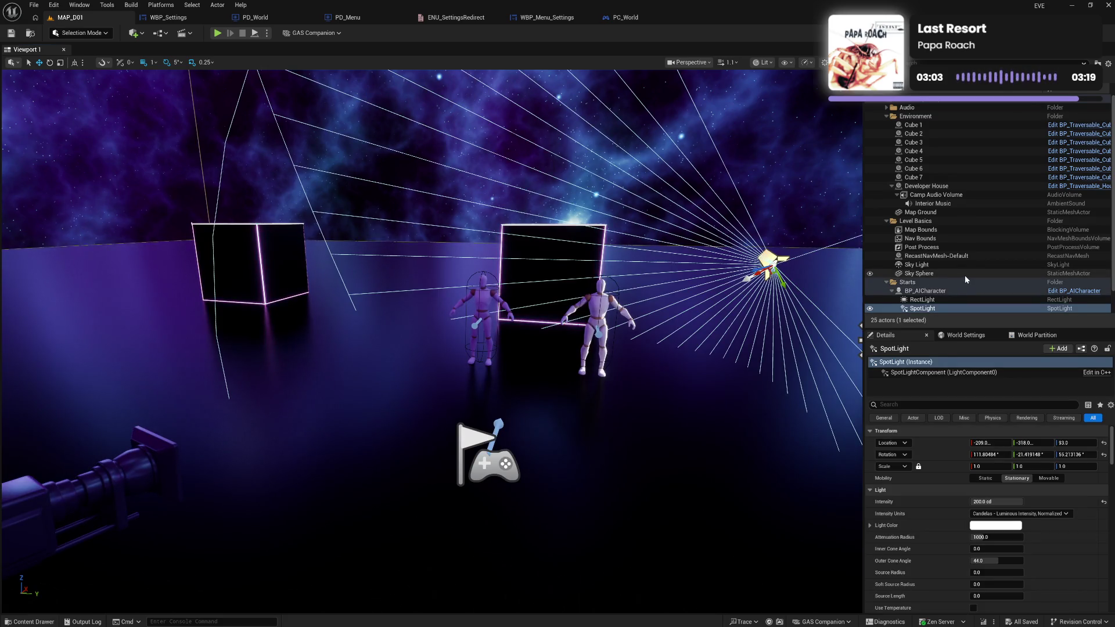
pyautogui.scroll(-1, 964, 275)
pyautogui.keyDown('ctrl'); pyautogui.click(933, 289); pyautogui.keyUp('ctrl')
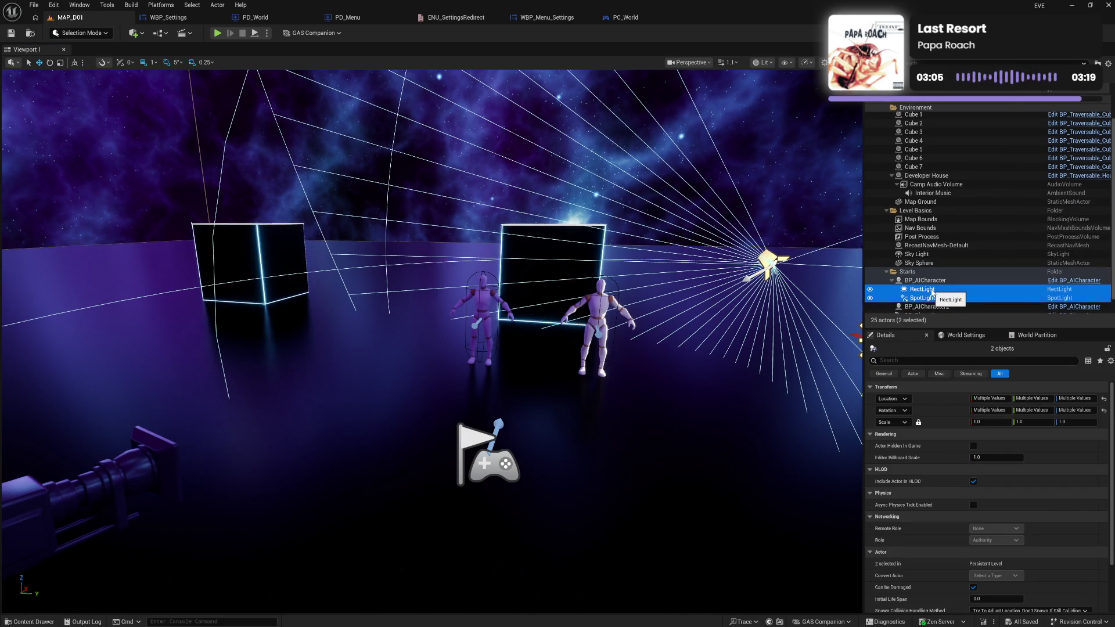
pyautogui.press('Delete')
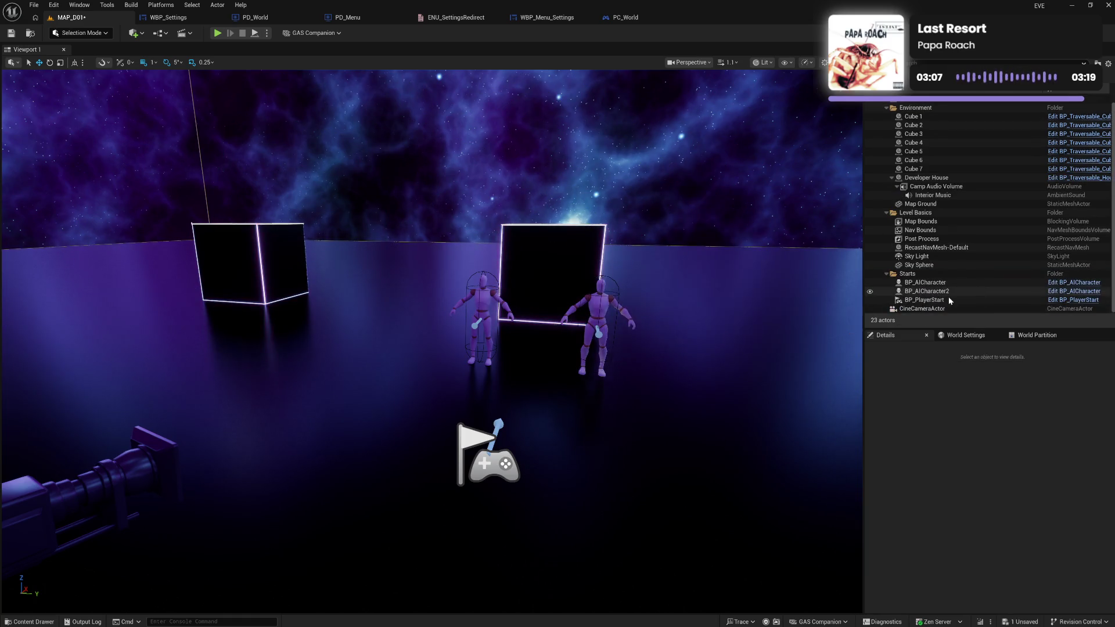
pyautogui.click(11, 33)
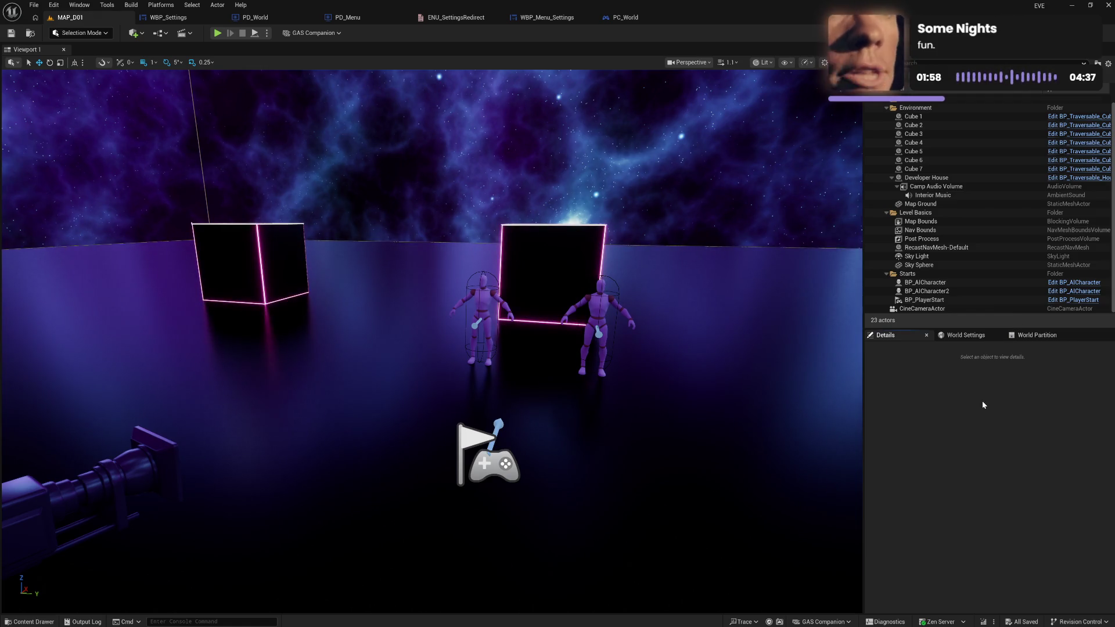
# Fly the viewport close to the neon cubes and AI characters, then start a Play-in-Editor test.
pyautogui.moveTo(715, 348); pyautogui.dragTo(682, 266)
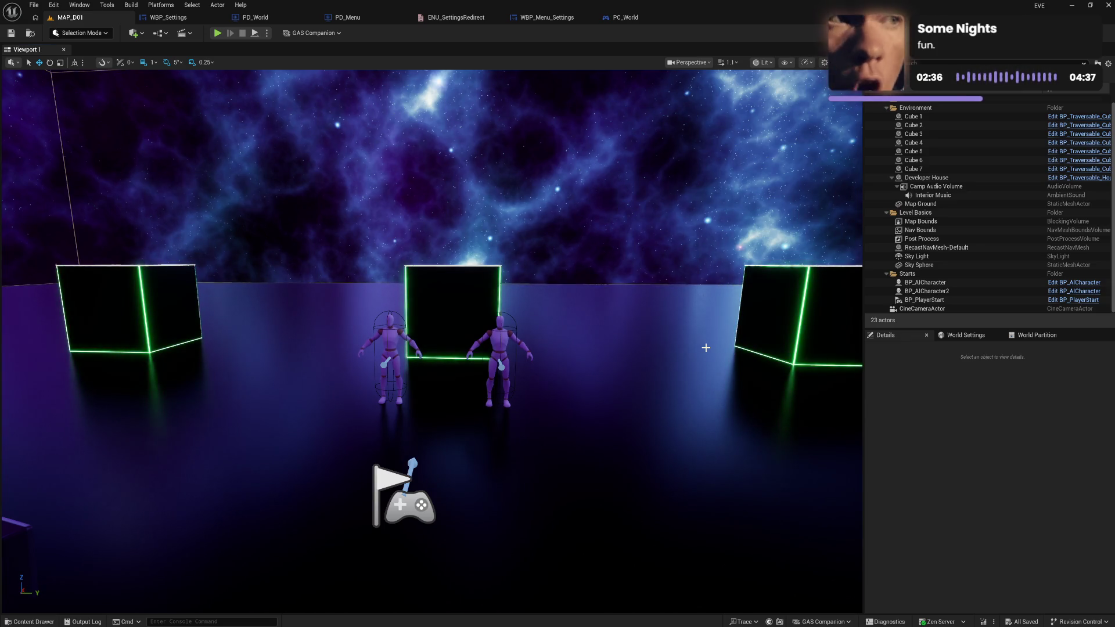
pyautogui.moveTo(682, 329)
pyautogui.mouseDown()
pyautogui.moveTo(639, 282)
pyautogui.moveTo(659, 325)
pyautogui.moveTo(703, 273)
pyautogui.moveTo(648, 291)
pyautogui.mouseUp()
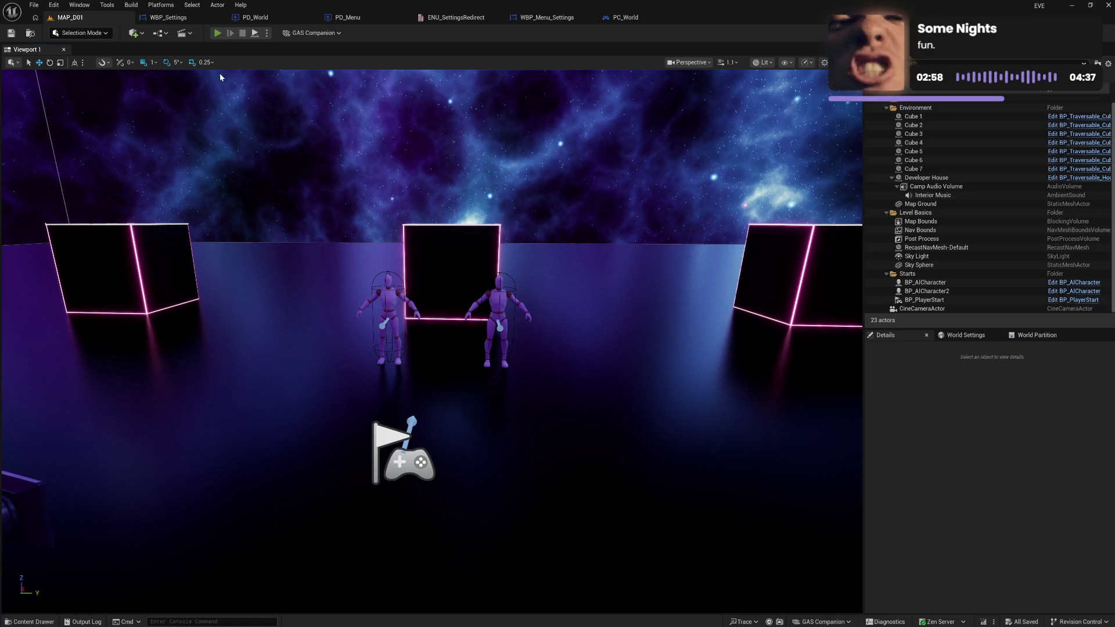
pyautogui.click(217, 32)
pyautogui.press('w')
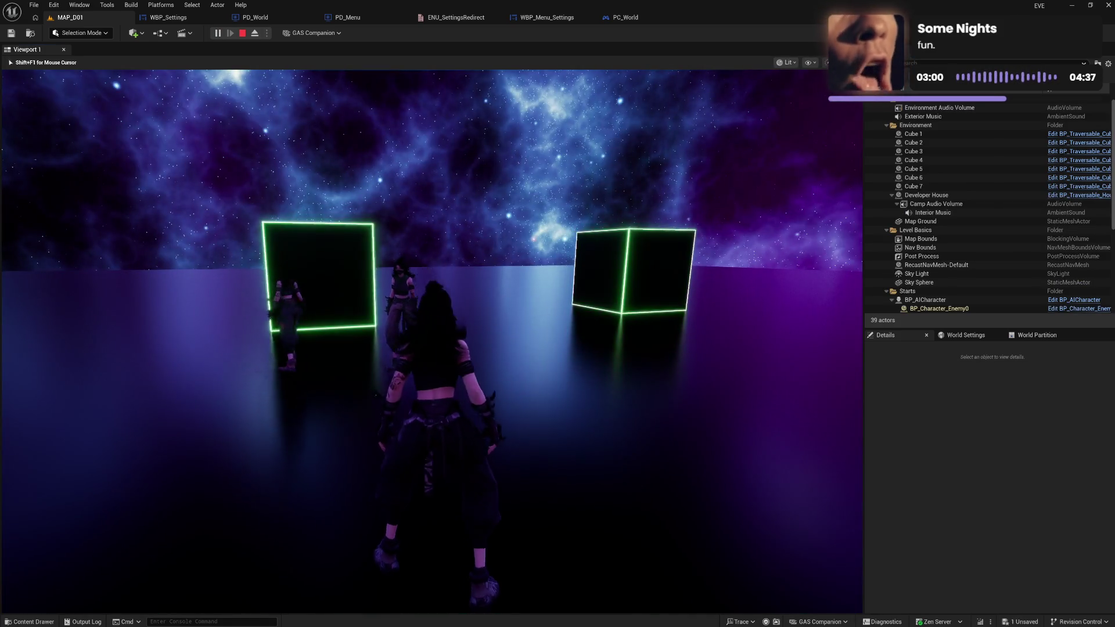
pyautogui.press('s')
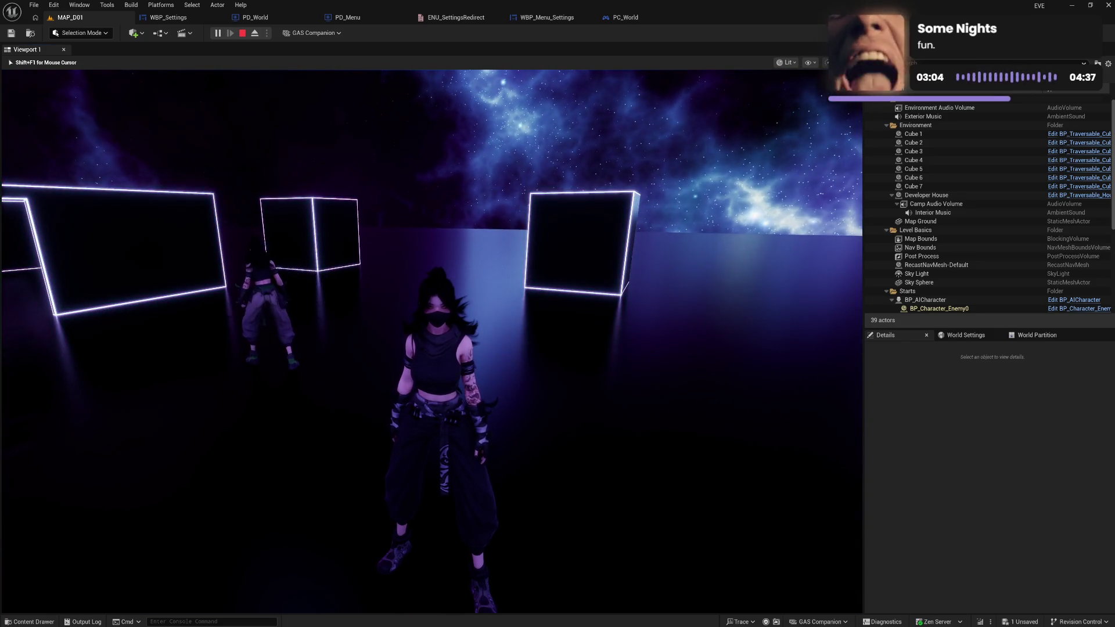
pyautogui.press('w')
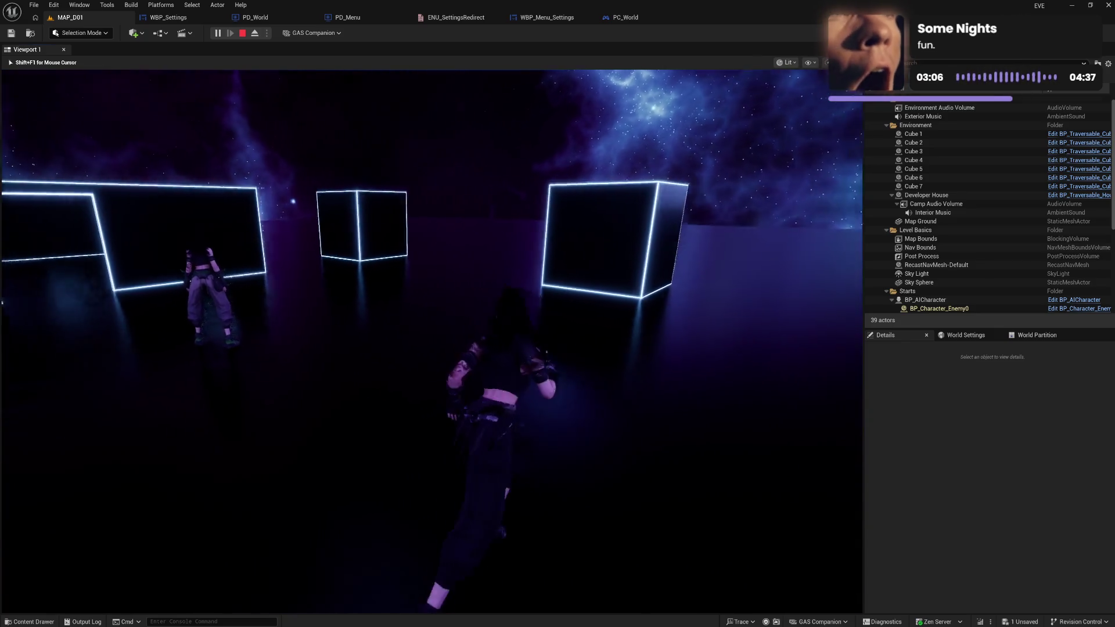
pyautogui.press('w')
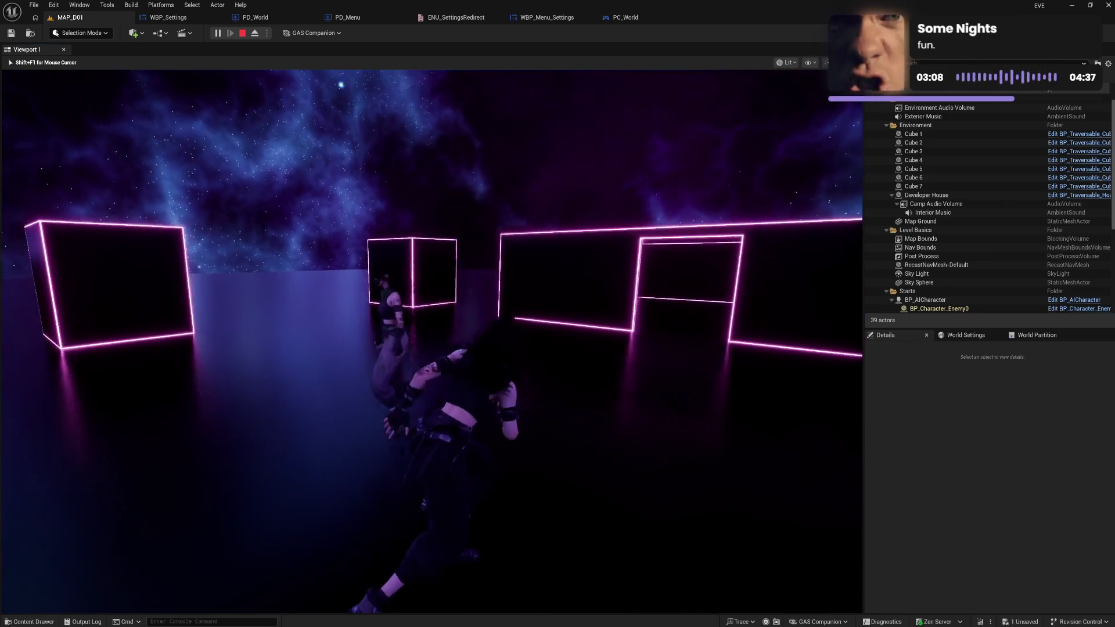
pyautogui.press('w')
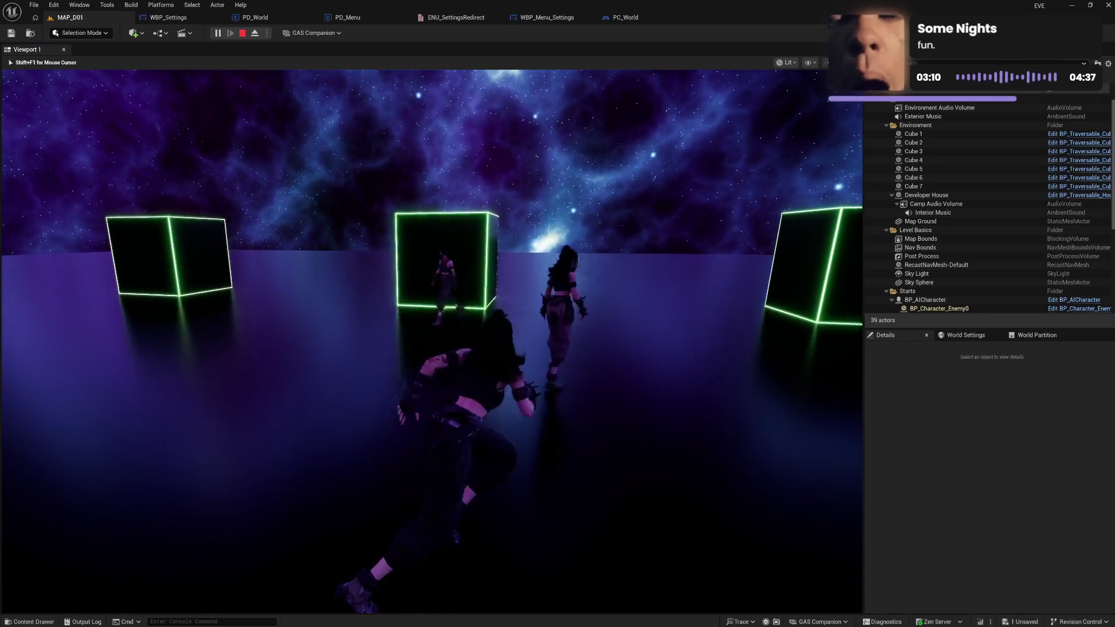
pyautogui.press('w')
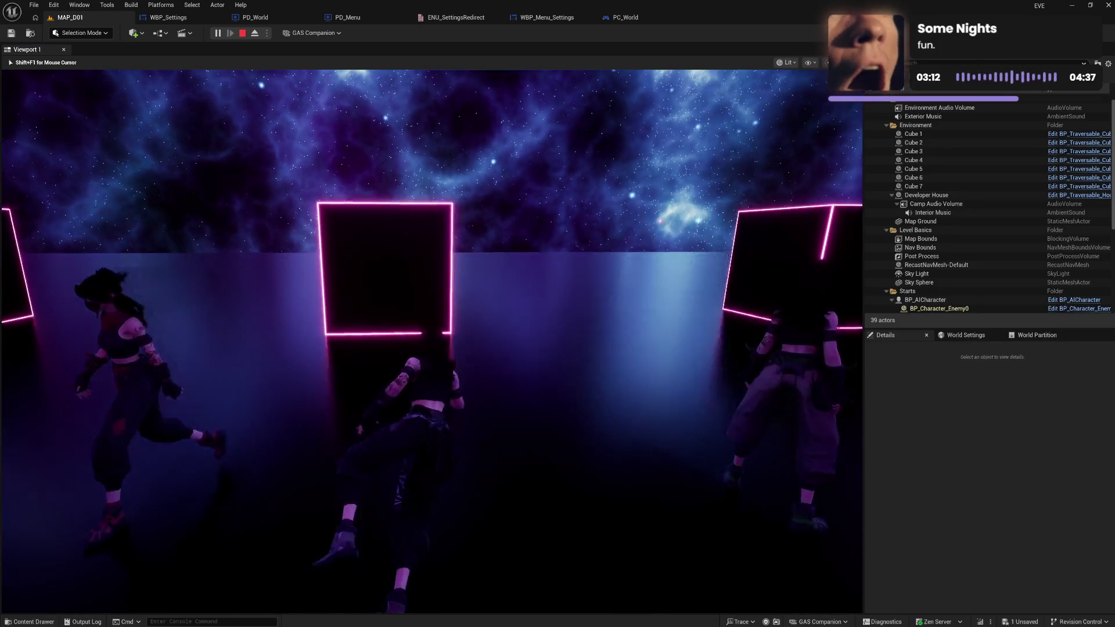
pyautogui.press('w')
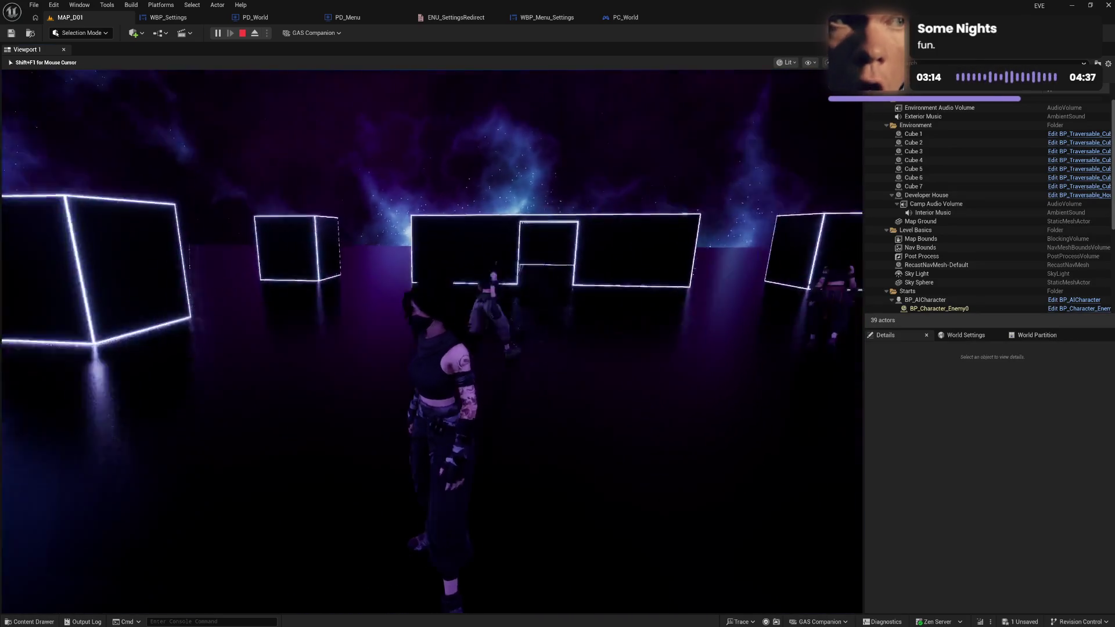
pyautogui.press('w')
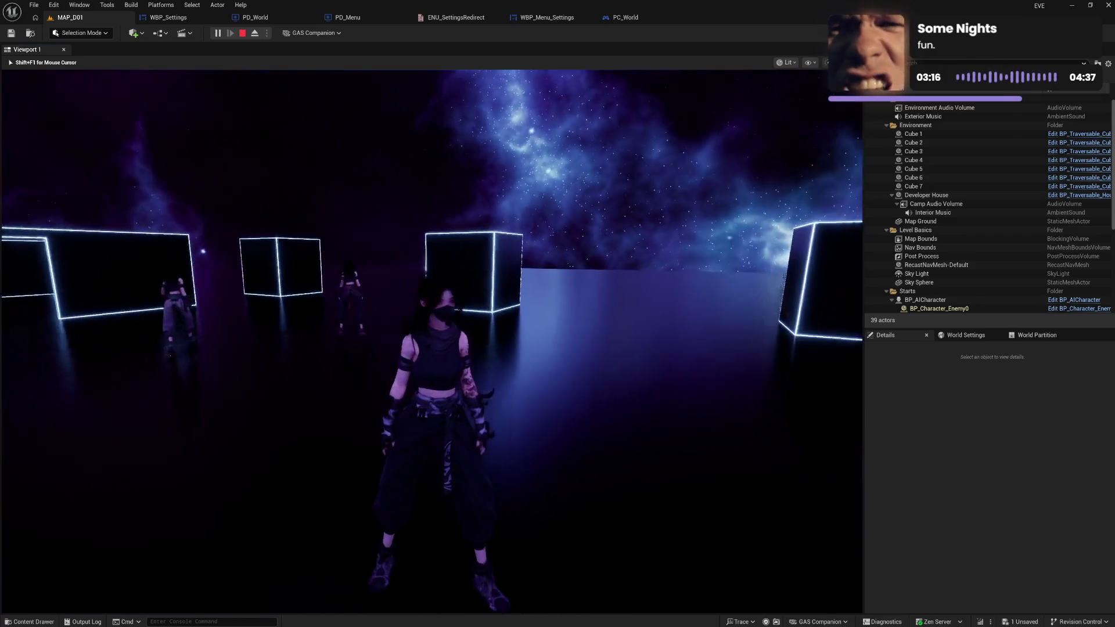
pyautogui.press('w')
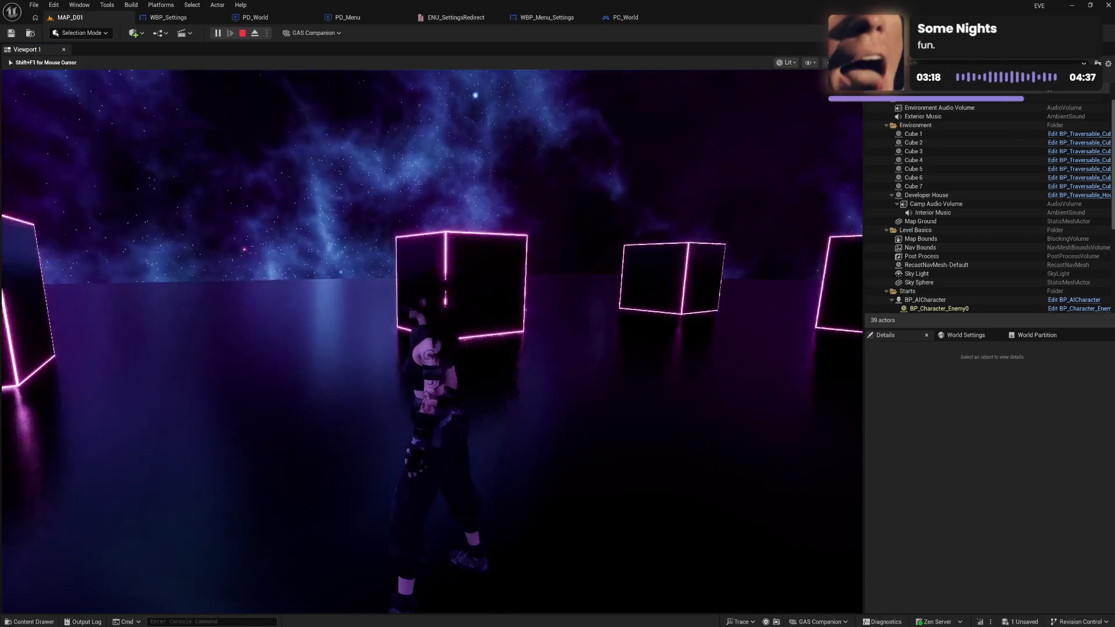
pyautogui.press('w')
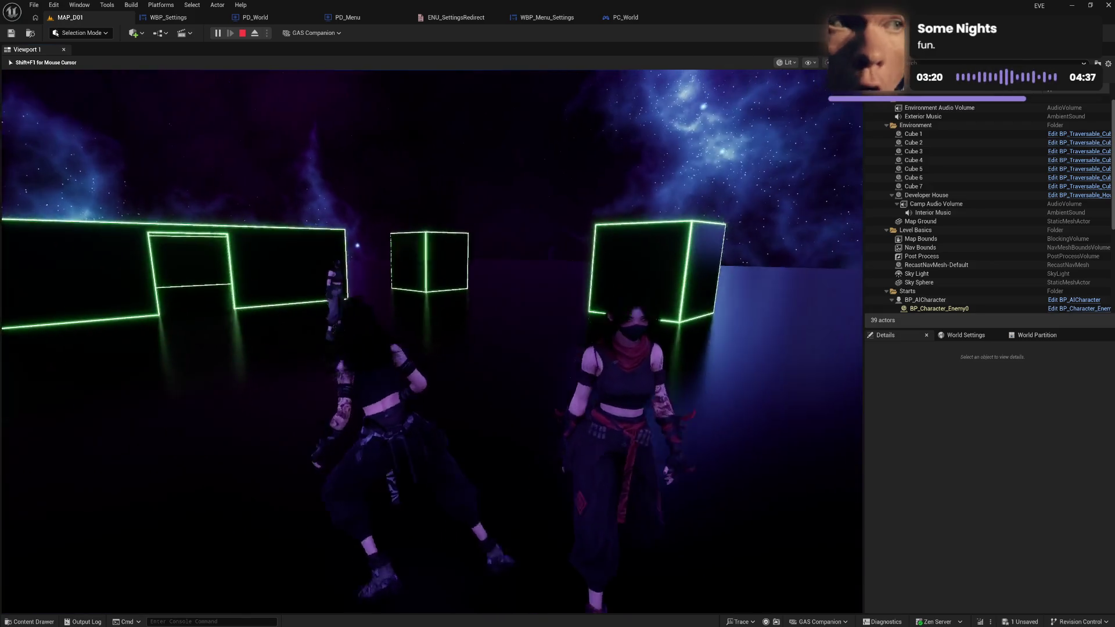
pyautogui.press('w')
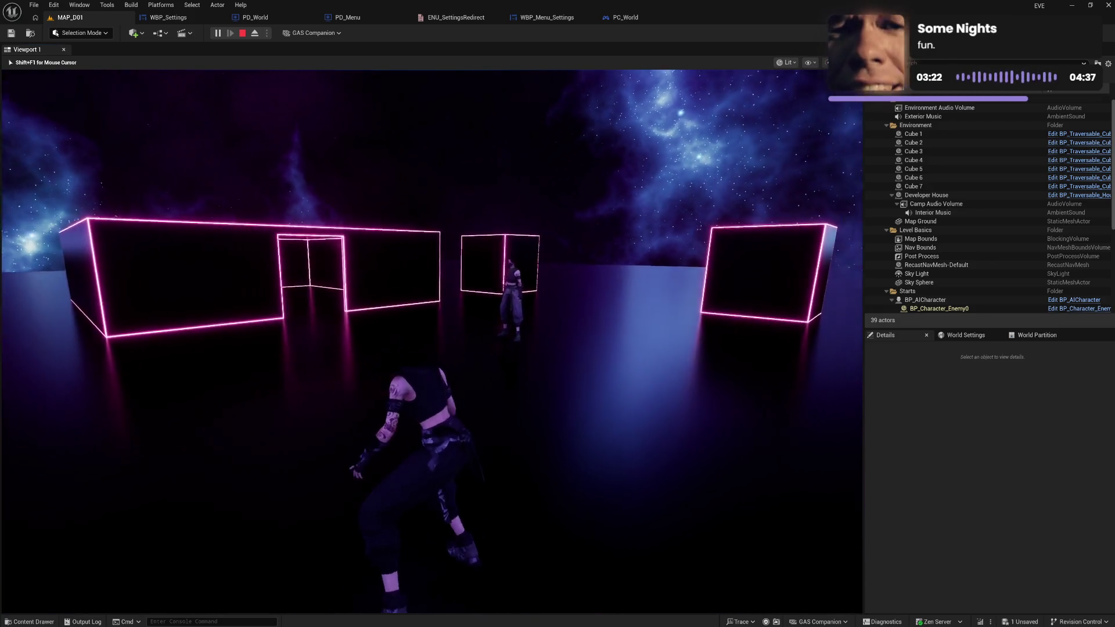
pyautogui.press('w')
pyautogui.press('w')
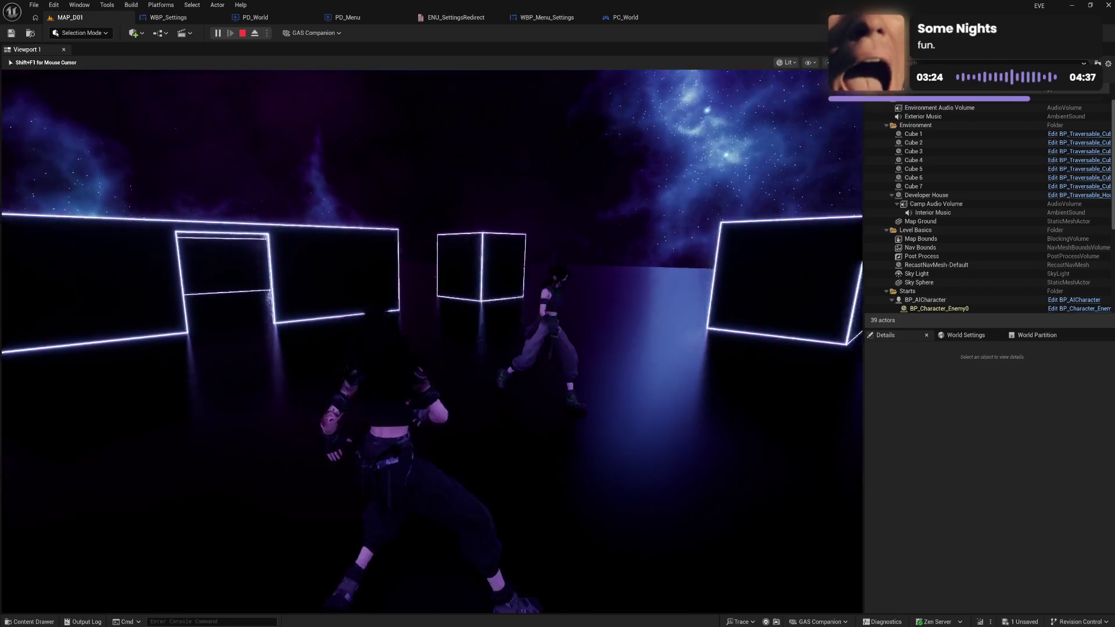
pyautogui.press('w')
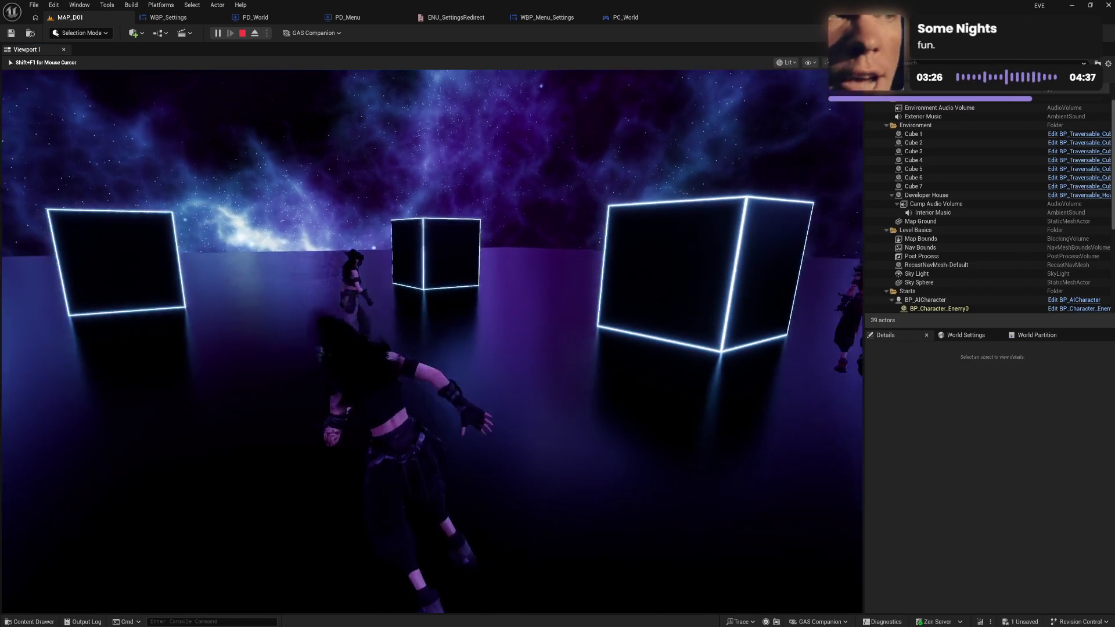
pyautogui.press('w')
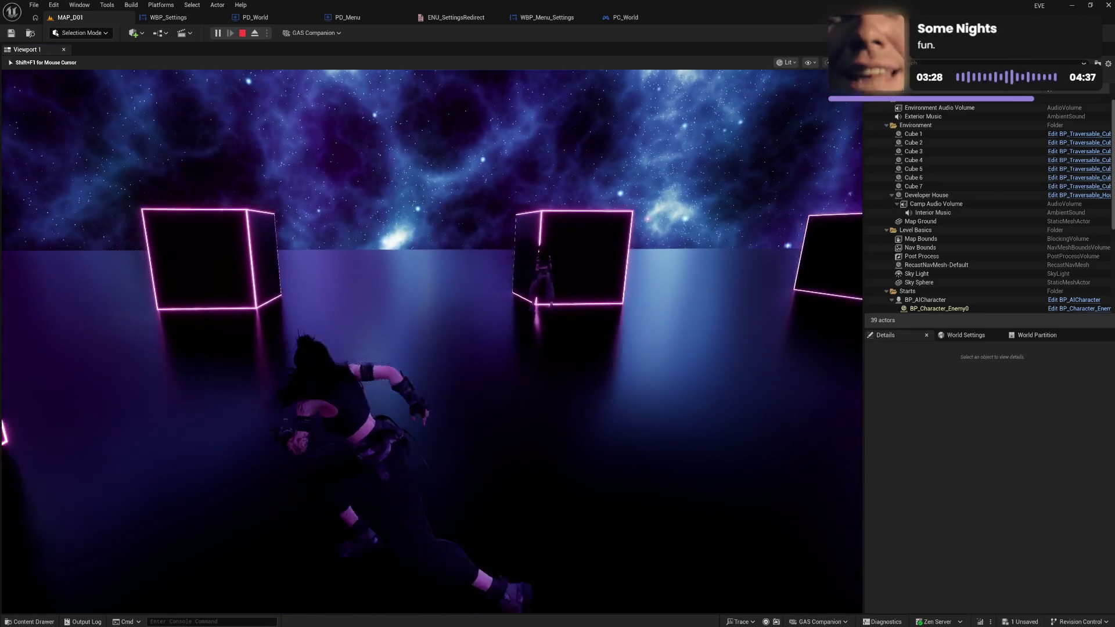
pyautogui.press('w')
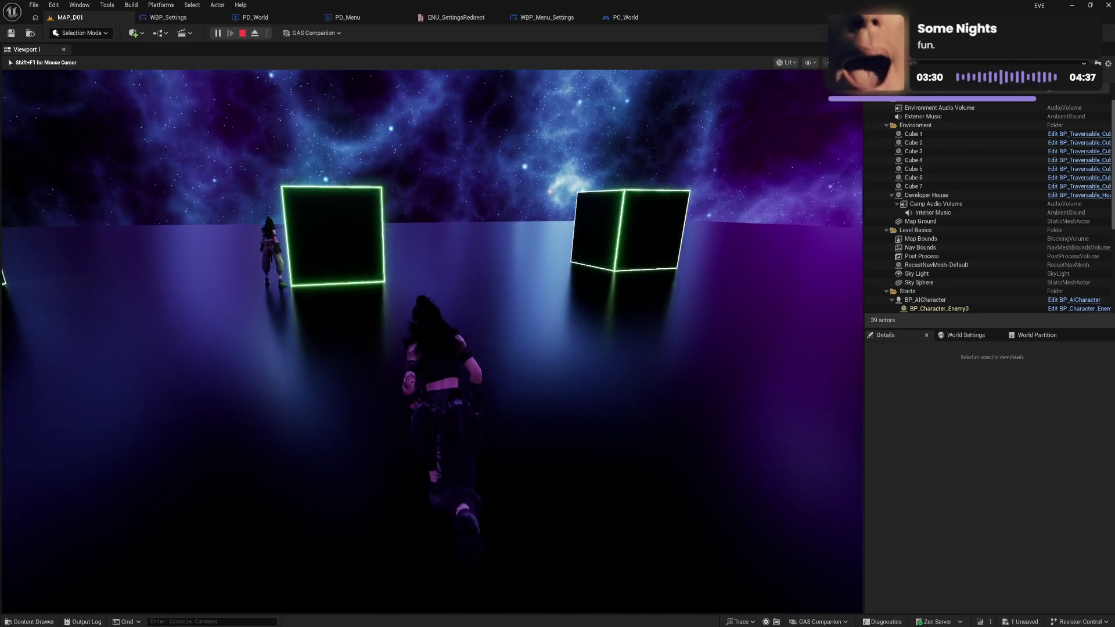
pyautogui.press('w')
pyautogui.press('w')
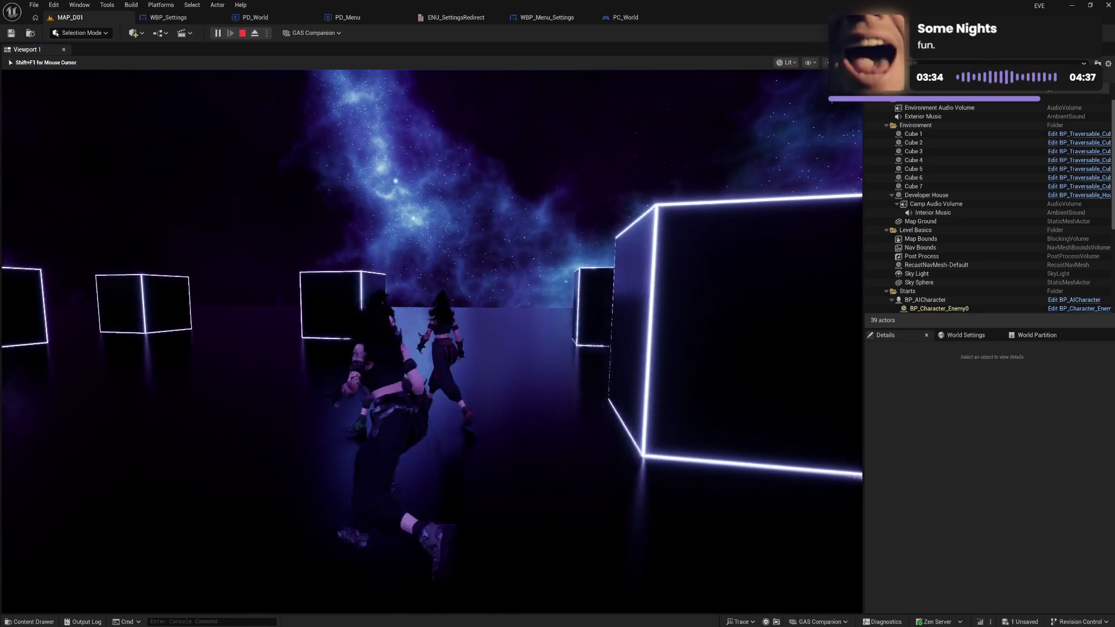
pyautogui.press('w')
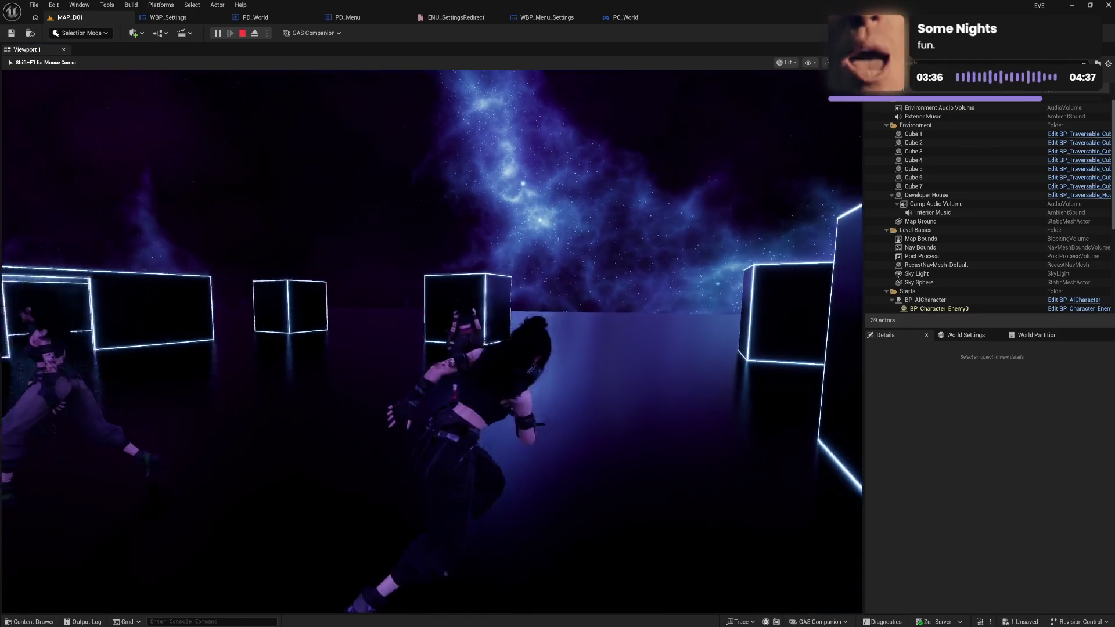
pyautogui.press('w')
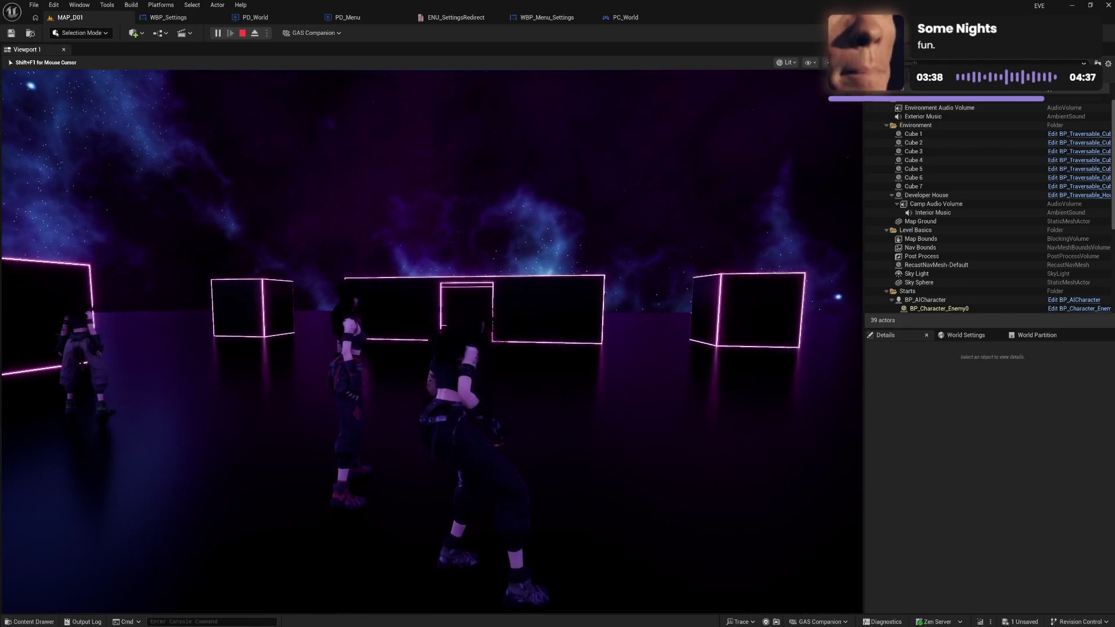
pyautogui.press('w')
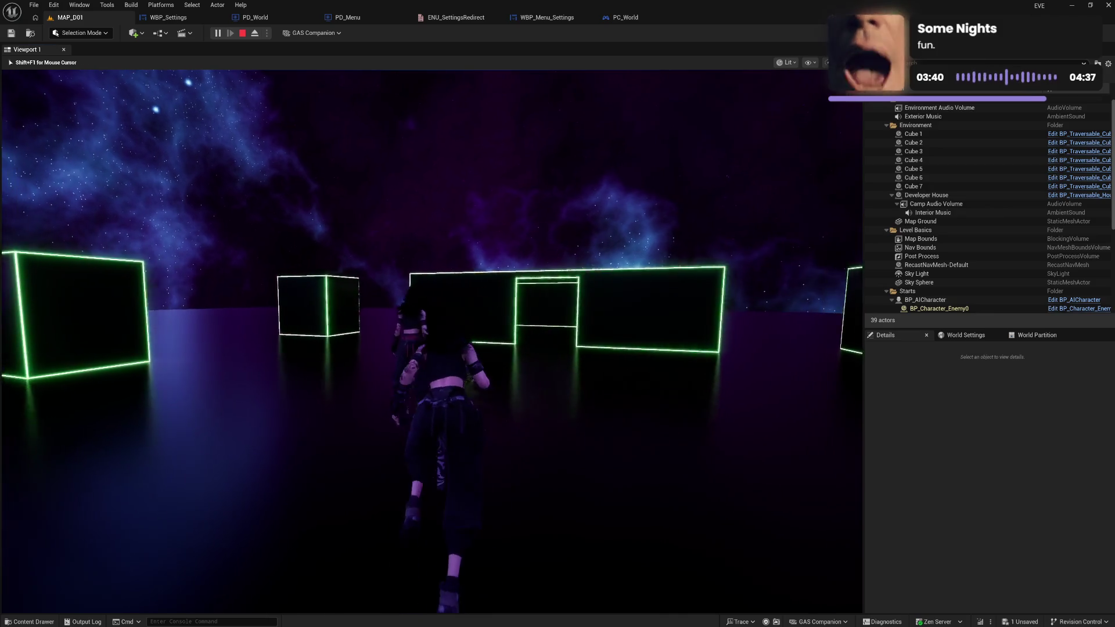
pyautogui.press('w')
pyautogui.press('w')
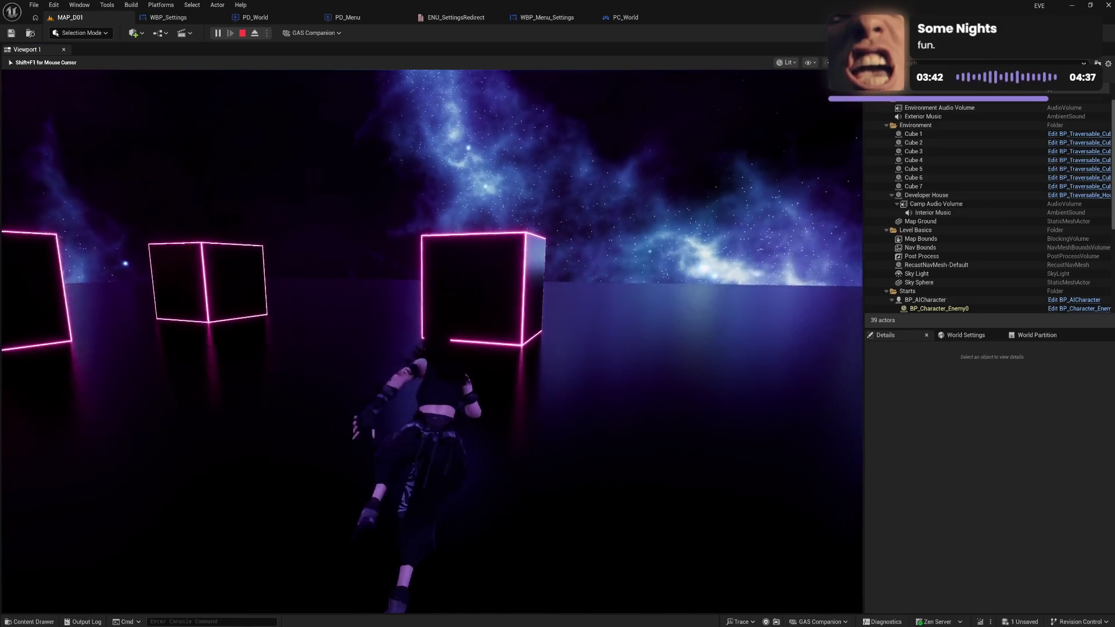
pyautogui.press('w')
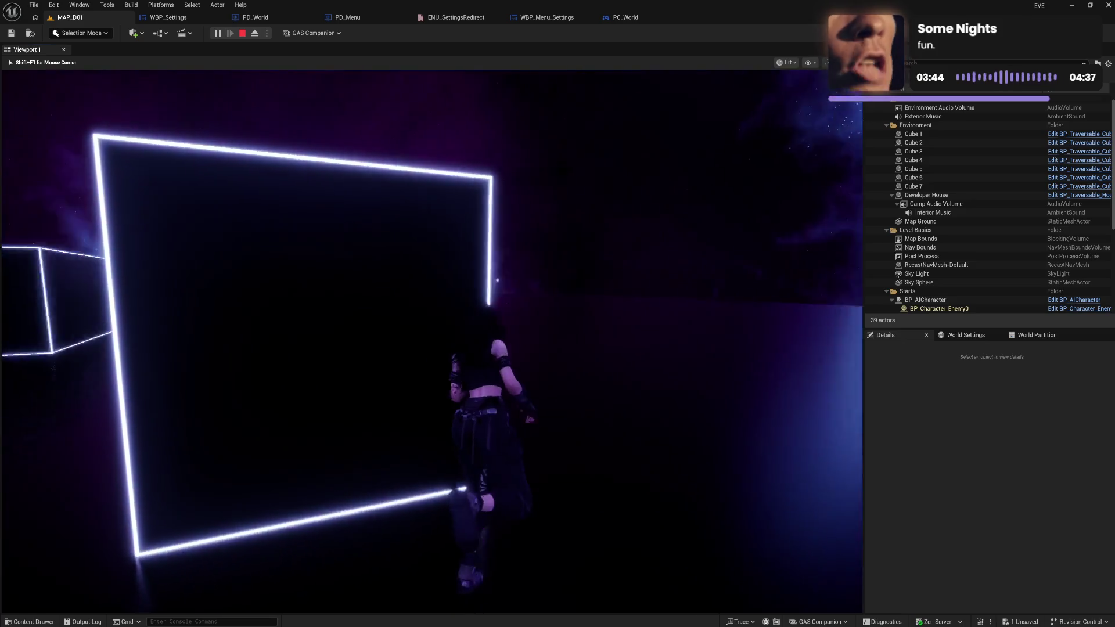
pyautogui.press('w')
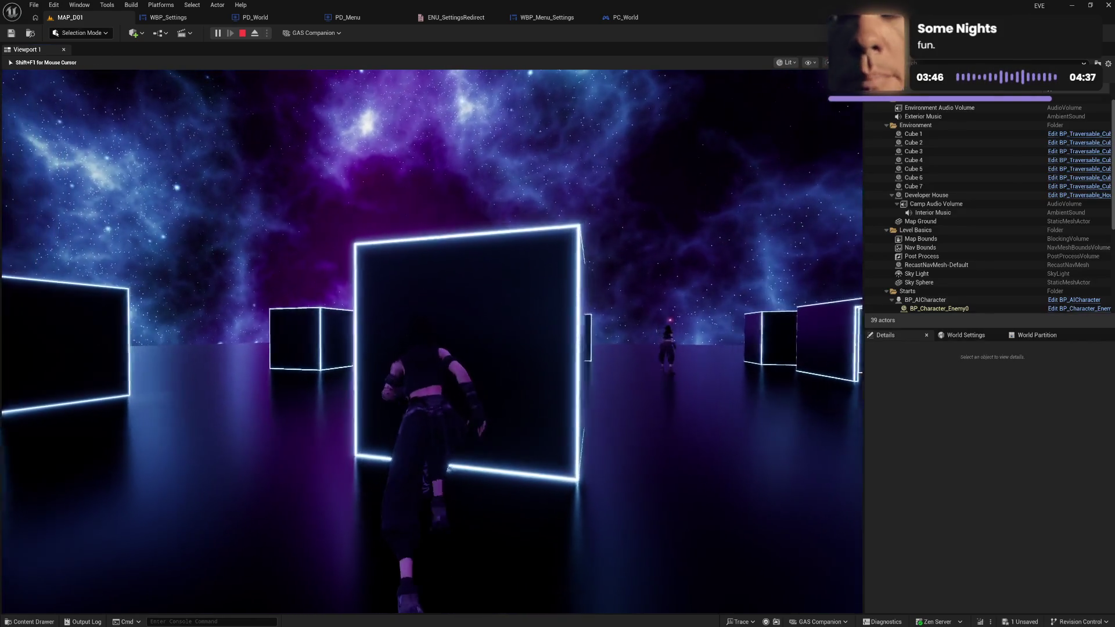
pyautogui.press('w')
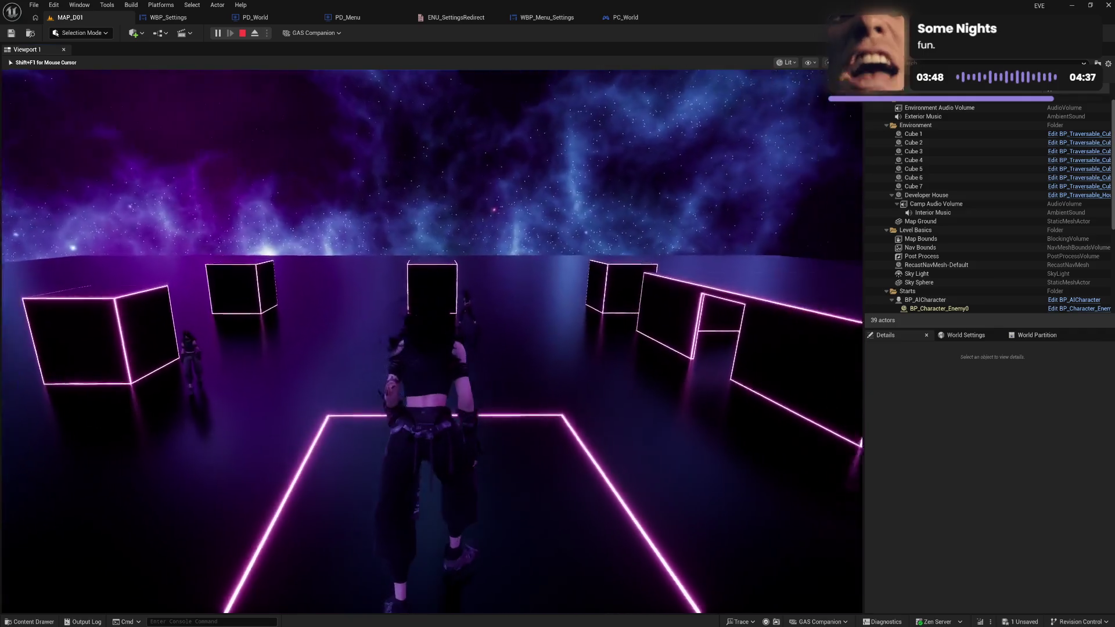
pyautogui.press('w')
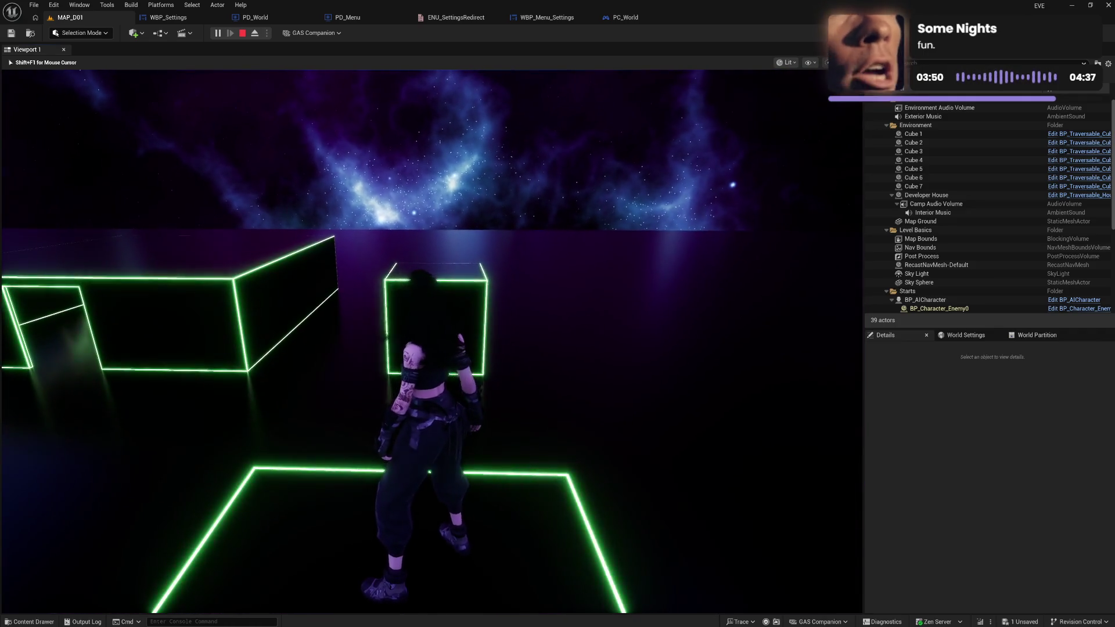
pyautogui.press('w')
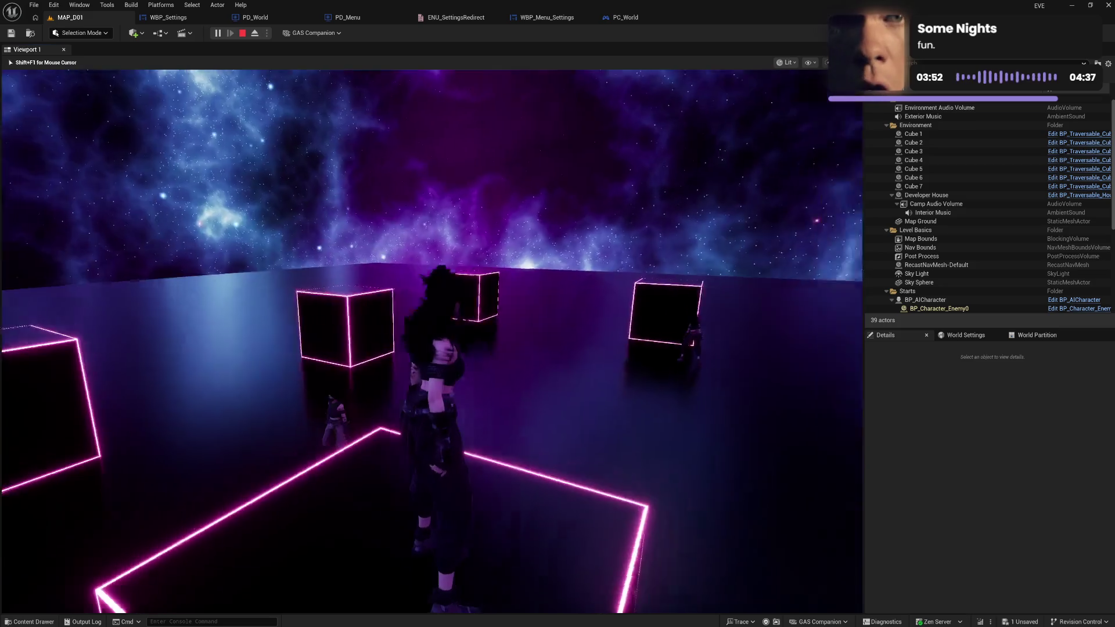
pyautogui.press('w')
pyautogui.press('space')
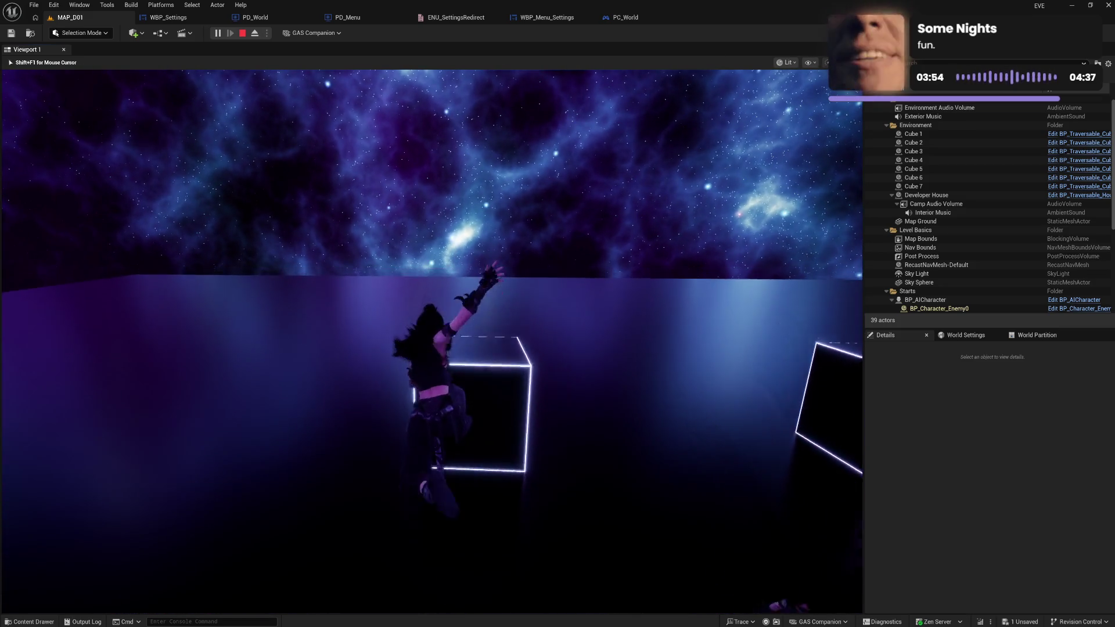
pyautogui.press('w')
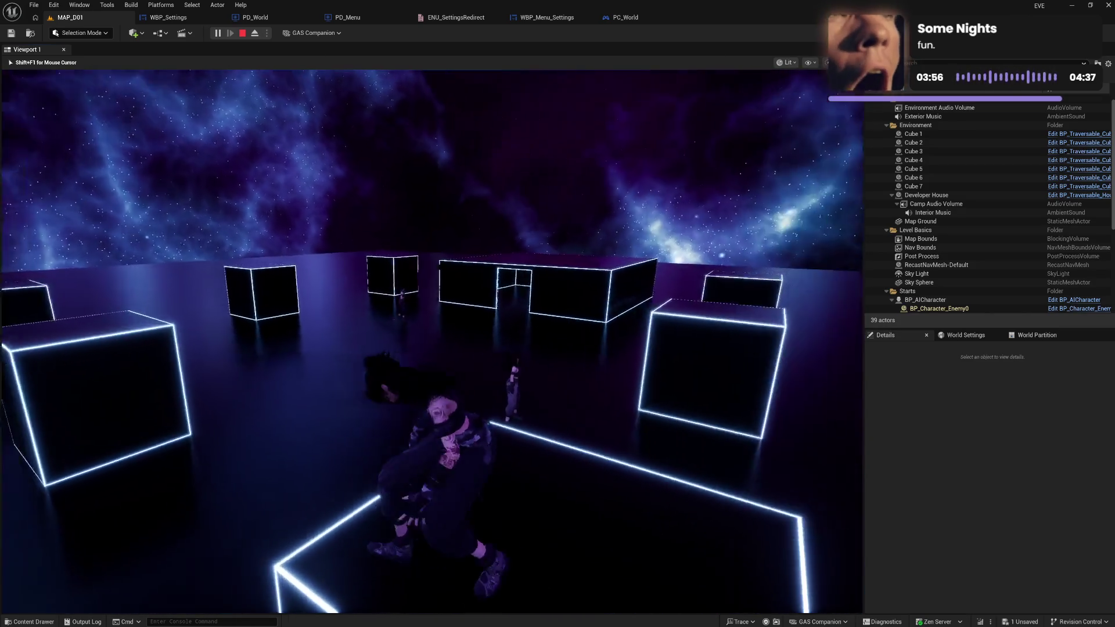
pyautogui.press('w')
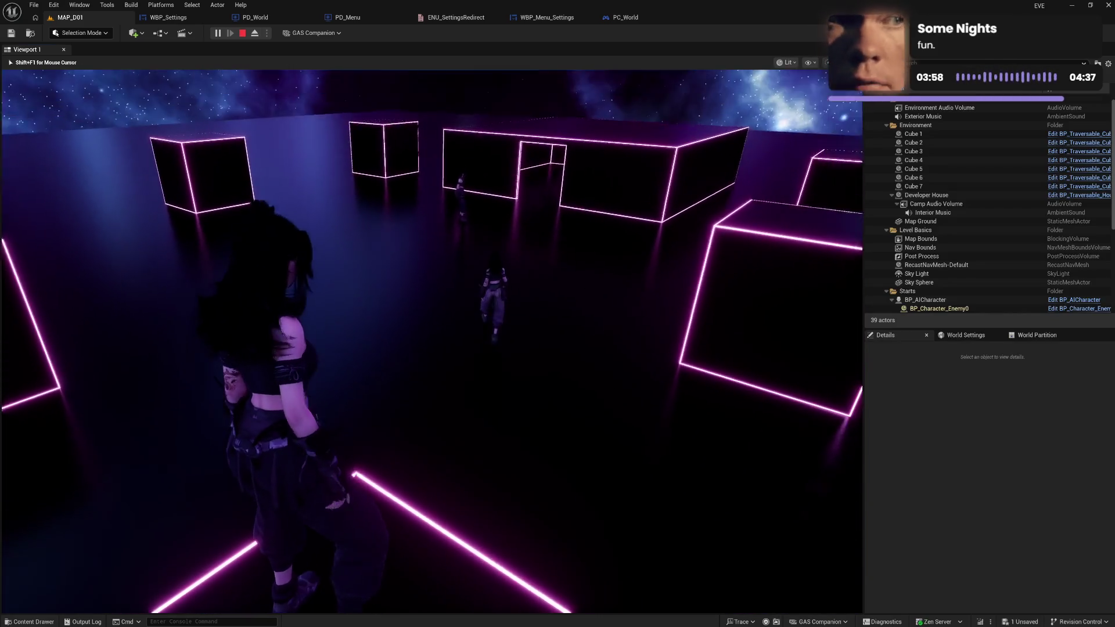
pyautogui.press('w')
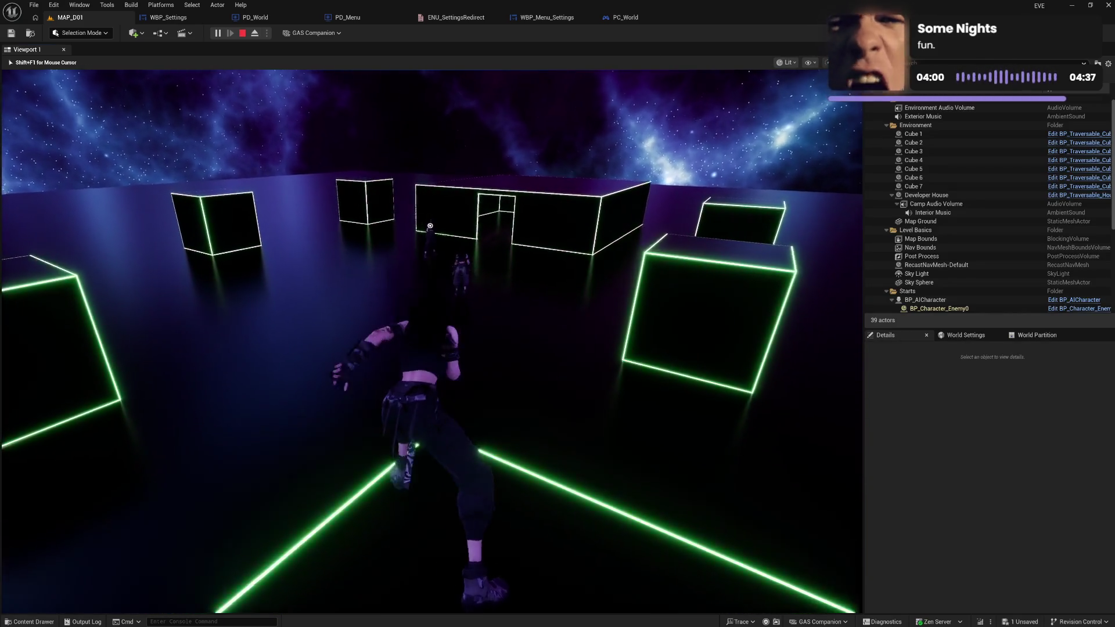
pyautogui.press('w')
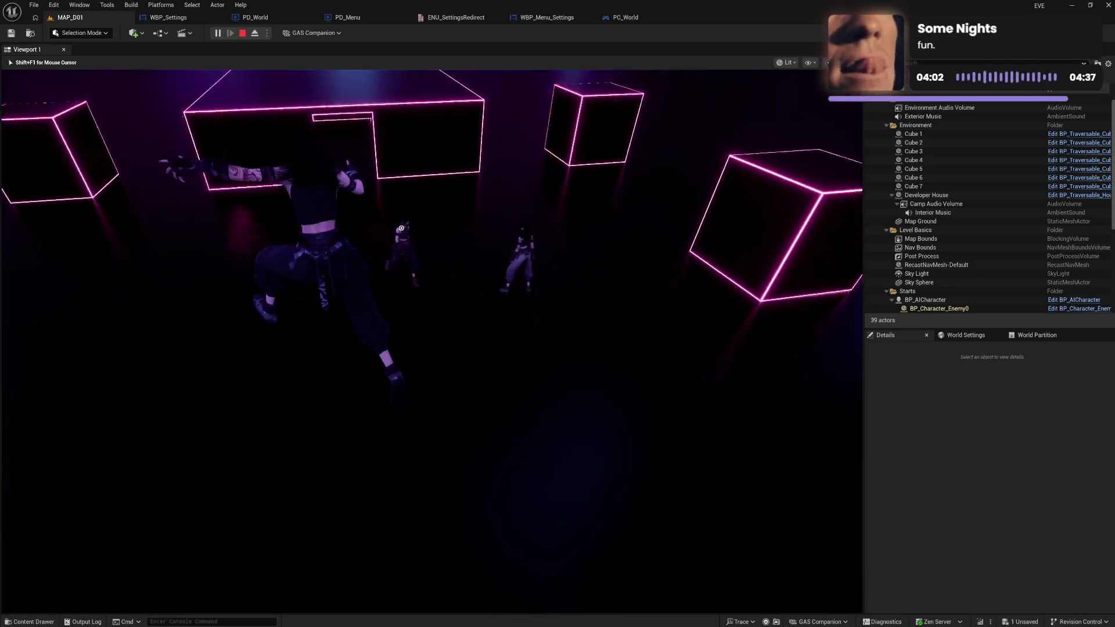
pyautogui.press('w')
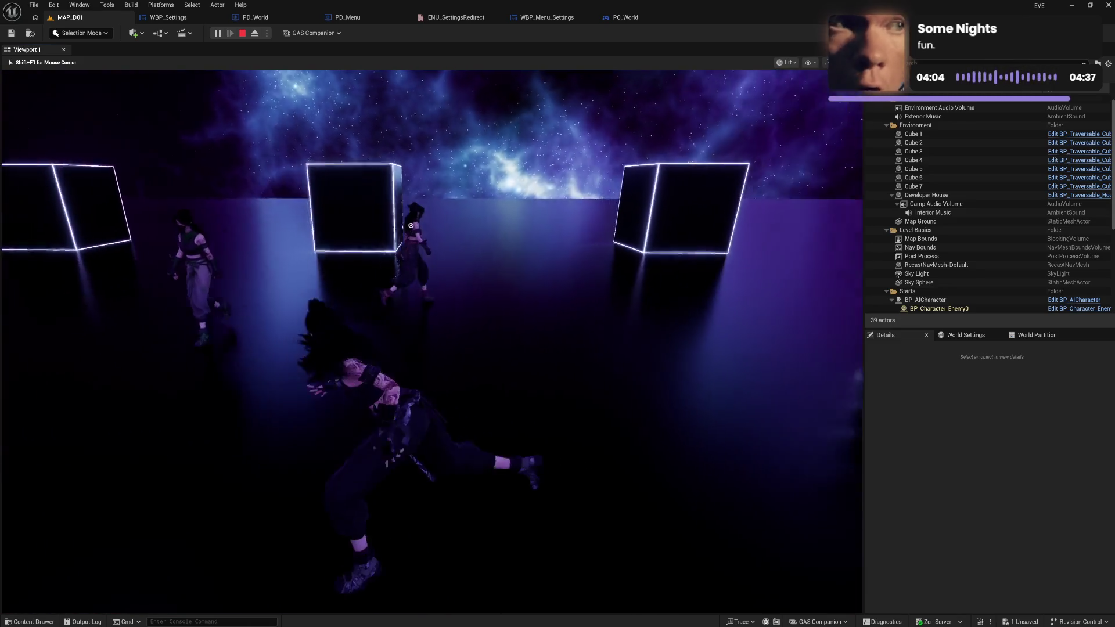
pyautogui.press('w')
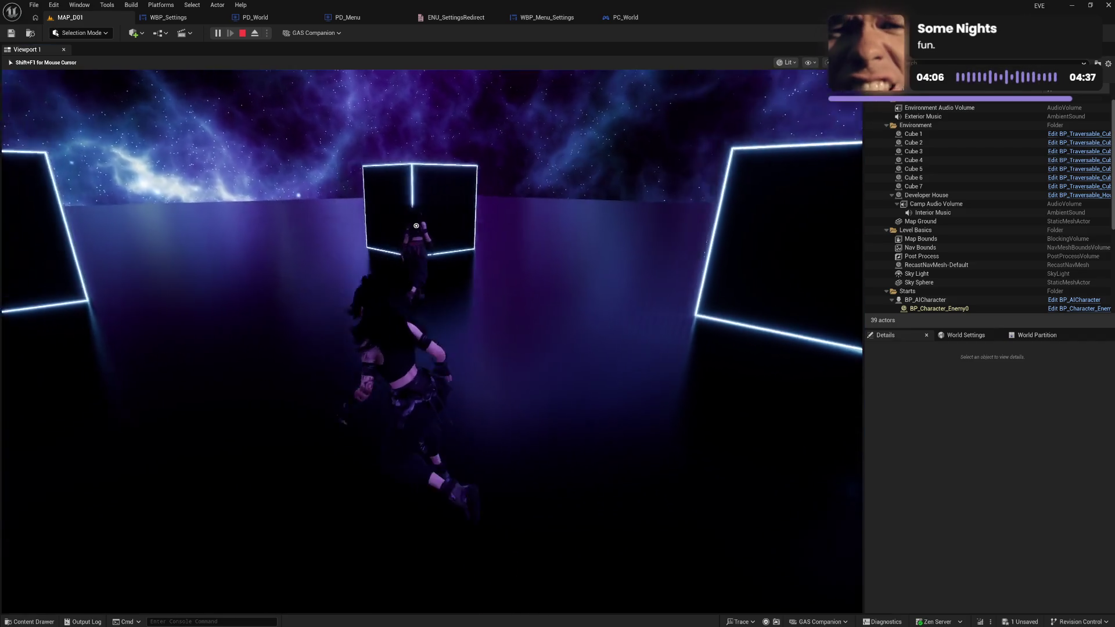
pyautogui.press('w')
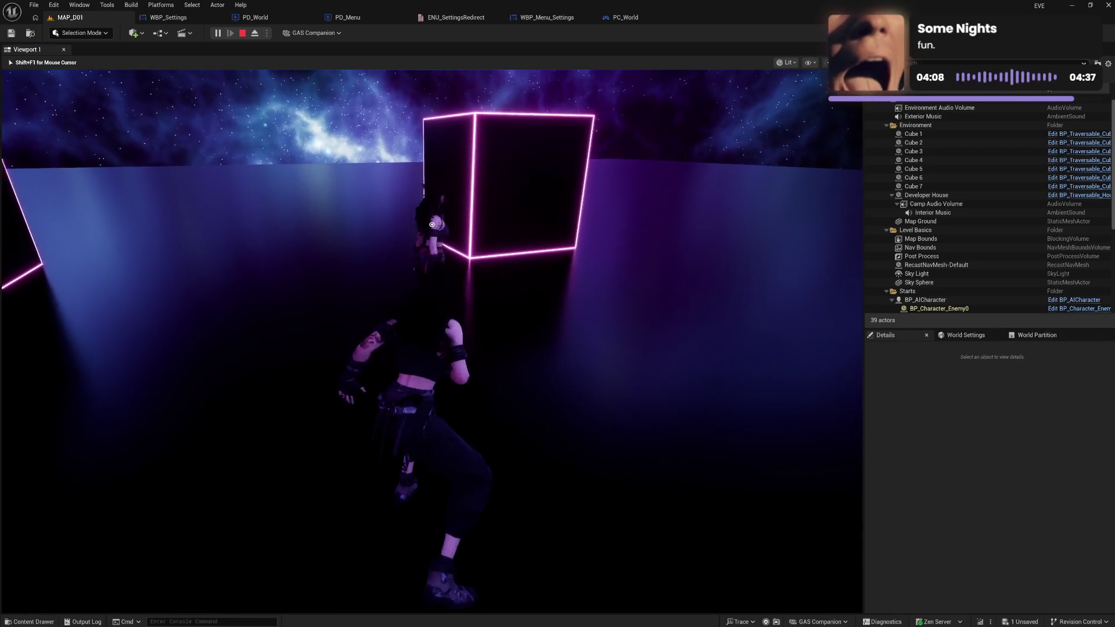
pyautogui.press('w')
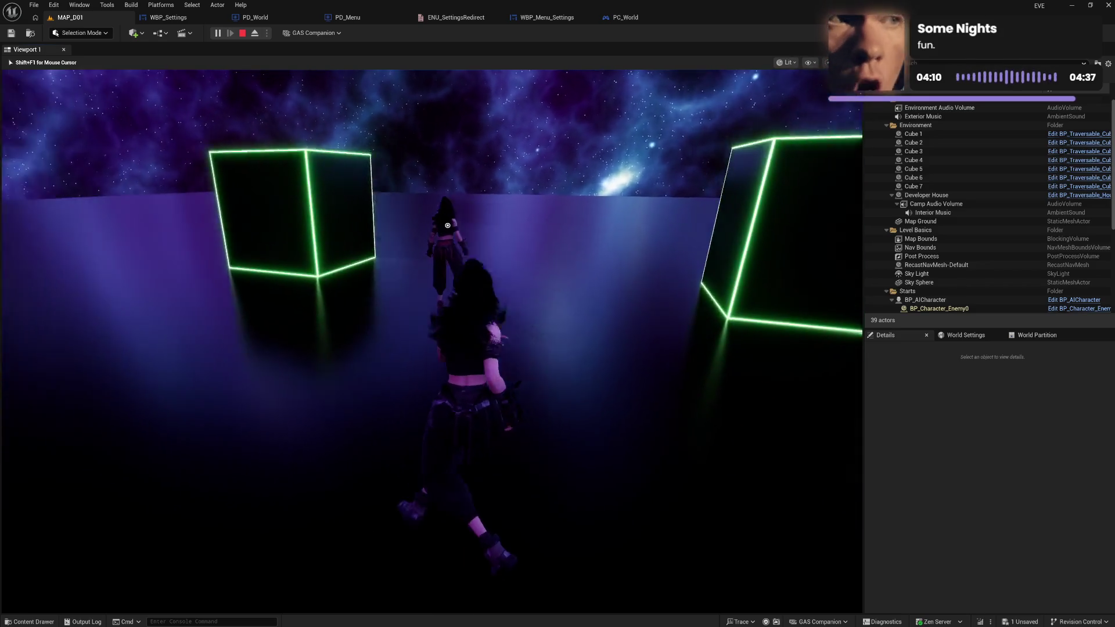
pyautogui.press('w')
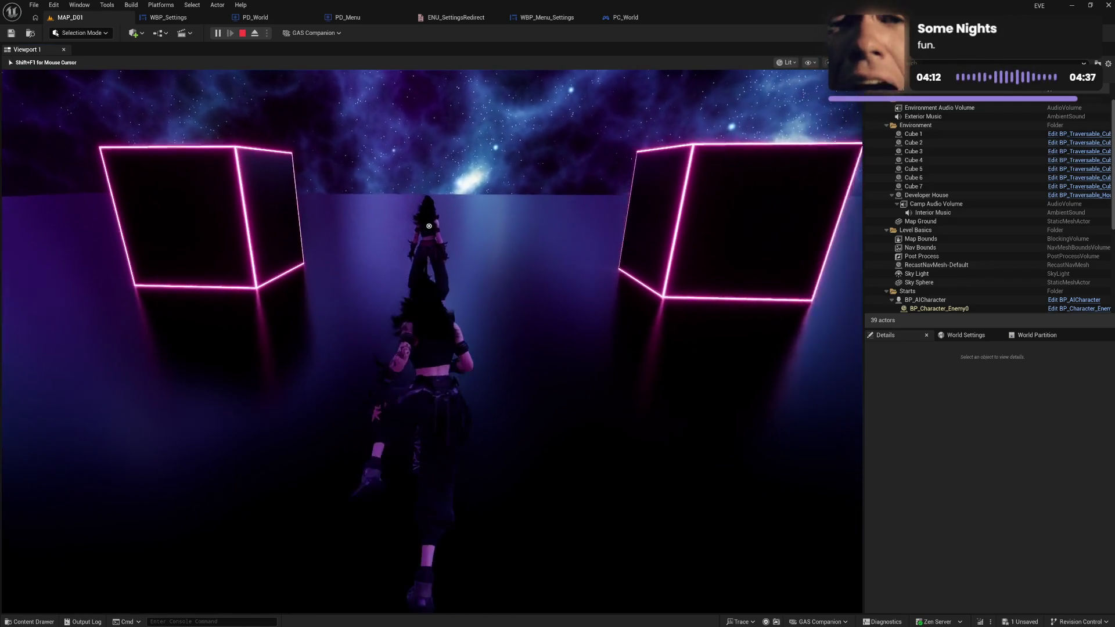
pyautogui.press('w')
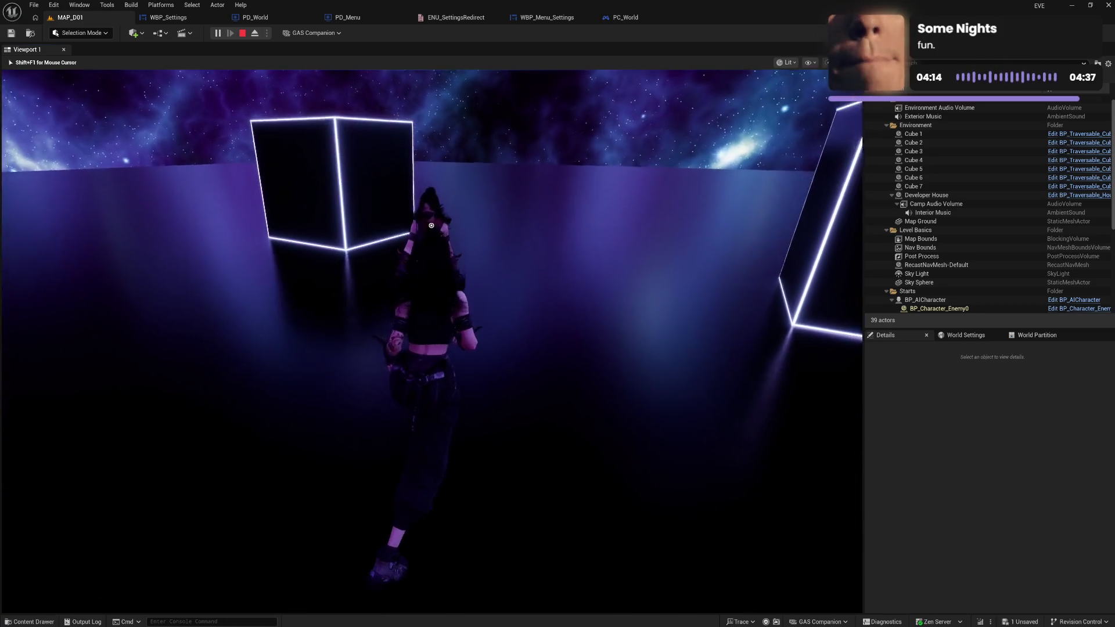
pyautogui.press('w')
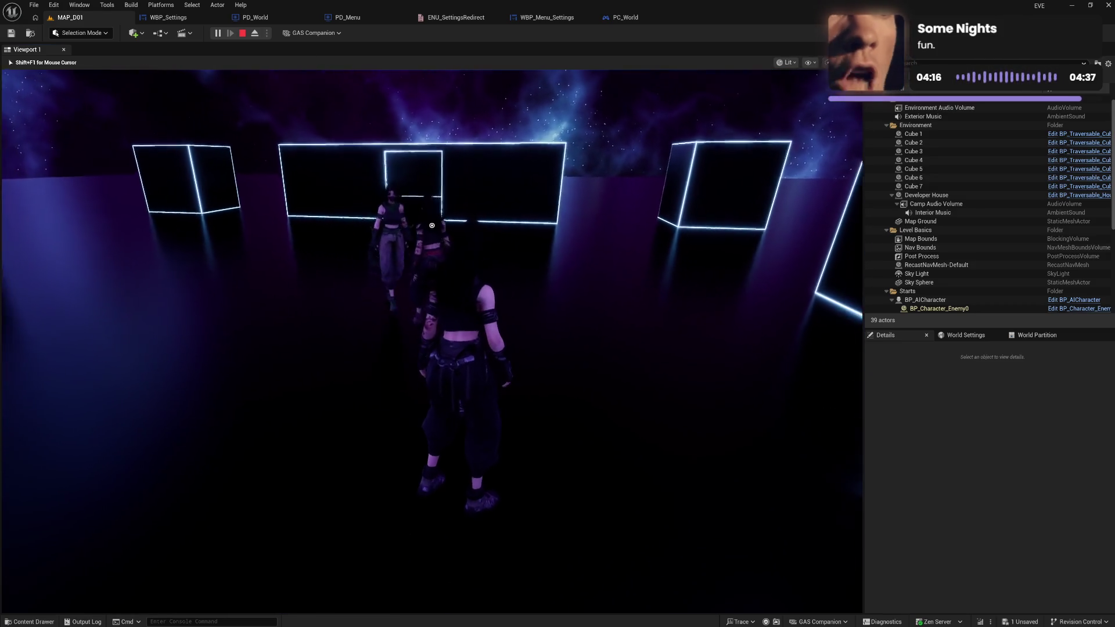
pyautogui.press('w')
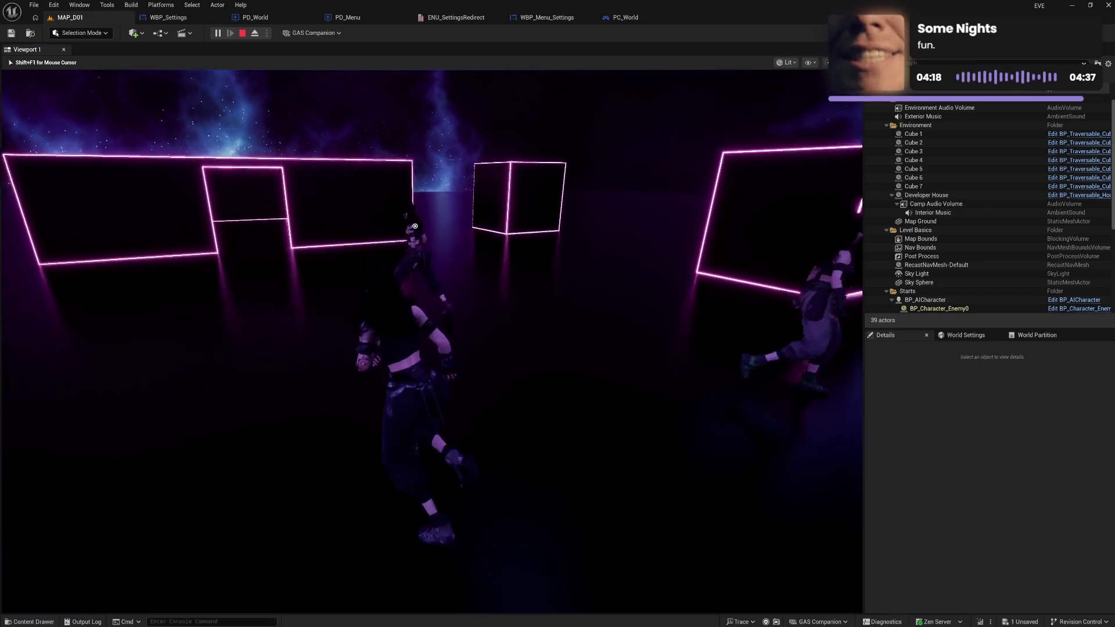
pyautogui.press('w')
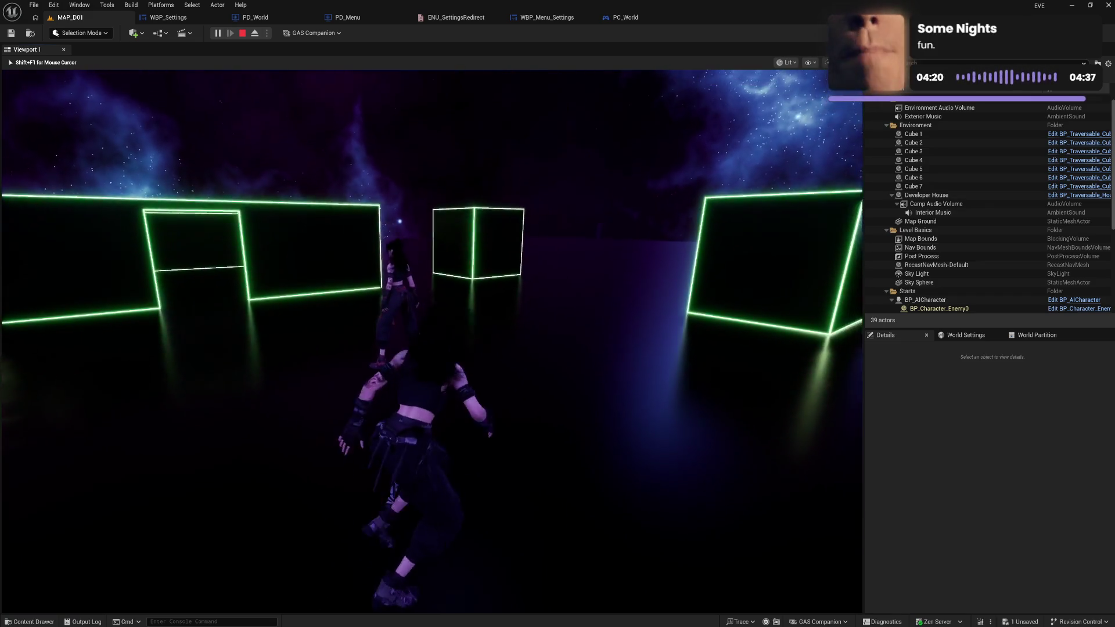
pyautogui.press('w')
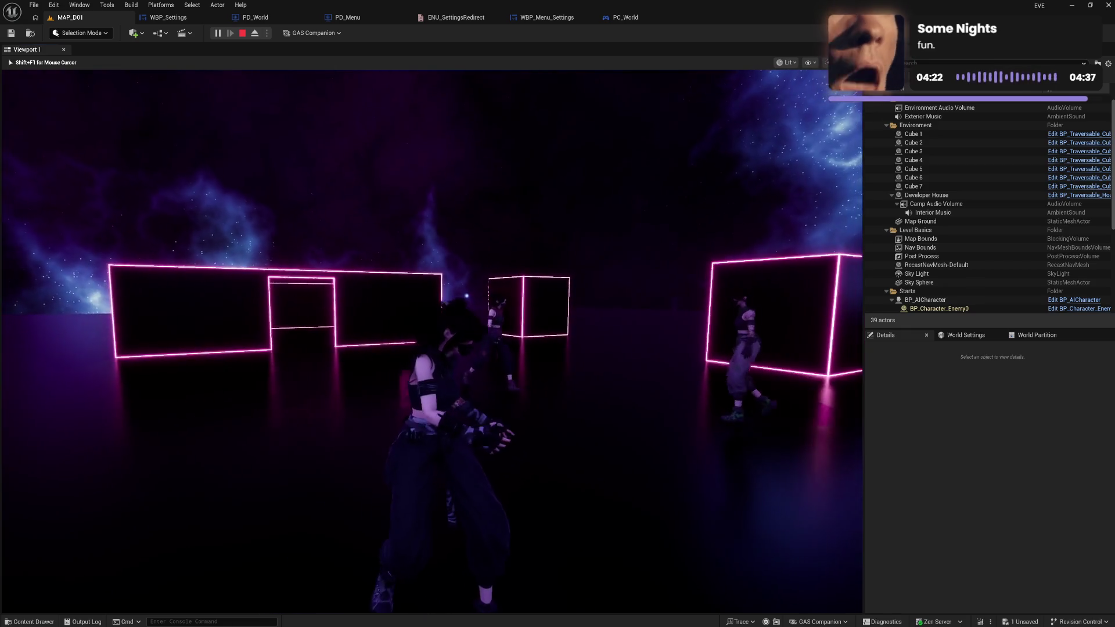
pyautogui.press('w')
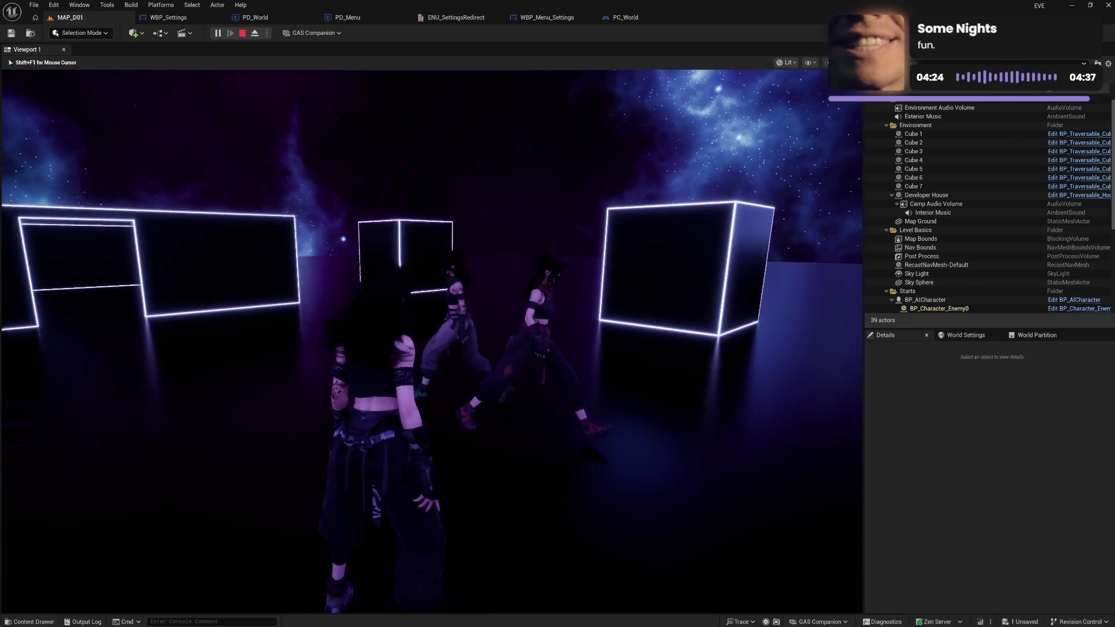
pyautogui.press('w')
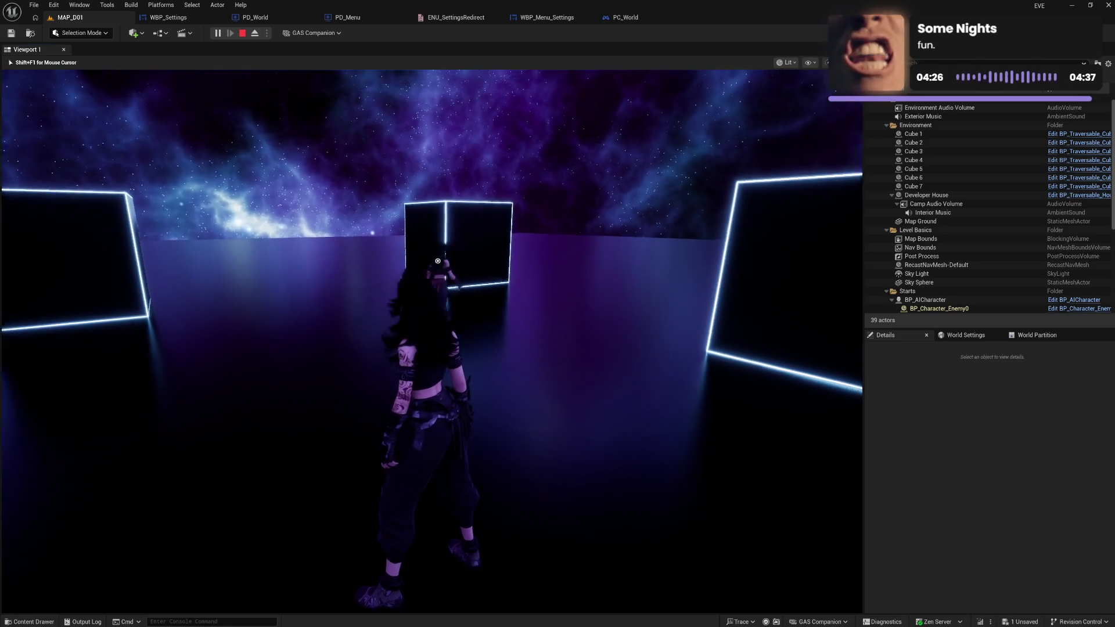
pyautogui.press('w')
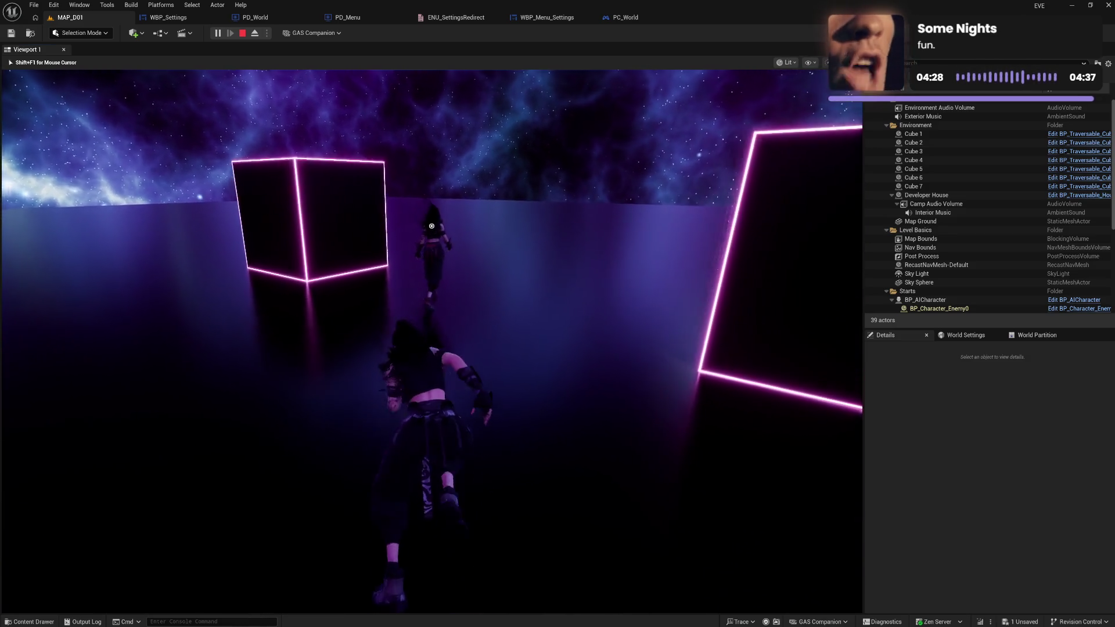
pyautogui.press('w')
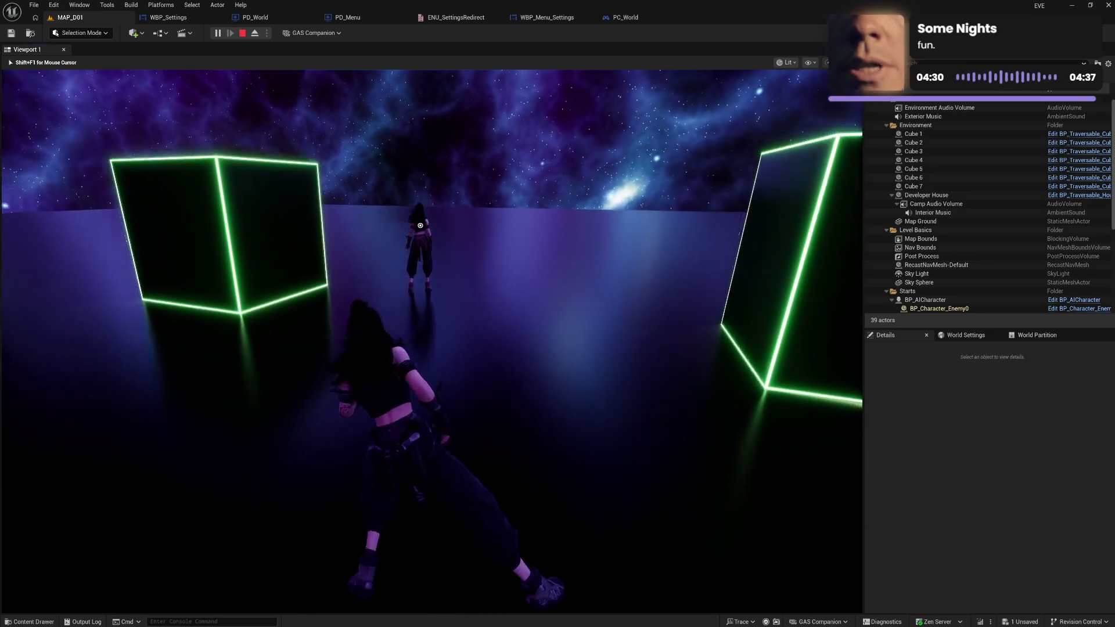
pyautogui.press('w')
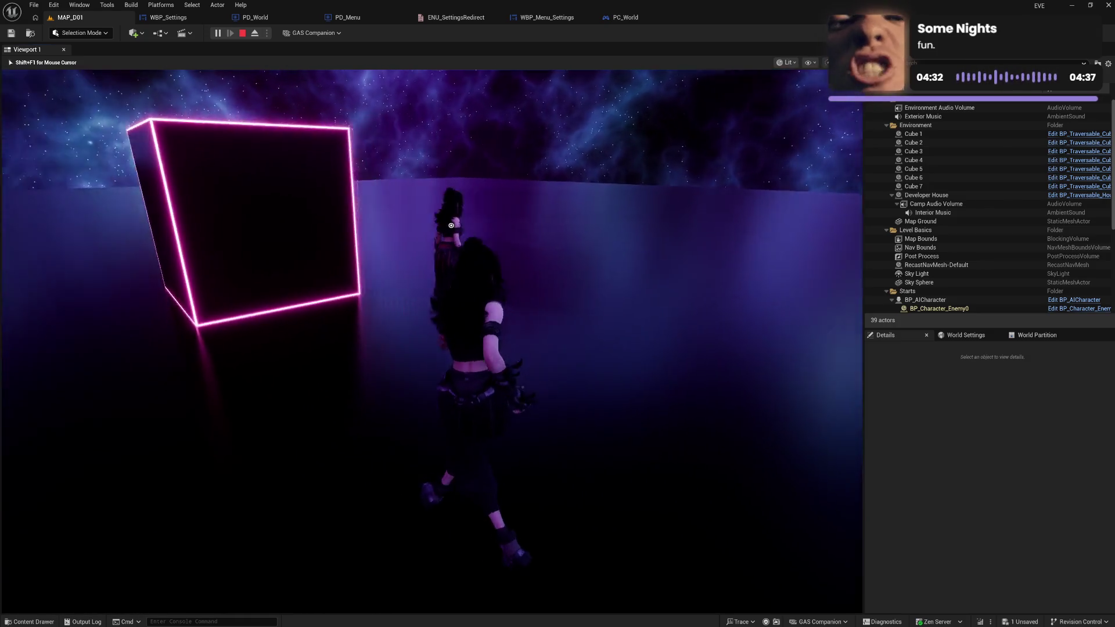
pyautogui.press('w')
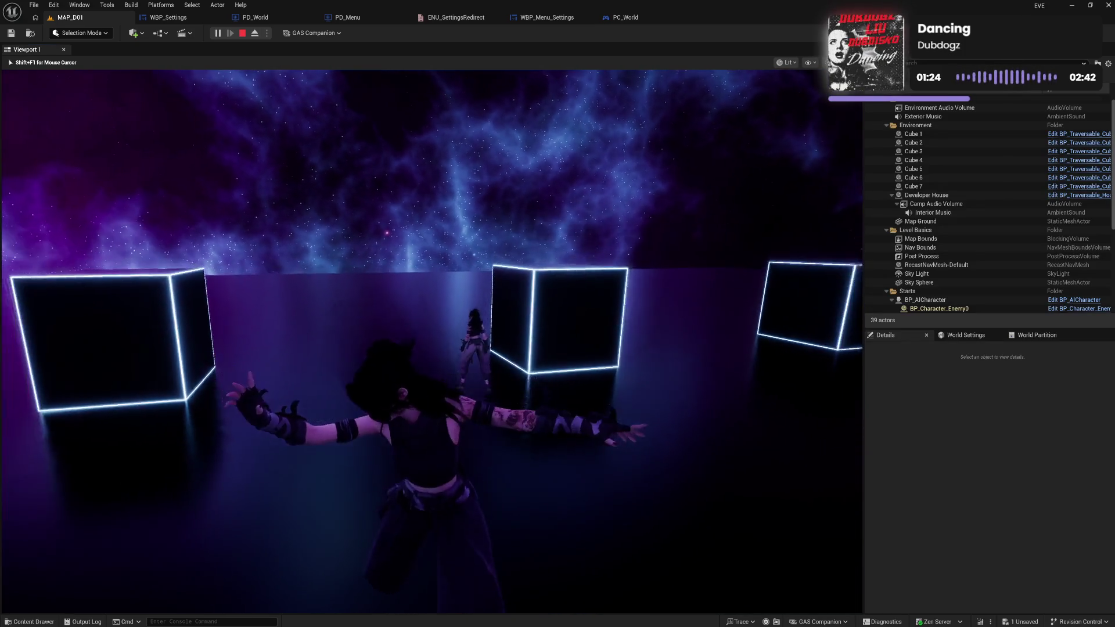
# Open the in-game Tab menu and page through BAG to the SETTINGS page.
pyautogui.press('Tab')
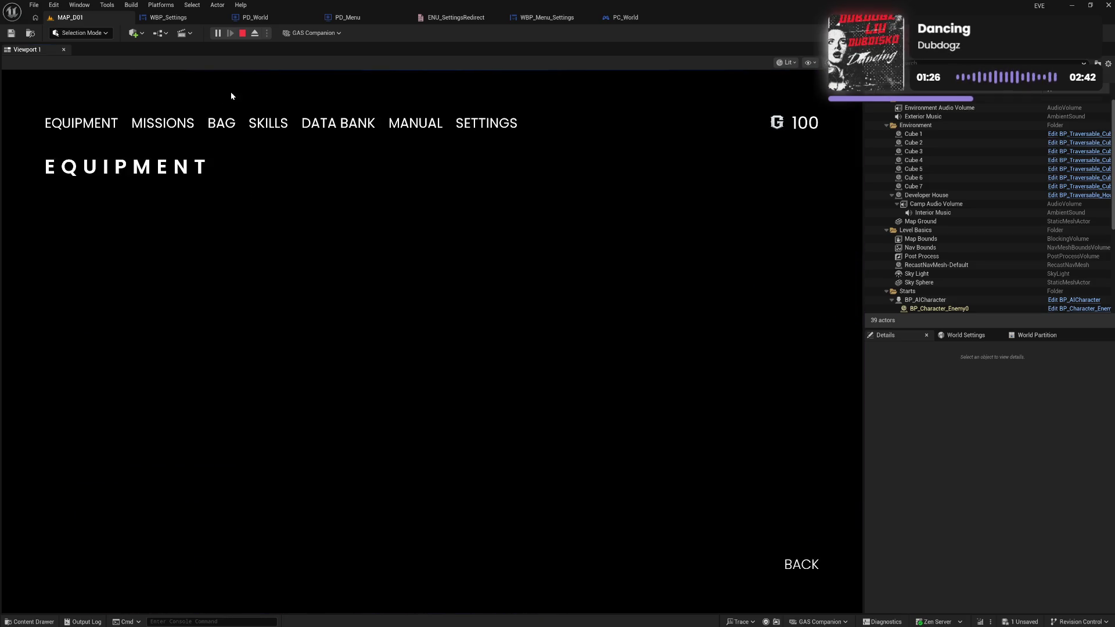
pyautogui.click(160, 123)
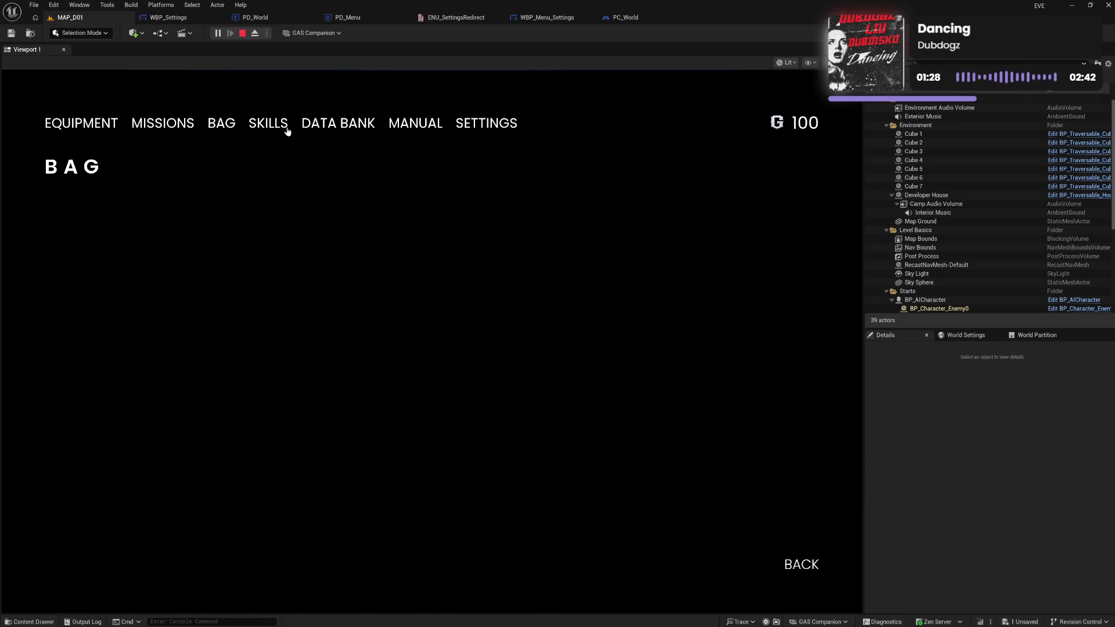
pyautogui.click(312, 128)
pyautogui.click(406, 125)
pyautogui.click(473, 126)
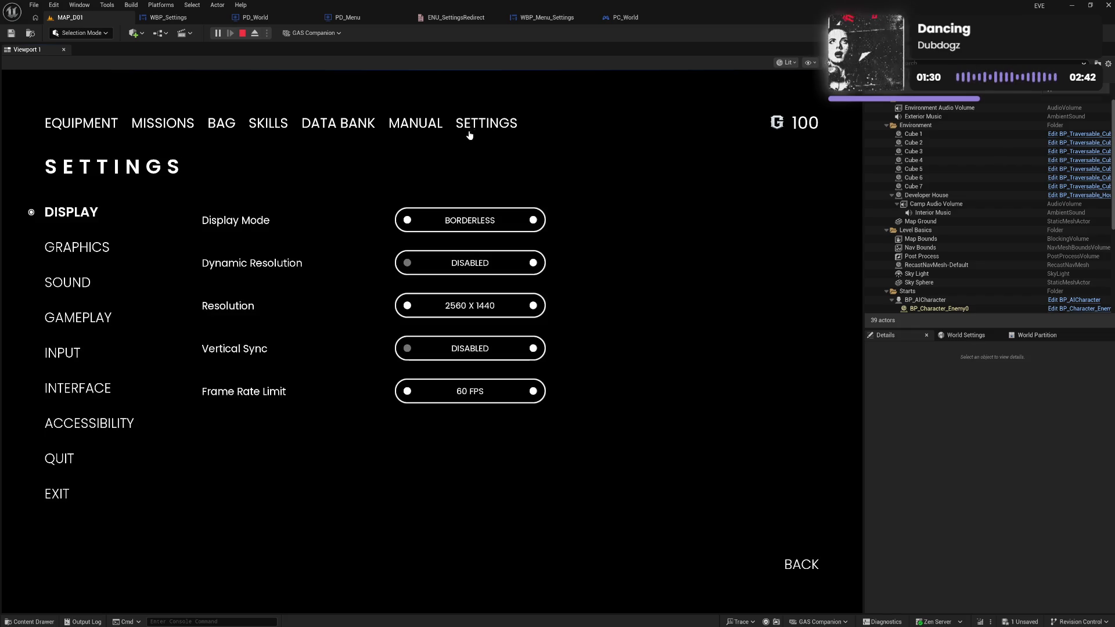
# Browse the Display, Graphics and Sound settings categories, ending back on Display.
pyautogui.moveTo(290, 393)
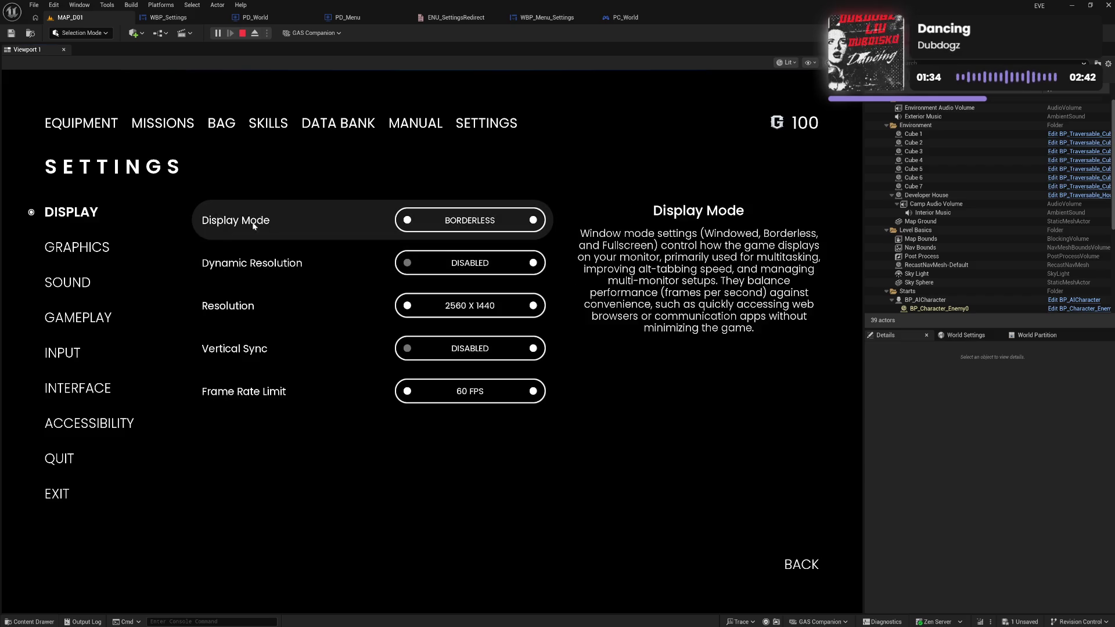
pyautogui.click(76, 250)
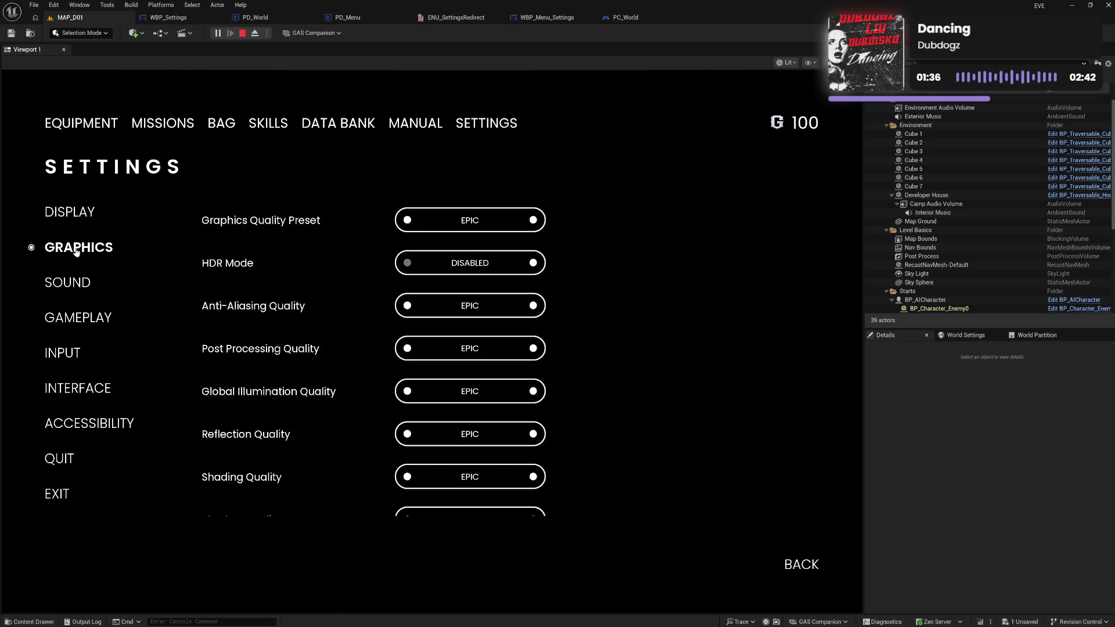
pyautogui.scroll(-5, 303, 326)
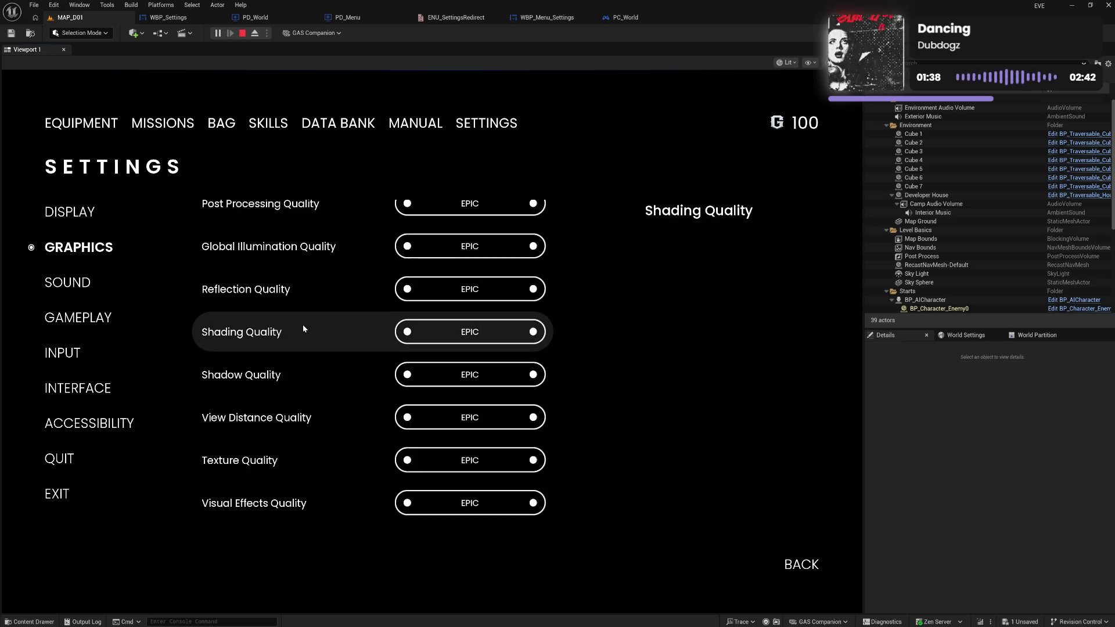
pyautogui.scroll(5, 303, 329)
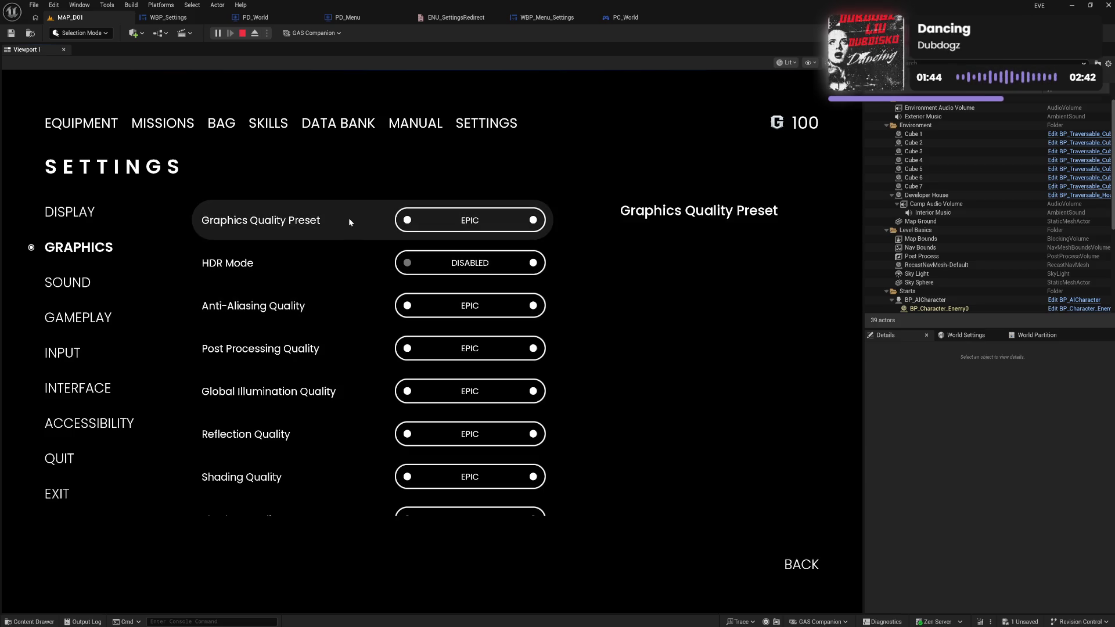
pyautogui.click(82, 219)
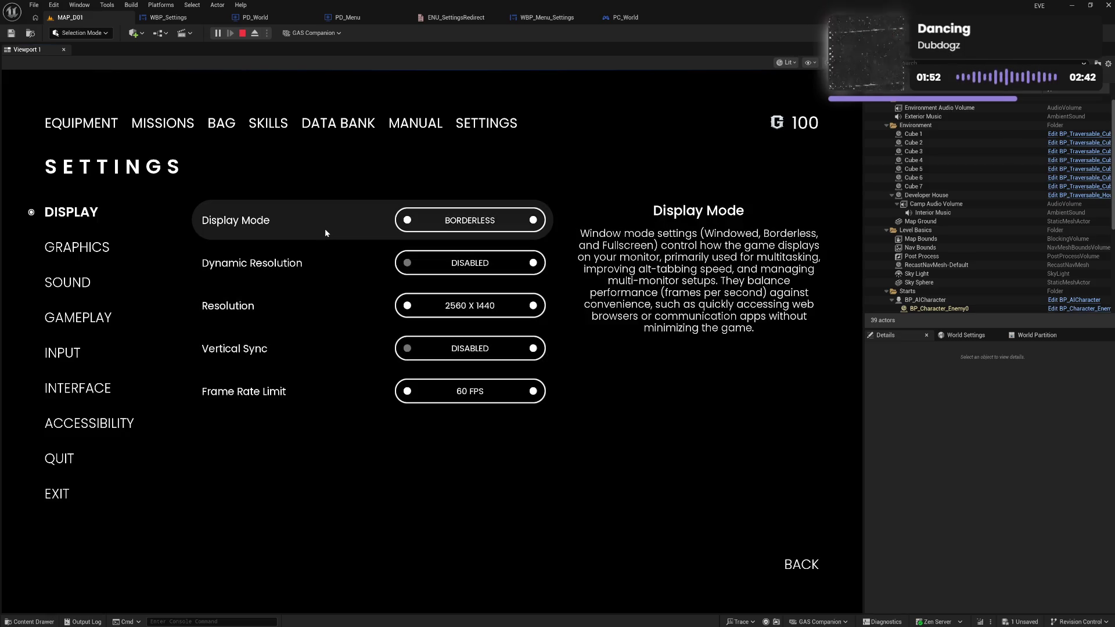
pyautogui.click(81, 250)
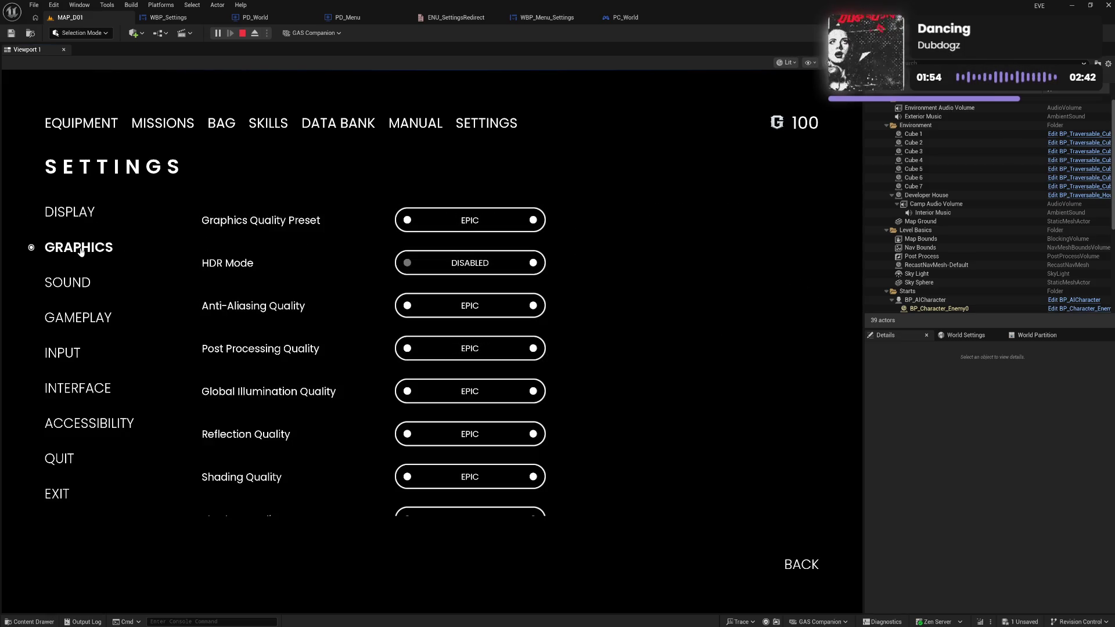
pyautogui.click(87, 284)
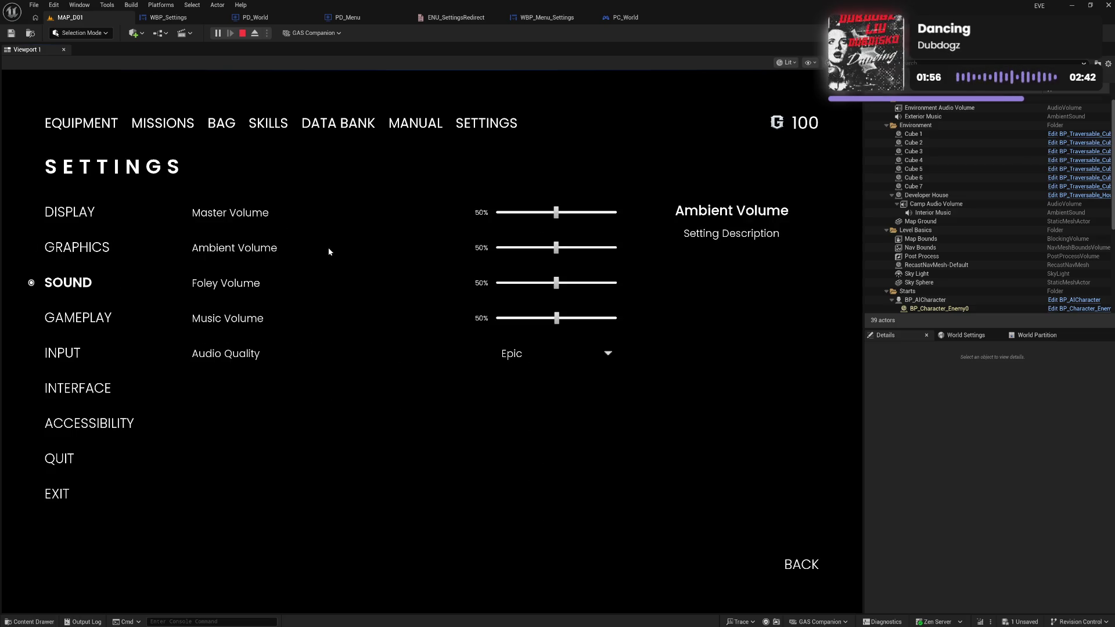
pyautogui.click(84, 251)
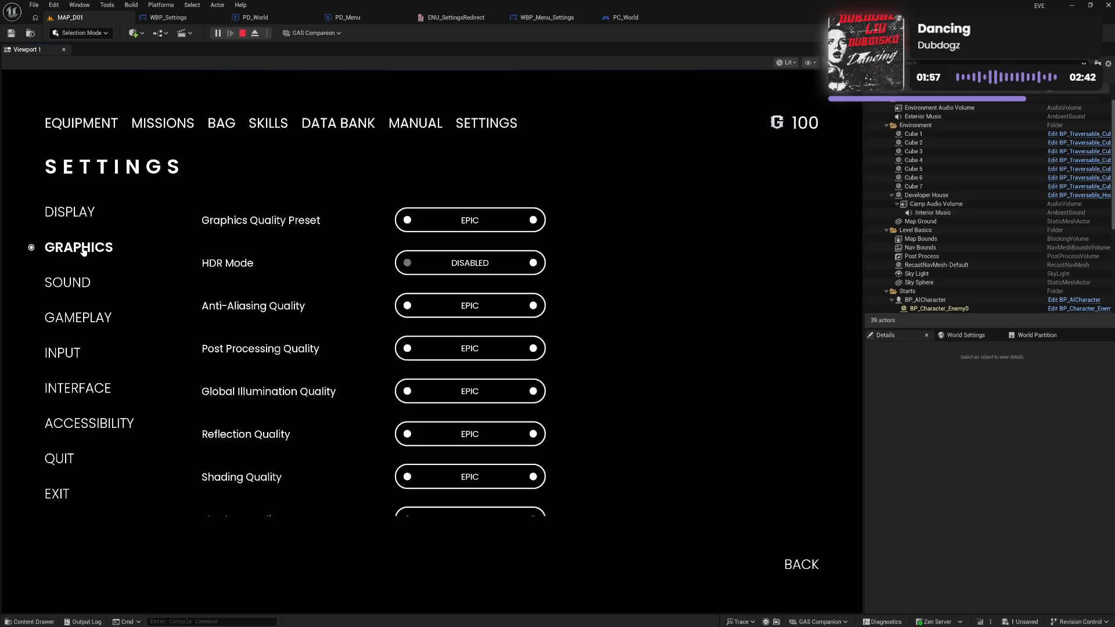
pyautogui.click(87, 215)
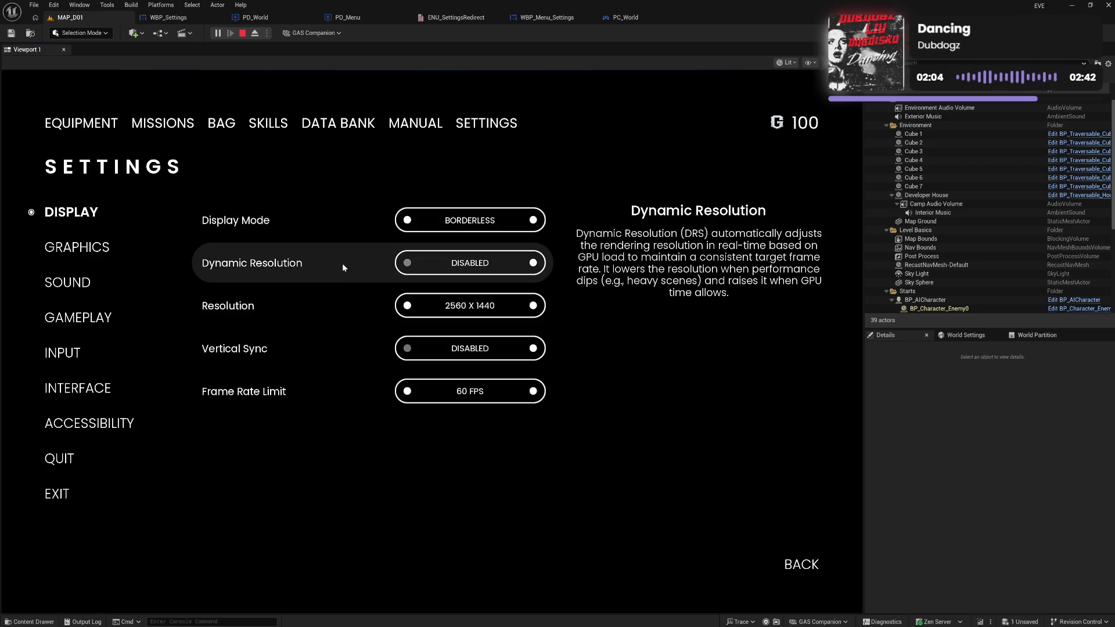
pyautogui.click(106, 254)
pyautogui.click(87, 215)
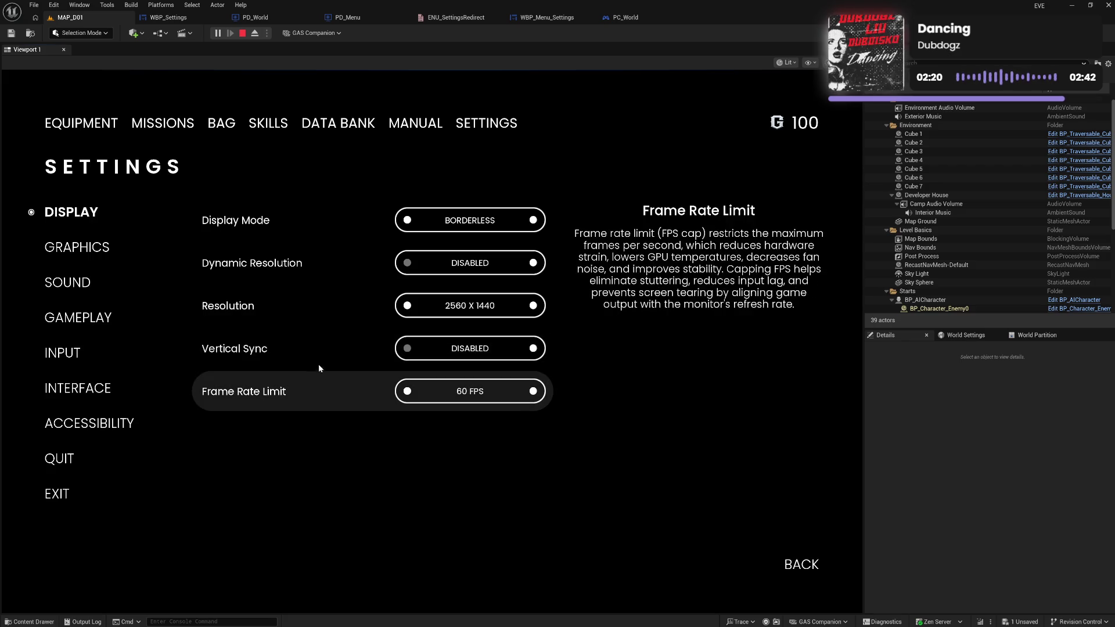
# Toggle Frame Rate Limit to 30 then back to 60 FPS, view remaining categories, and QUIT.
pyautogui.click(409, 392)
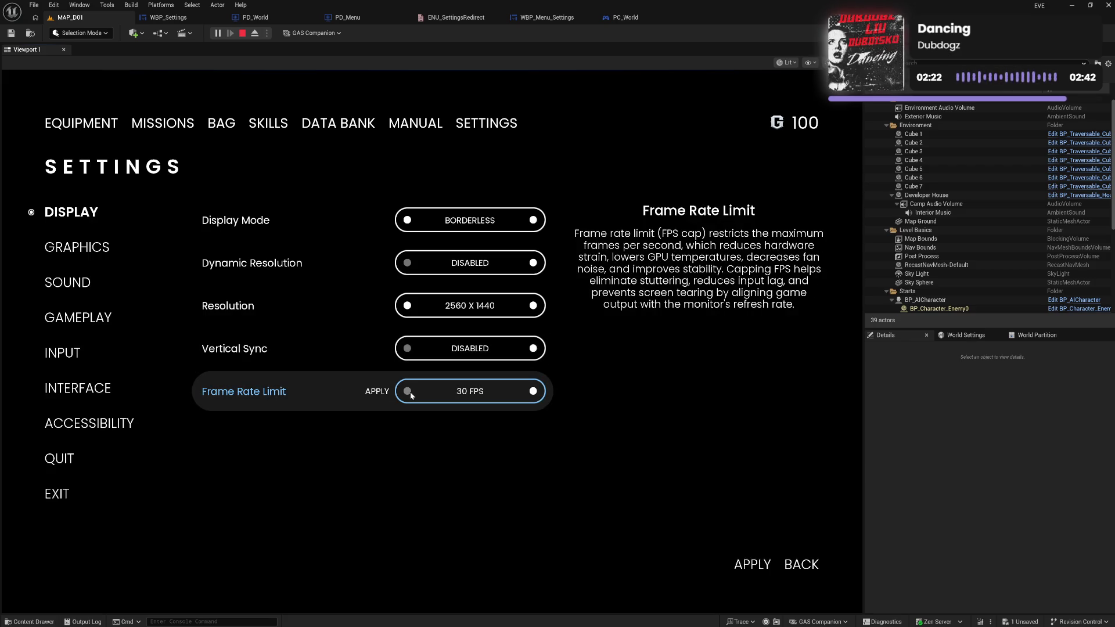
pyautogui.click(533, 392)
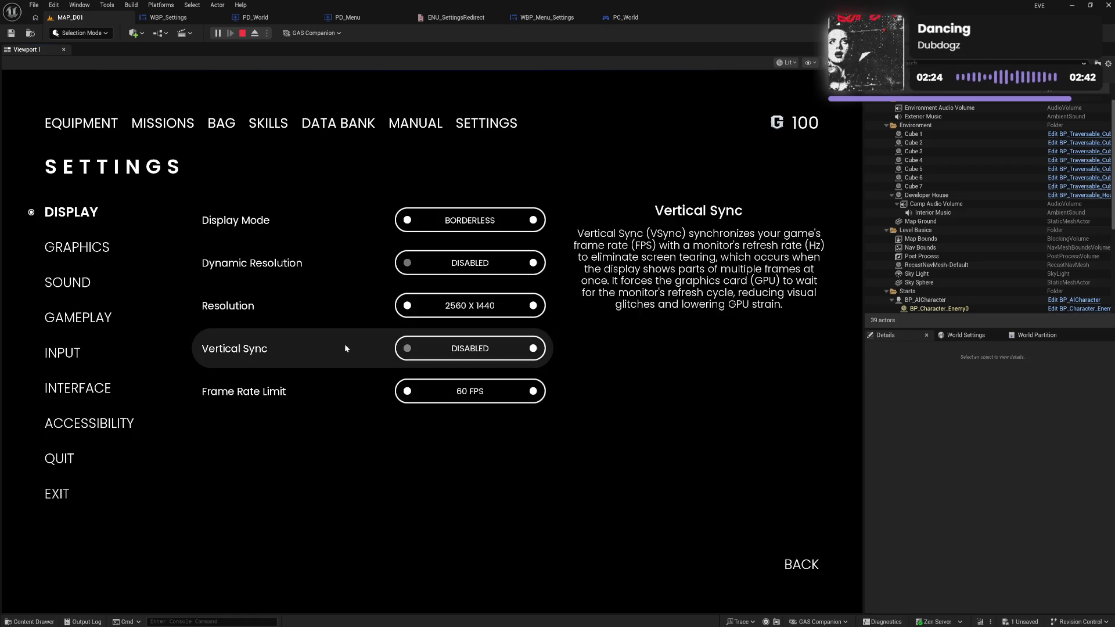
pyautogui.click(52, 251)
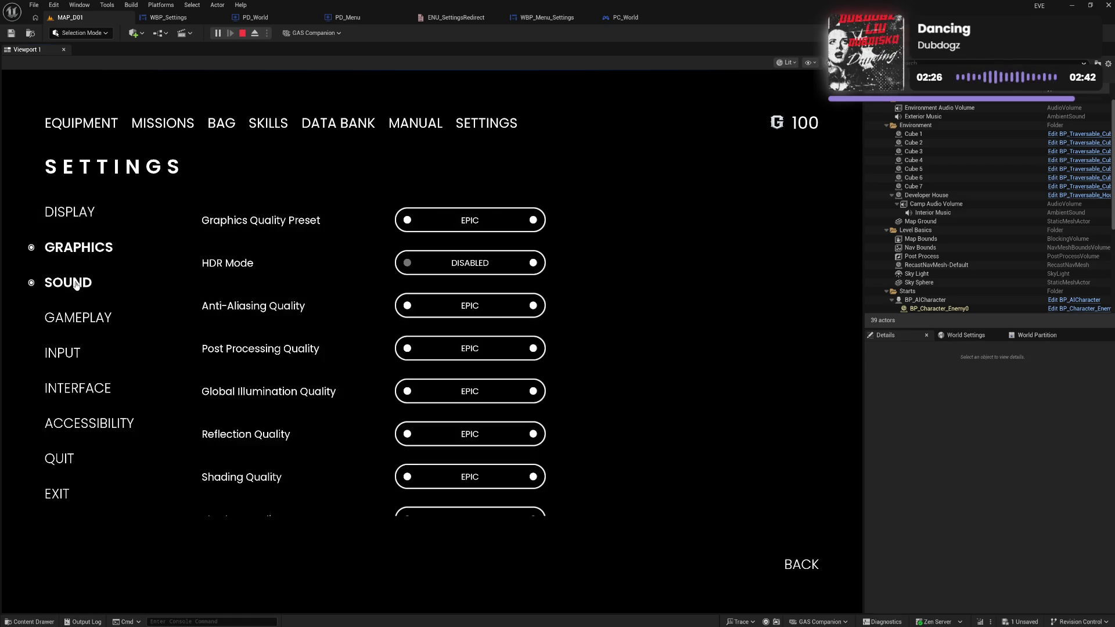
pyautogui.click(76, 285)
pyautogui.click(91, 319)
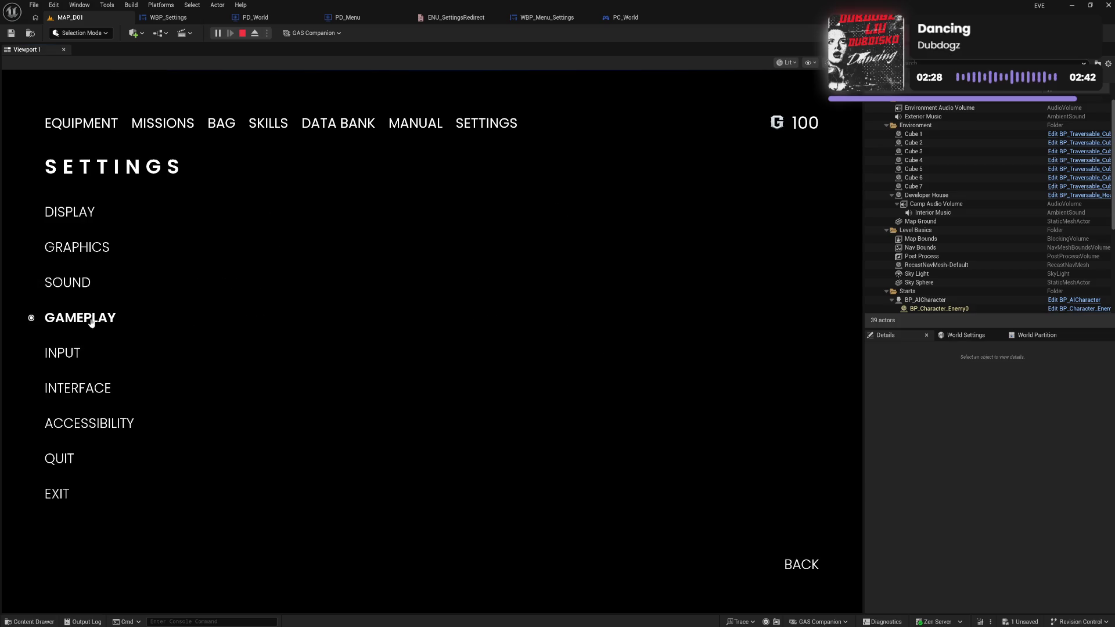
pyautogui.click(75, 355)
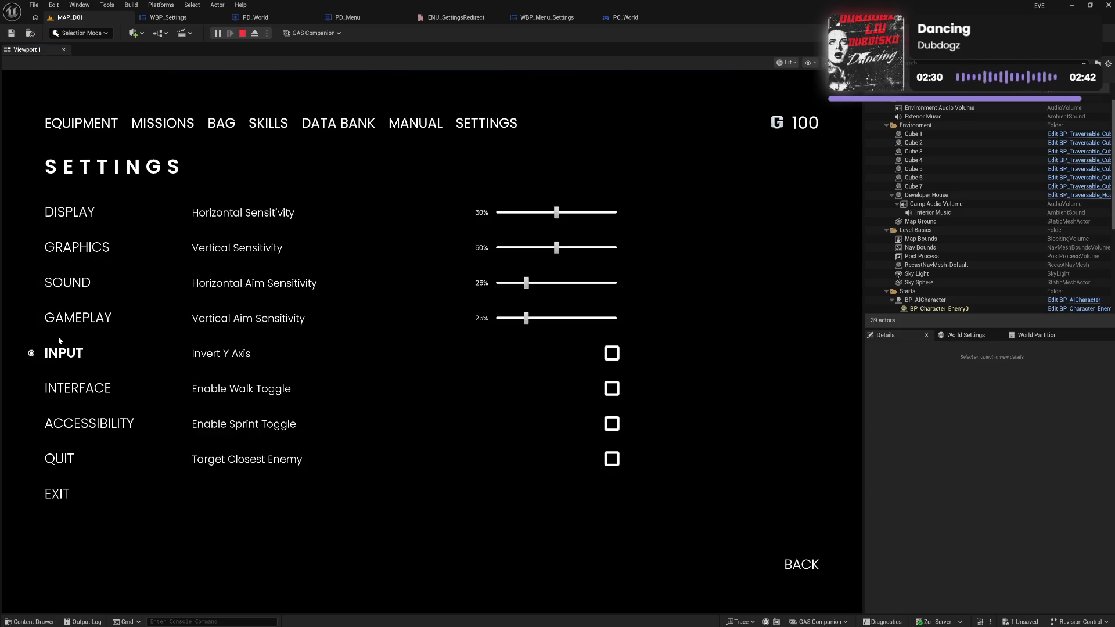
pyautogui.click(73, 386)
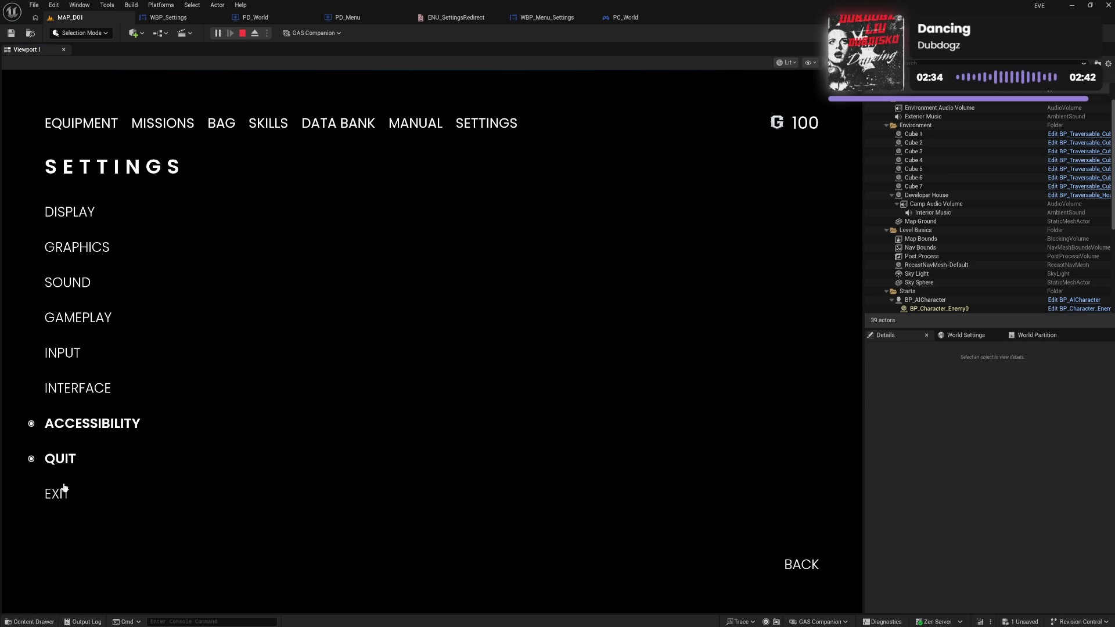
pyautogui.click(63, 483)
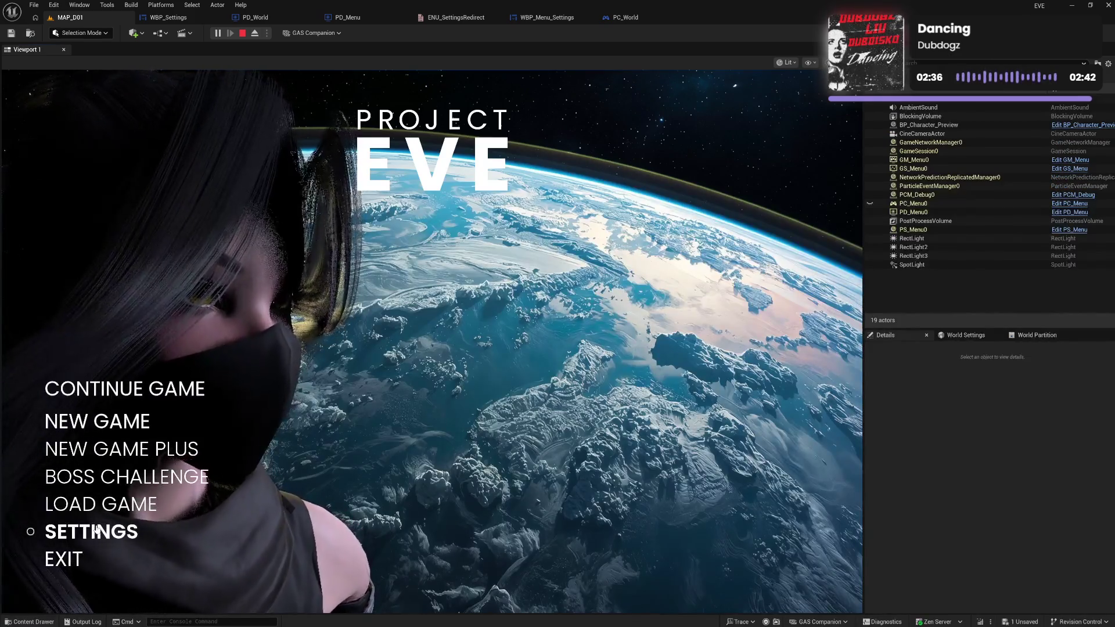
pyautogui.click(97, 530)
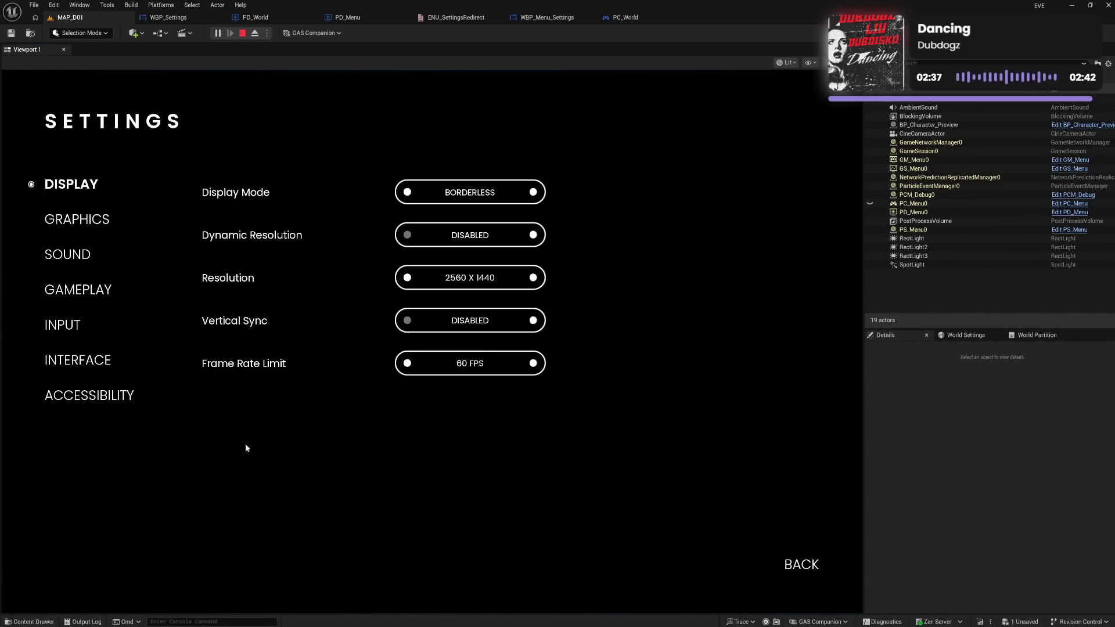
pyautogui.click(531, 236)
pyautogui.click(409, 240)
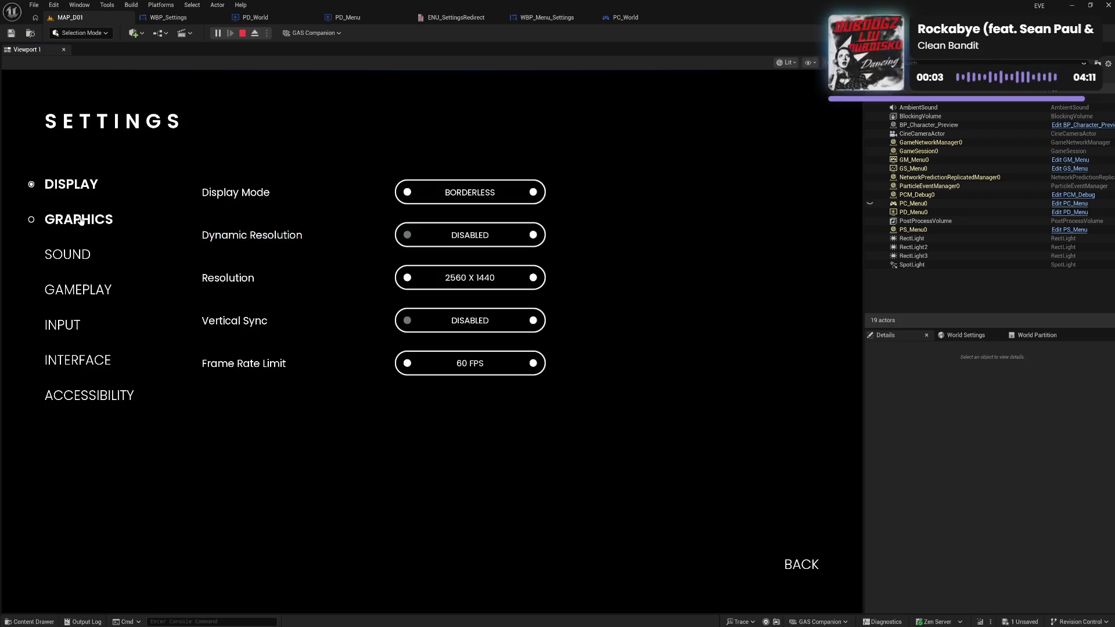
pyautogui.click(77, 219)
pyautogui.click(409, 193)
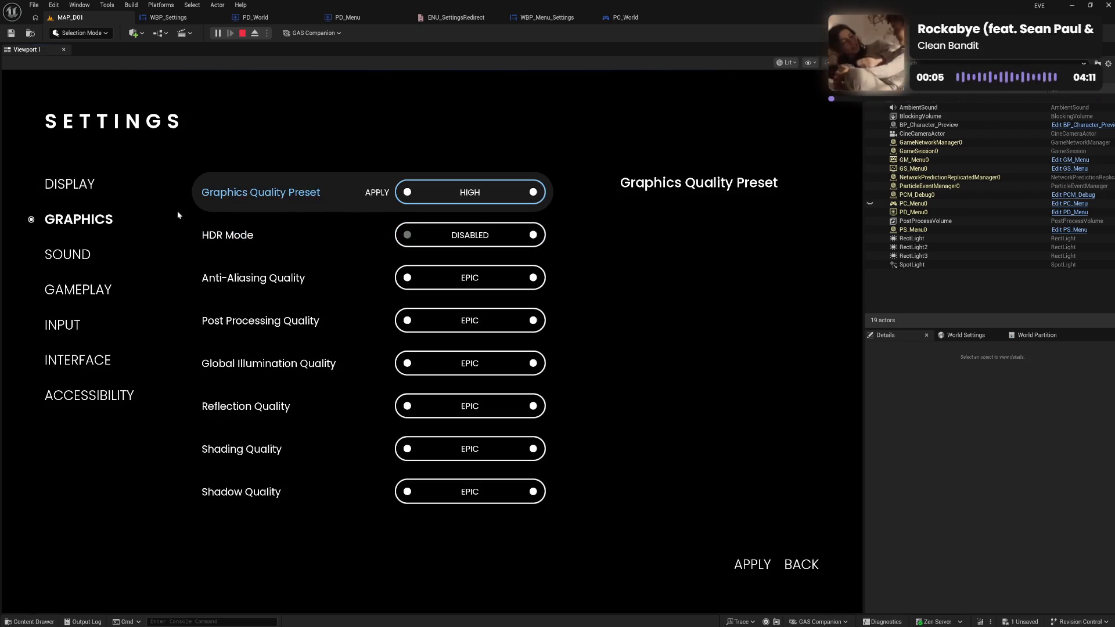
pyautogui.click(80, 184)
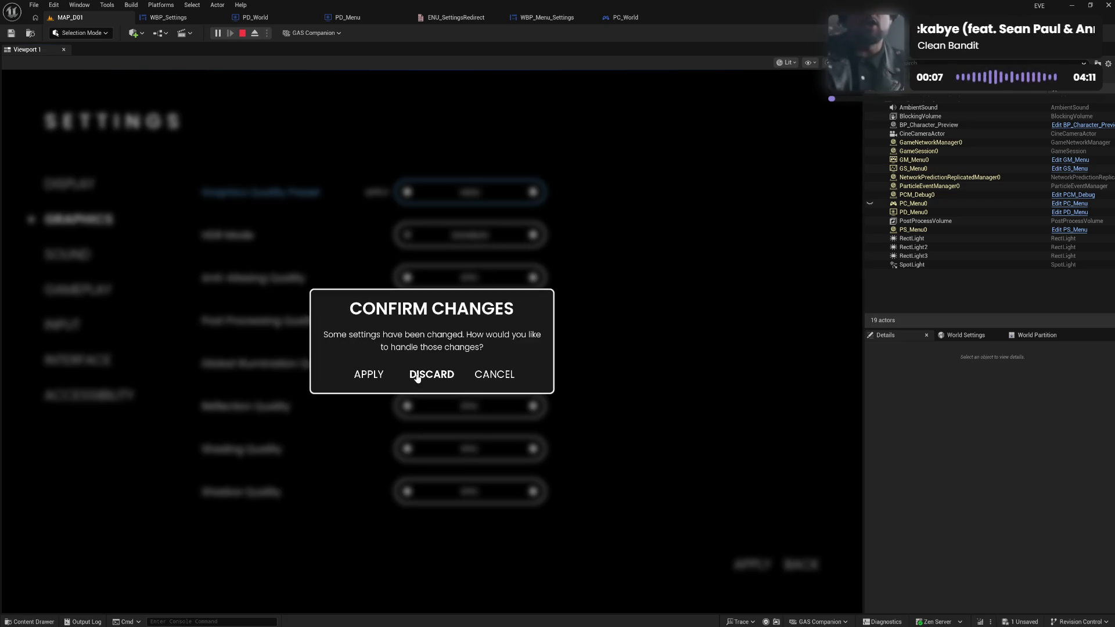
pyautogui.click(494, 379)
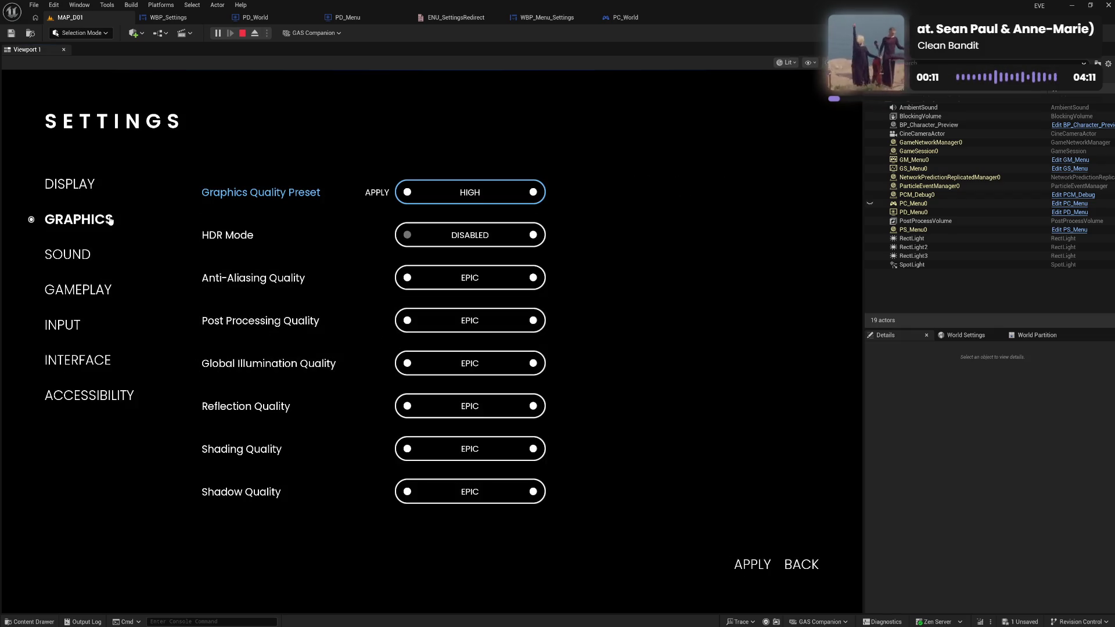
pyautogui.click(85, 185)
pyautogui.click(422, 373)
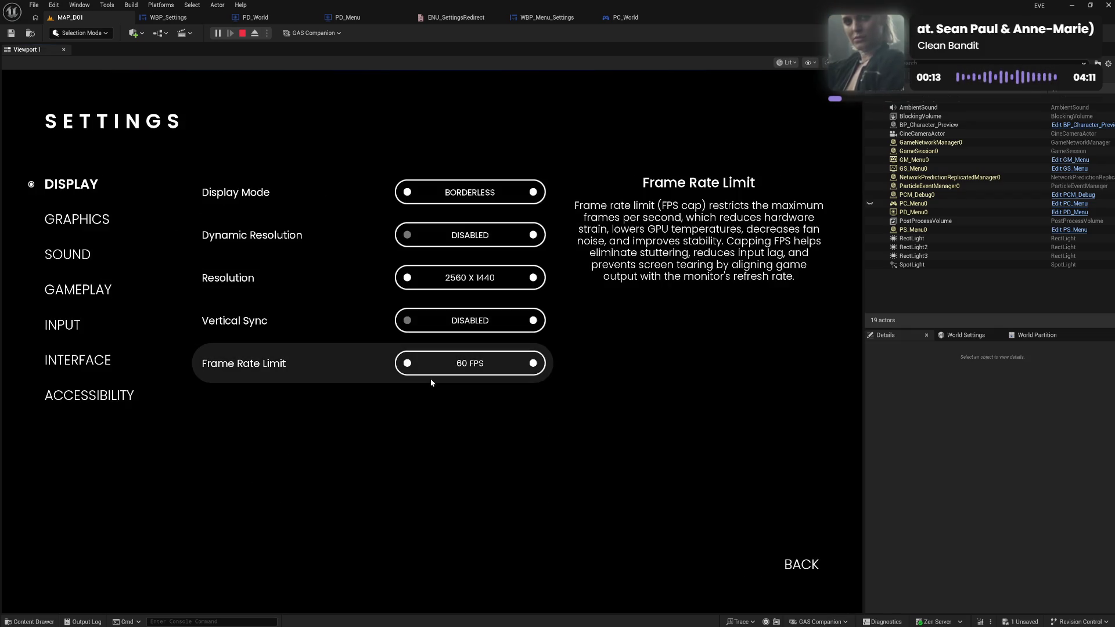
pyautogui.click(104, 221)
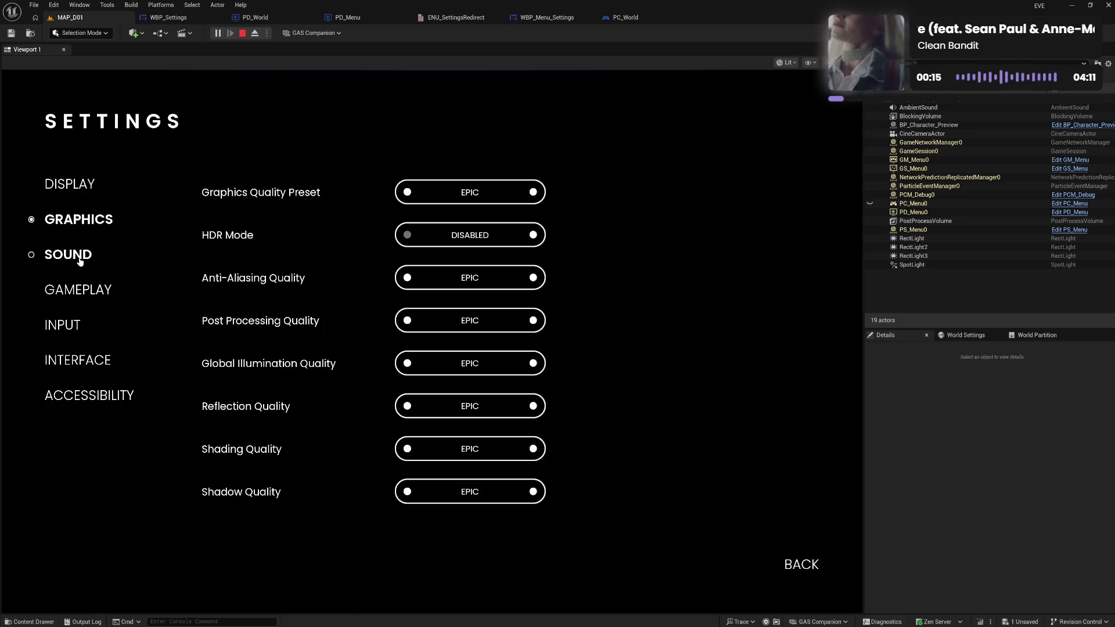
pyautogui.click(81, 262)
pyautogui.click(74, 291)
pyautogui.click(78, 256)
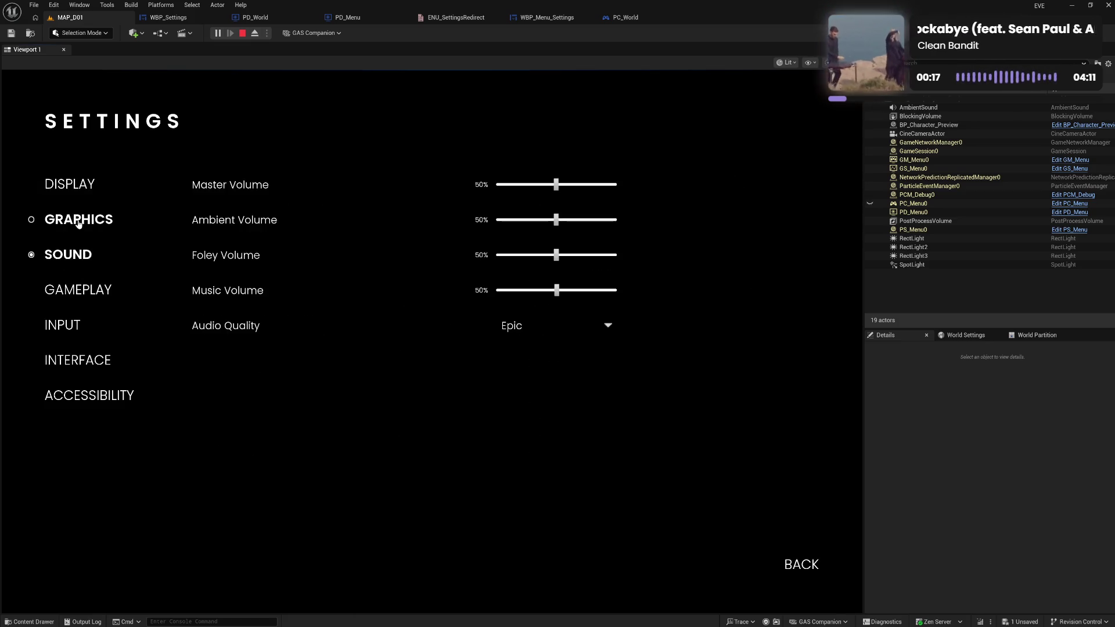
pyautogui.click(77, 221)
pyautogui.click(70, 184)
pyautogui.click(86, 220)
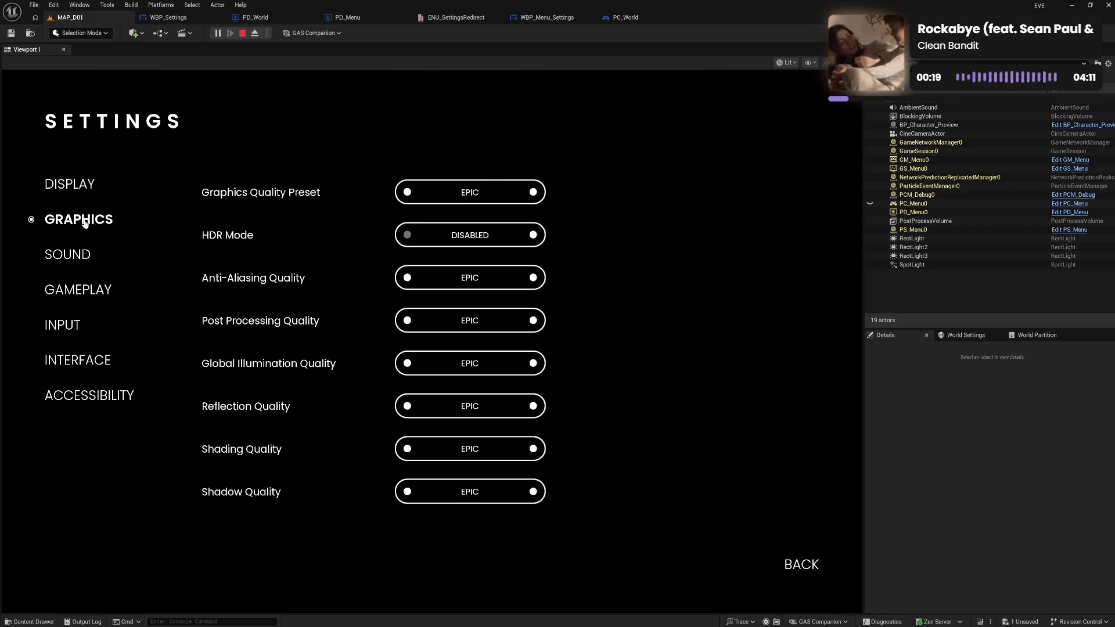
pyautogui.click(75, 256)
pyautogui.click(79, 292)
pyautogui.click(76, 327)
pyautogui.click(90, 365)
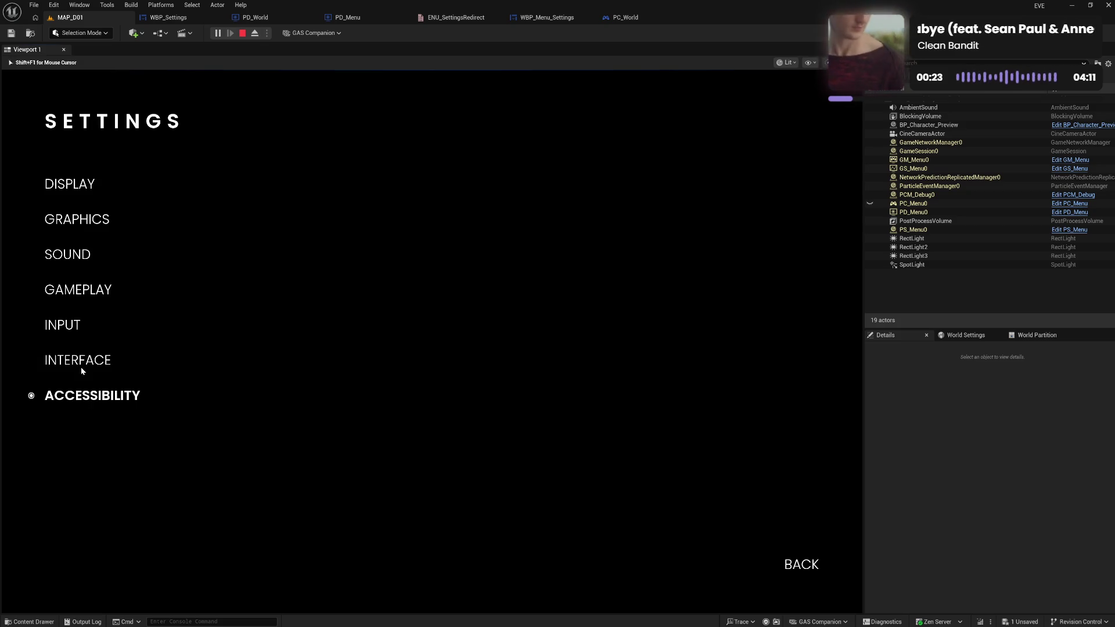
pyautogui.click(70, 362)
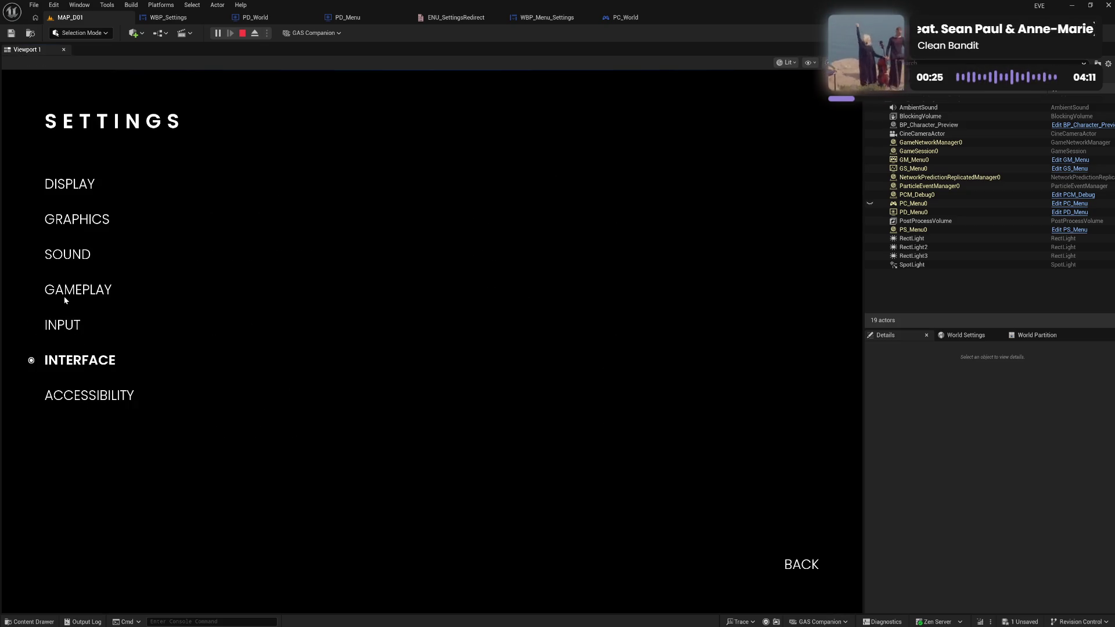
pyautogui.click(67, 256)
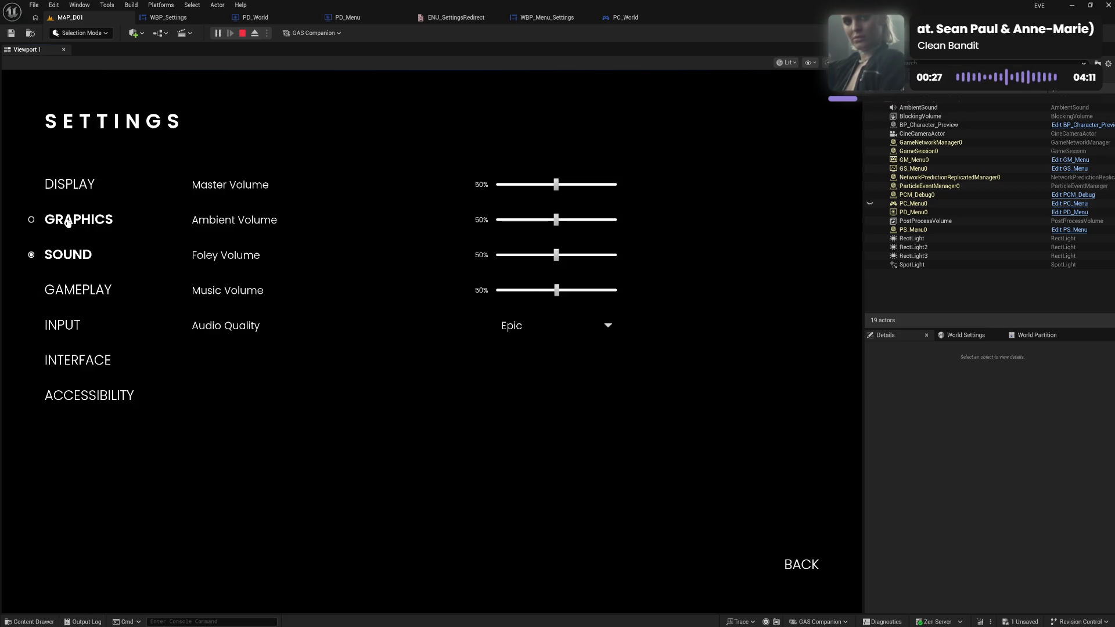
pyautogui.click(73, 220)
pyautogui.click(70, 186)
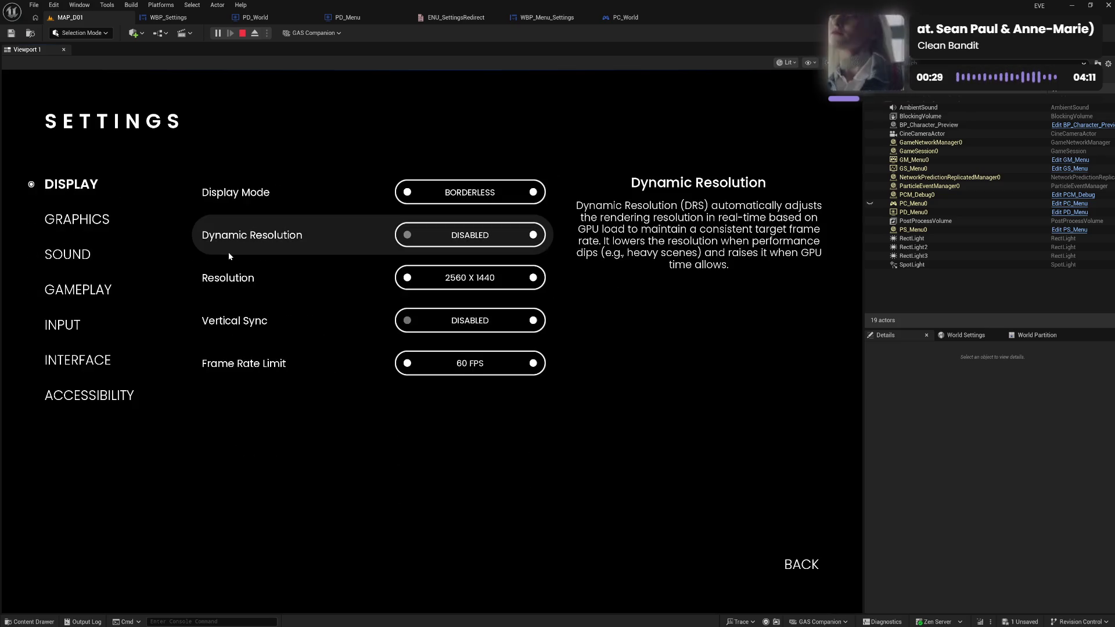
pyautogui.click(408, 193)
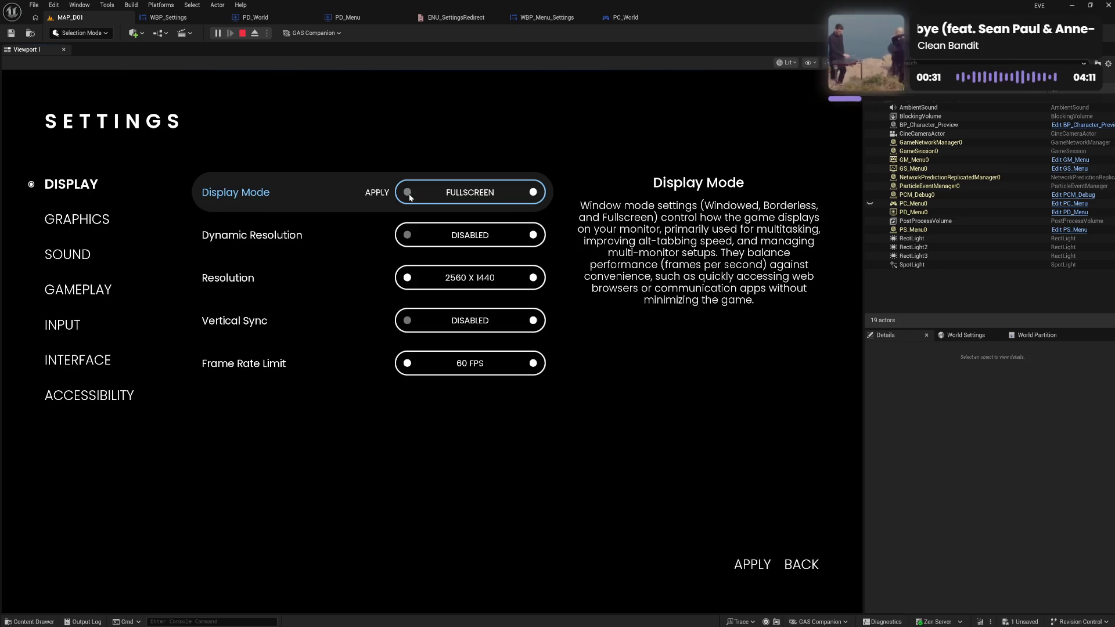
pyautogui.click(75, 219)
pyautogui.click(432, 376)
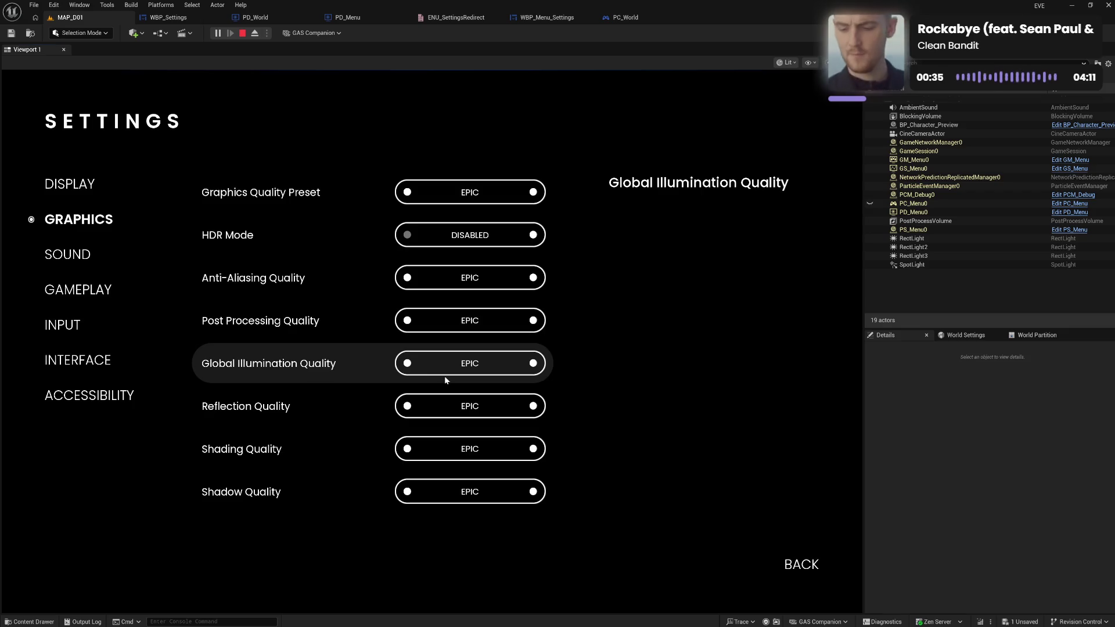
pyautogui.click(800, 572)
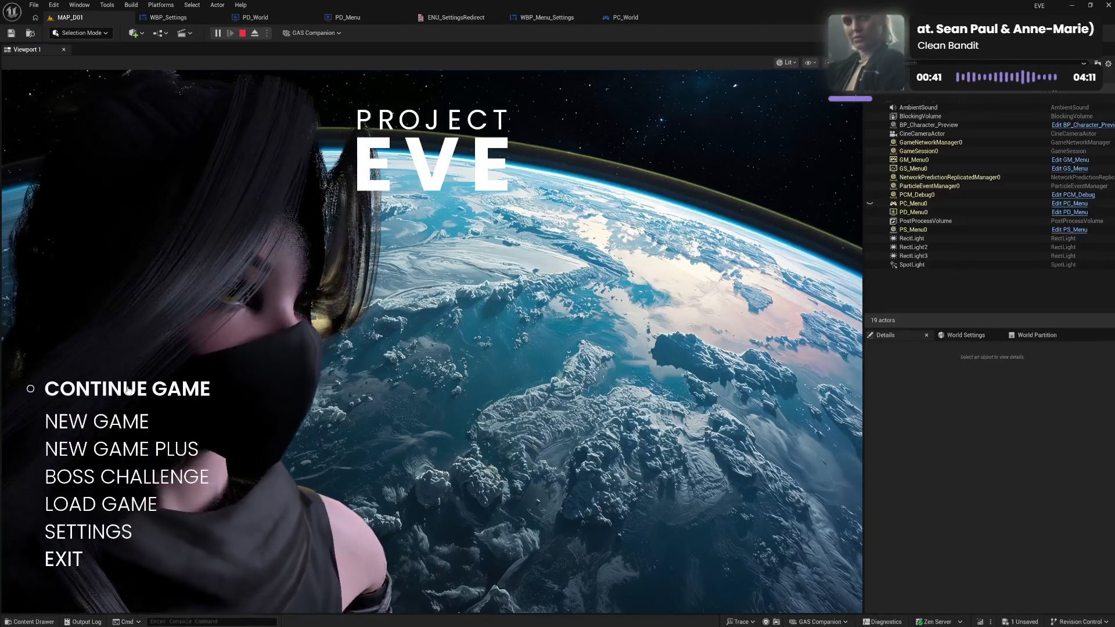
# Open settings from the main menu and view each category from Display through Accessibility.
pyautogui.click(120, 541)
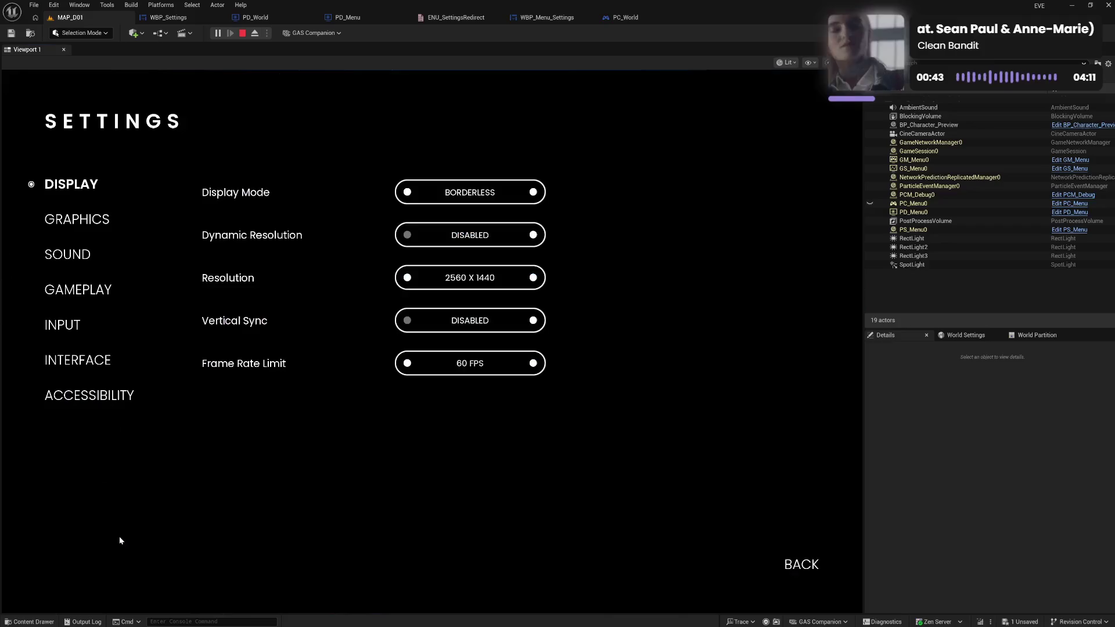
pyautogui.click(83, 259)
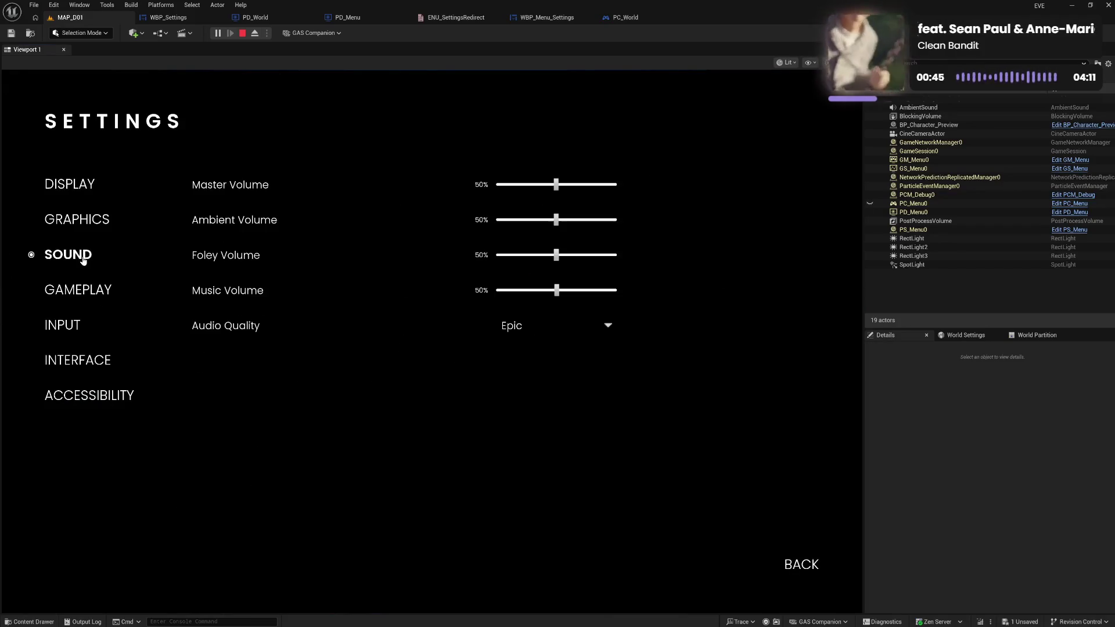
pyautogui.click(83, 223)
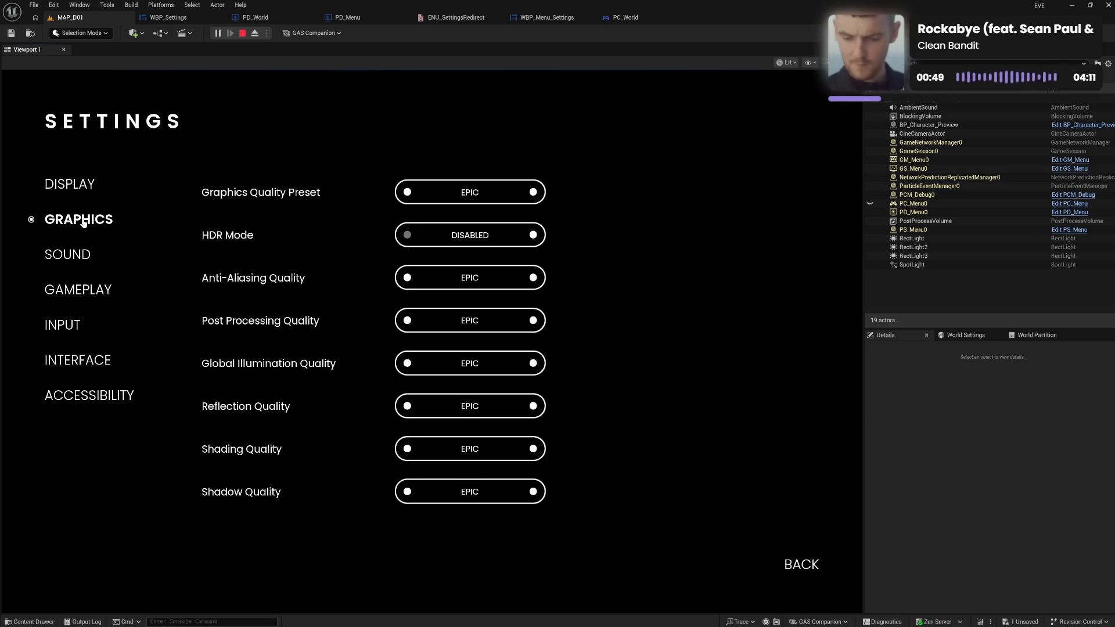
pyautogui.click(86, 187)
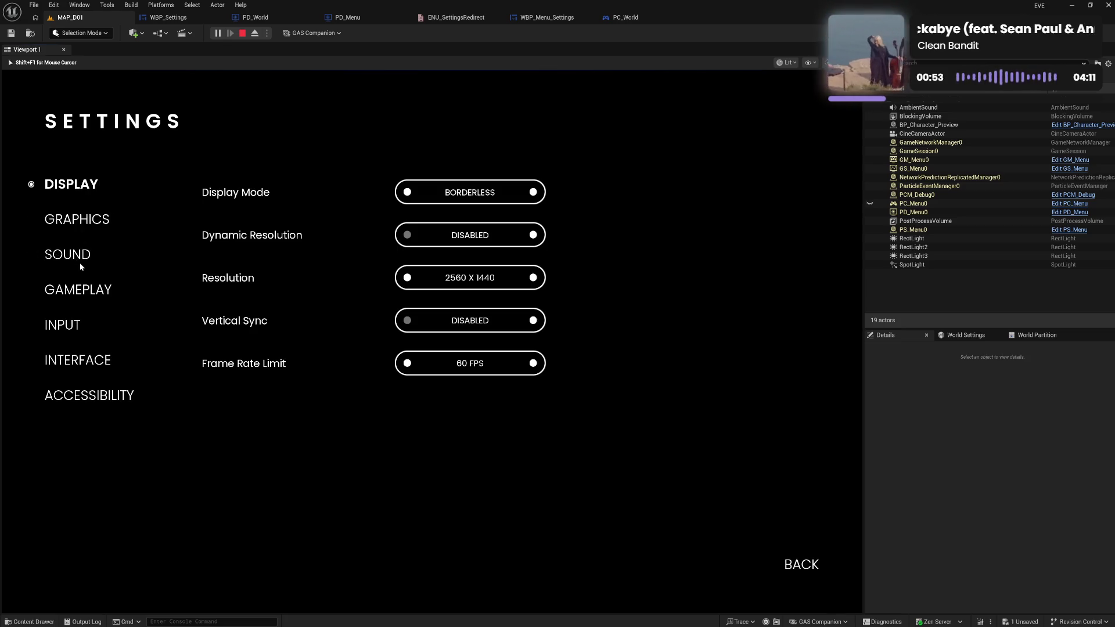
pyautogui.click(70, 297)
pyautogui.click(66, 322)
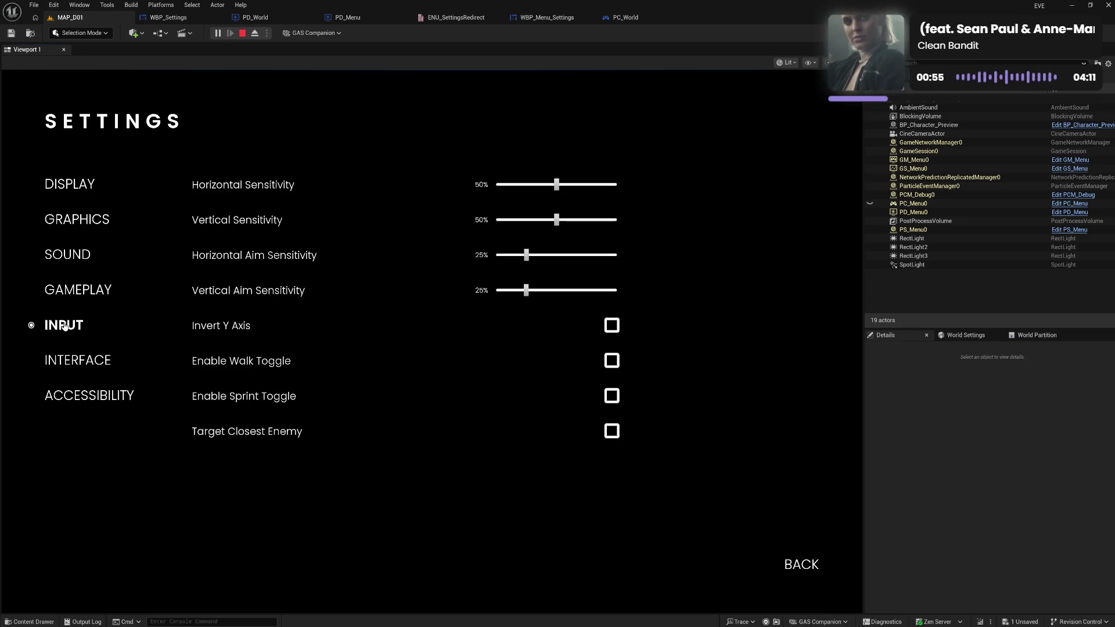
pyautogui.click(76, 363)
pyautogui.click(70, 398)
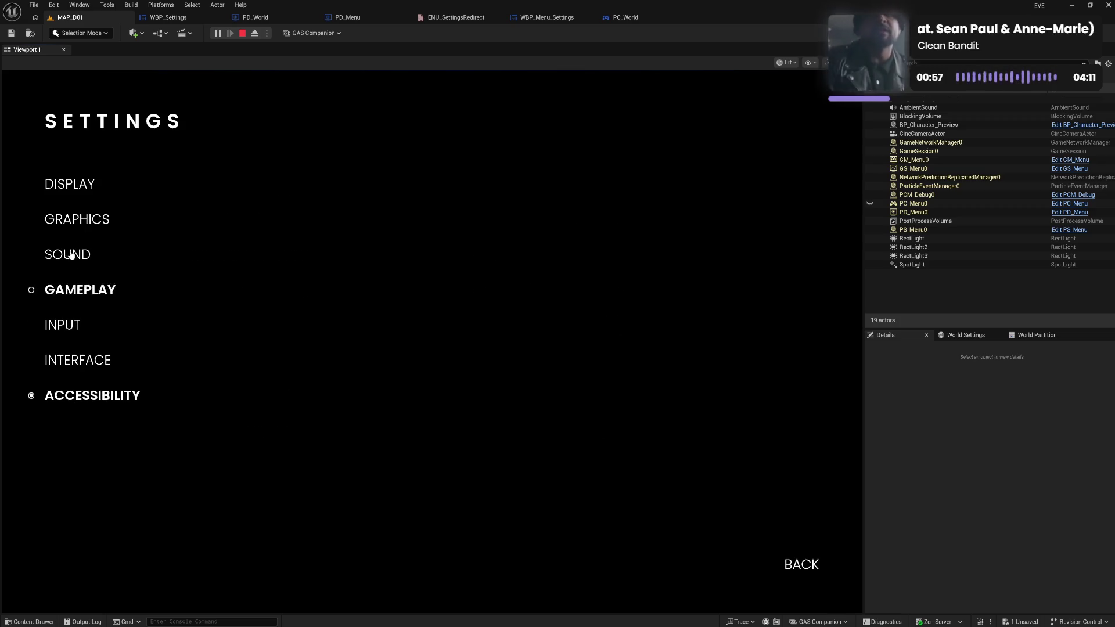
pyautogui.click(70, 186)
pyautogui.click(75, 221)
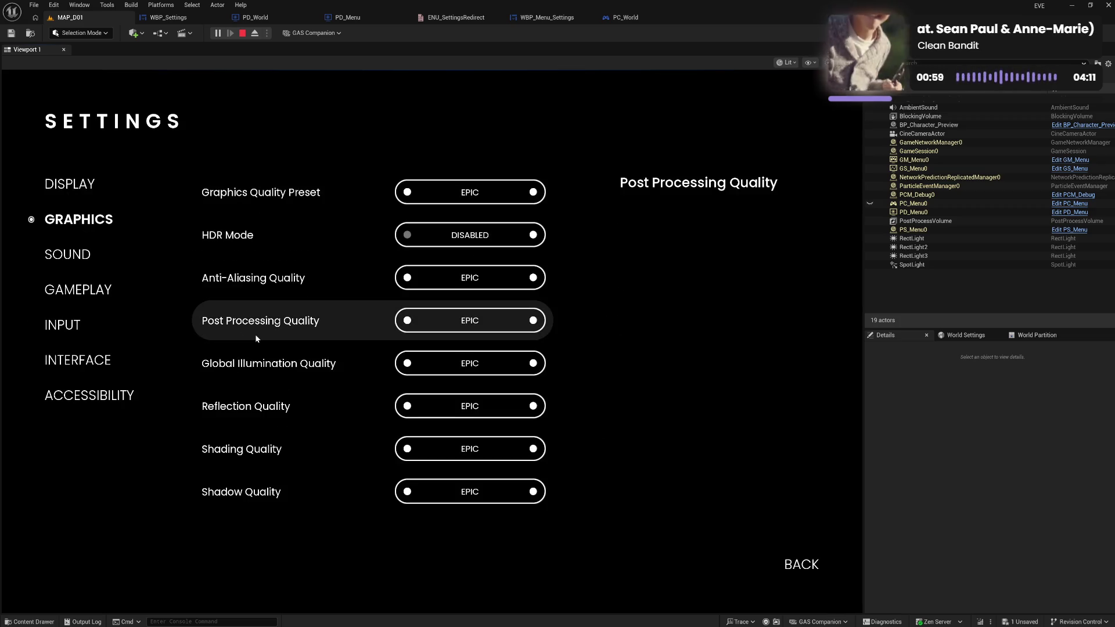
# Return to the main menu, view the NEW GAME PLUS screen, go back, and EXIT the game.
pyautogui.click(803, 566)
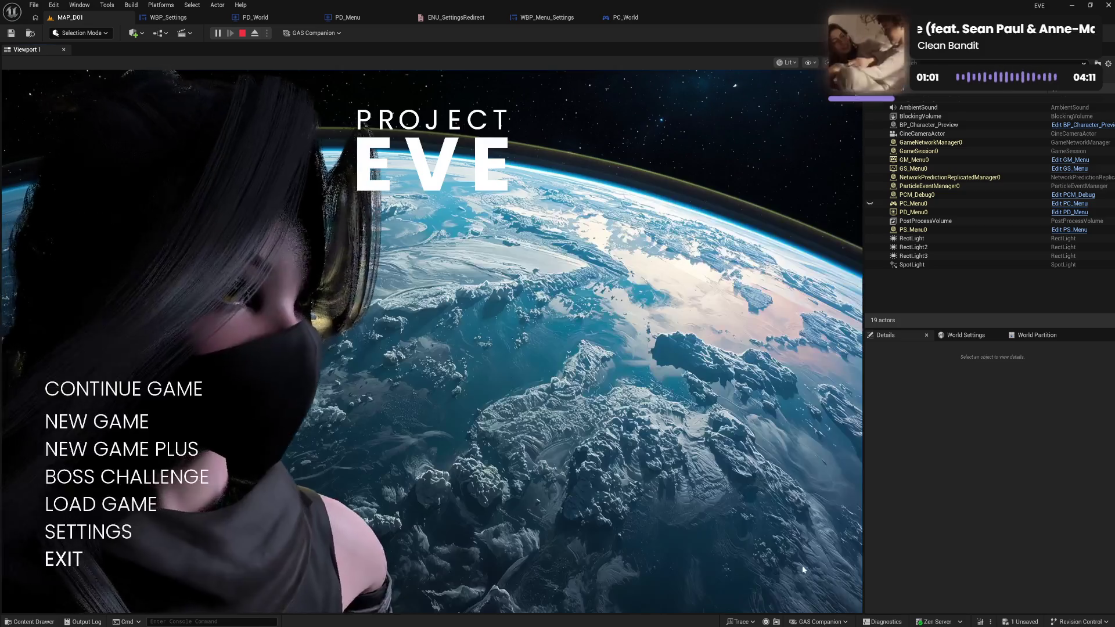
pyautogui.click(166, 454)
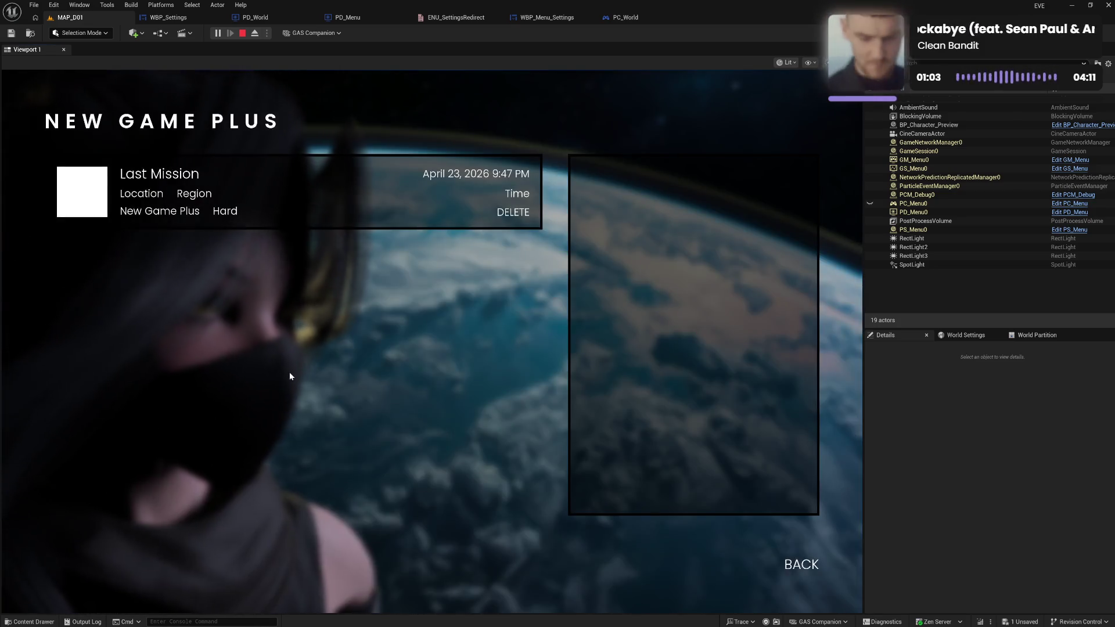
pyautogui.click(801, 564)
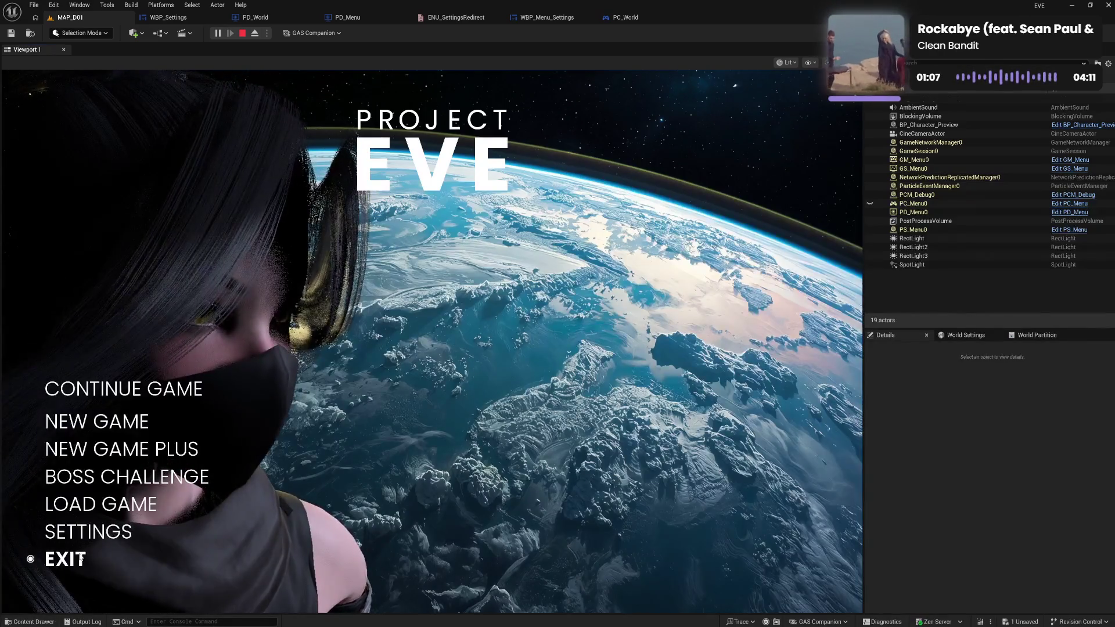
pyautogui.click(80, 559)
pyautogui.scroll(10, 433, 341)
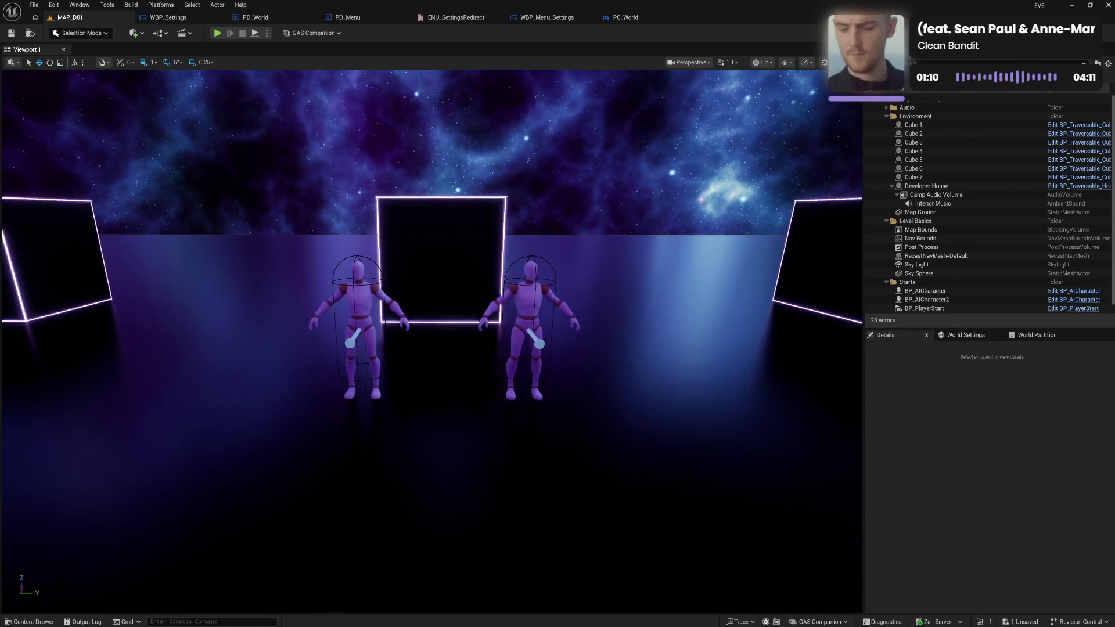
# Tilt and raise the viewport camera over the neon cubes, then switch to the WBP_Settings blueprint.
pyautogui.moveTo(476, 401); pyautogui.dragTo(477, 420)
pyautogui.scroll(-10, 476, 421)
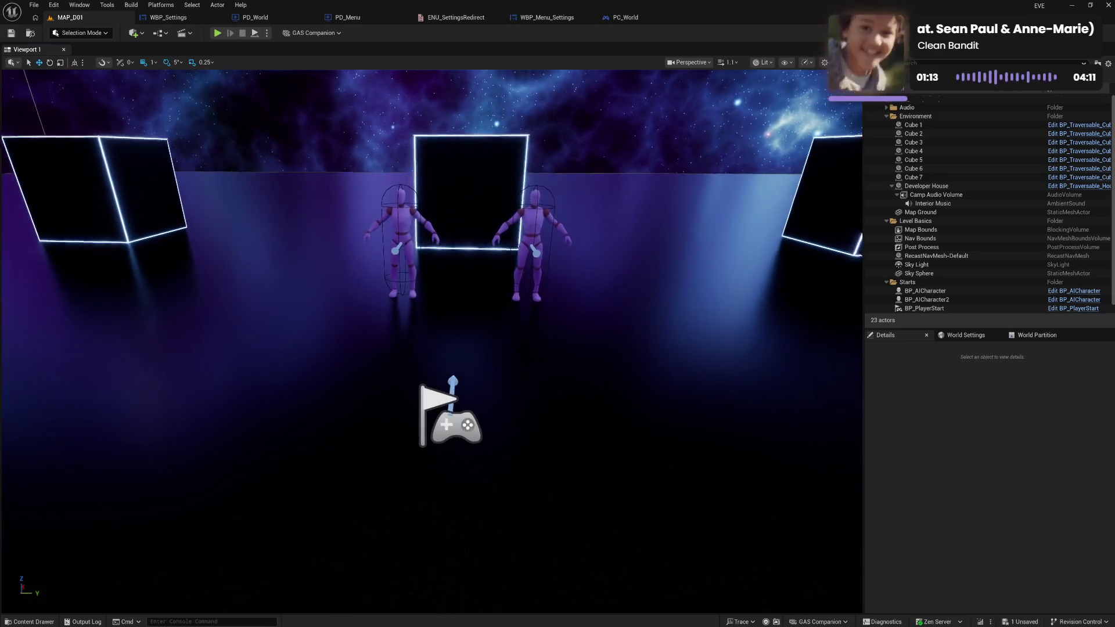
pyautogui.moveTo(476, 421); pyautogui.dragTo(470, 361)
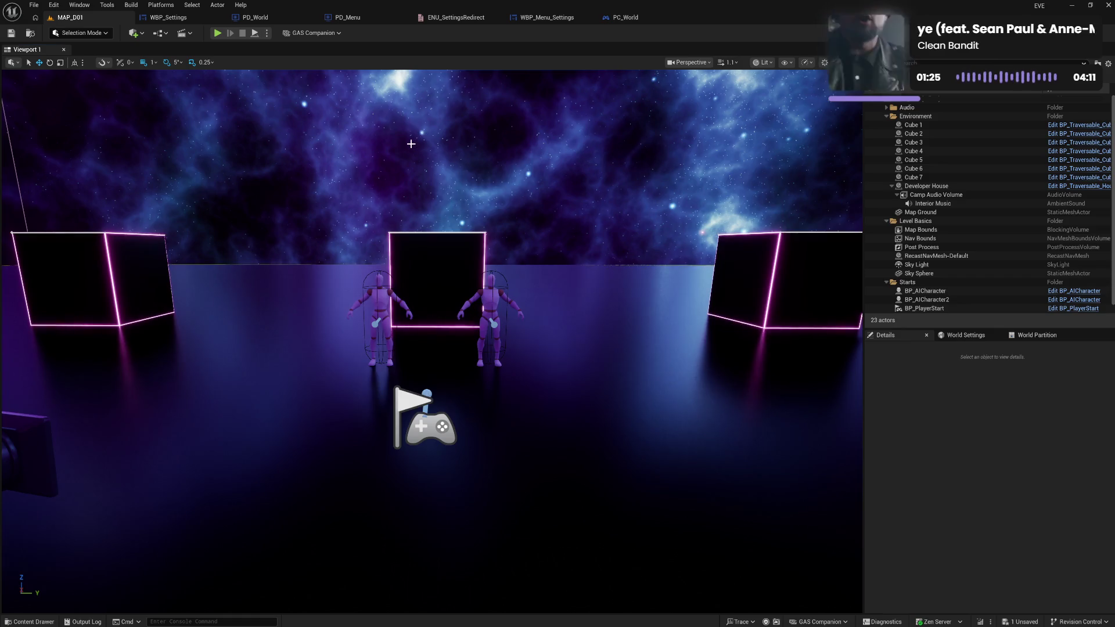
pyautogui.click(168, 18)
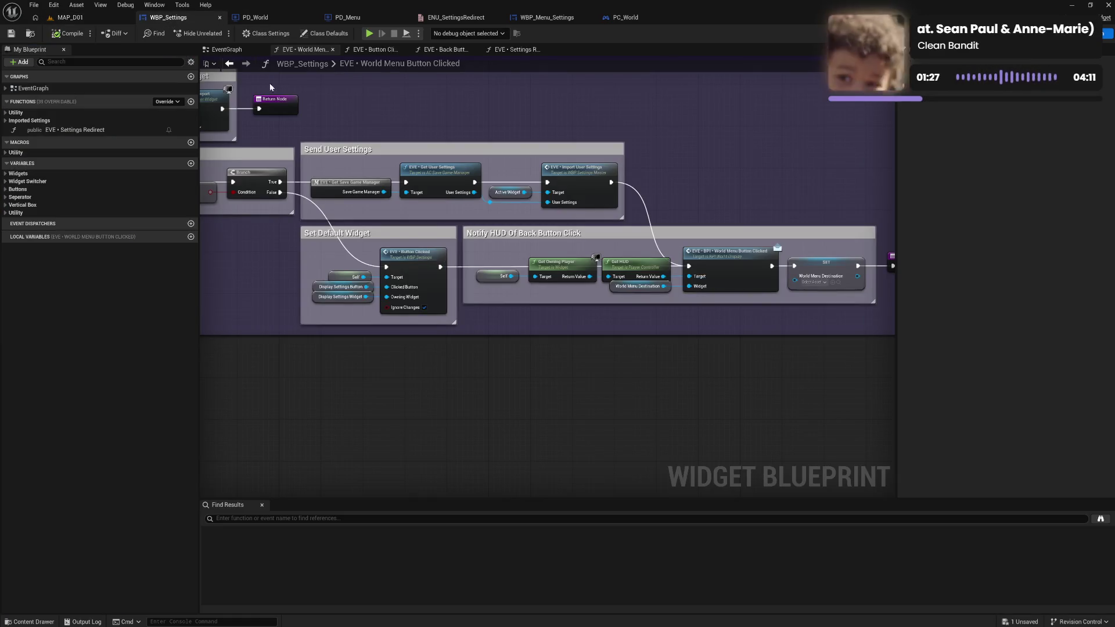
# View the Button Clicked and Back Button Clicked graphs, then open Settings Redirect, leaving its comment box unchanged.
pyautogui.scroll(-4, 594, 233)
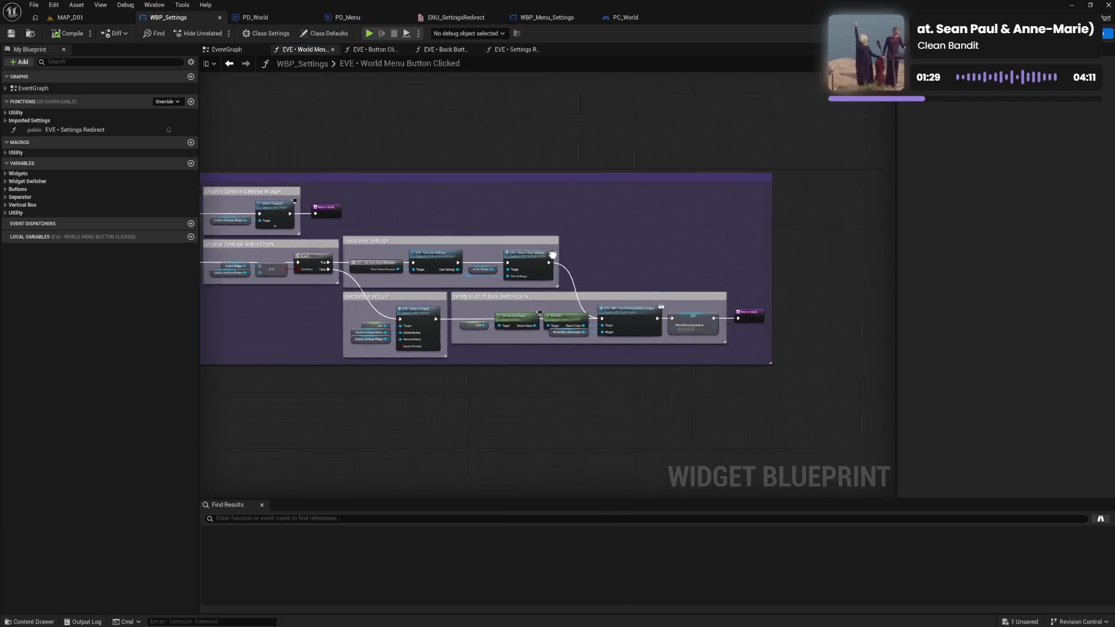
pyautogui.scroll(3, 397, 240)
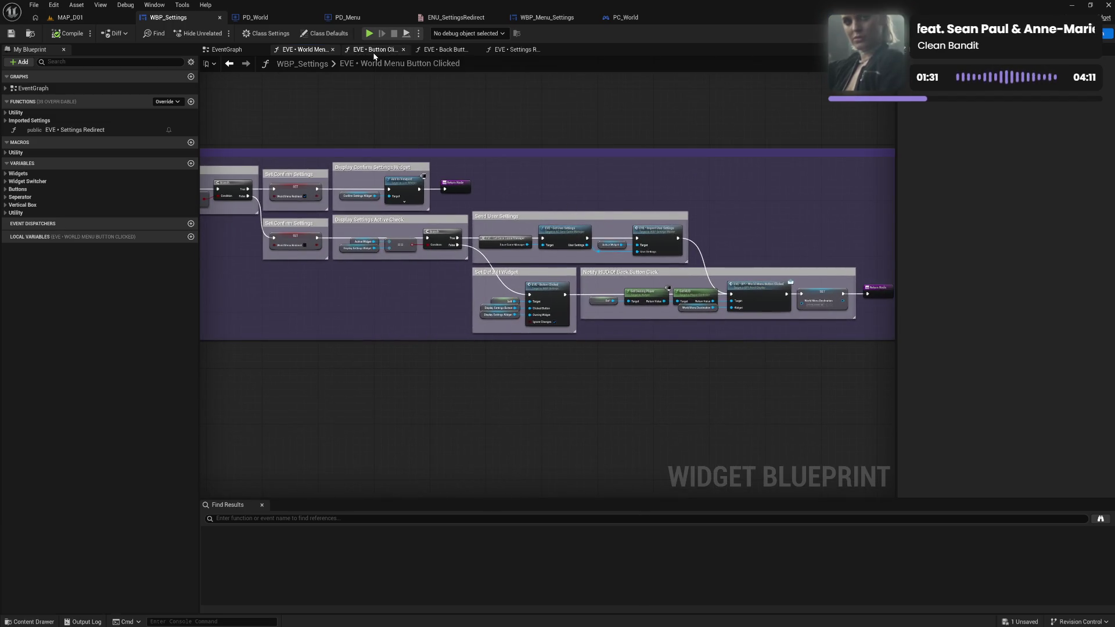
pyautogui.click(373, 51)
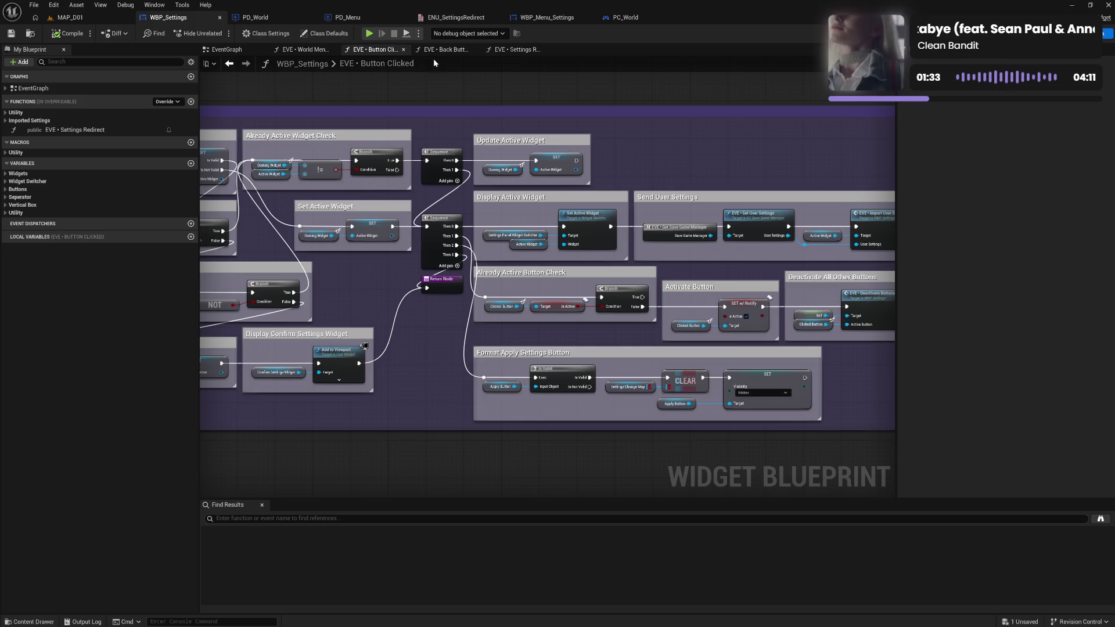
pyautogui.click(441, 50)
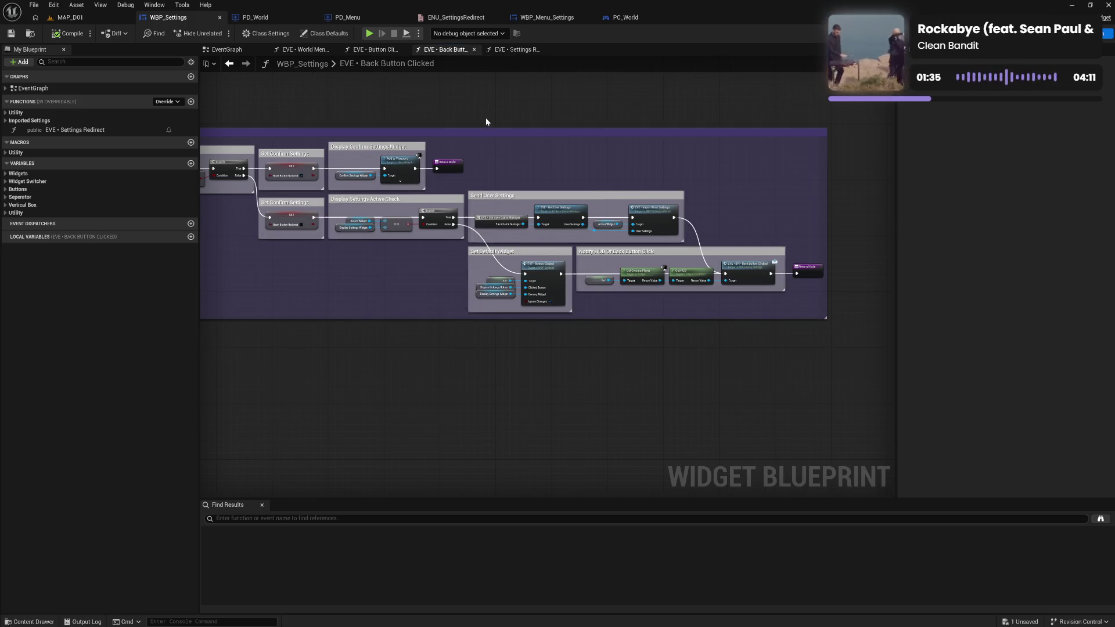
pyautogui.click(514, 50)
pyautogui.moveTo(733, 263)
pyautogui.mouseDown()
pyautogui.moveTo(556, 251)
pyautogui.moveTo(644, 305)
pyautogui.moveTo(647, 287)
pyautogui.mouseUp()
pyautogui.click(767, 288)
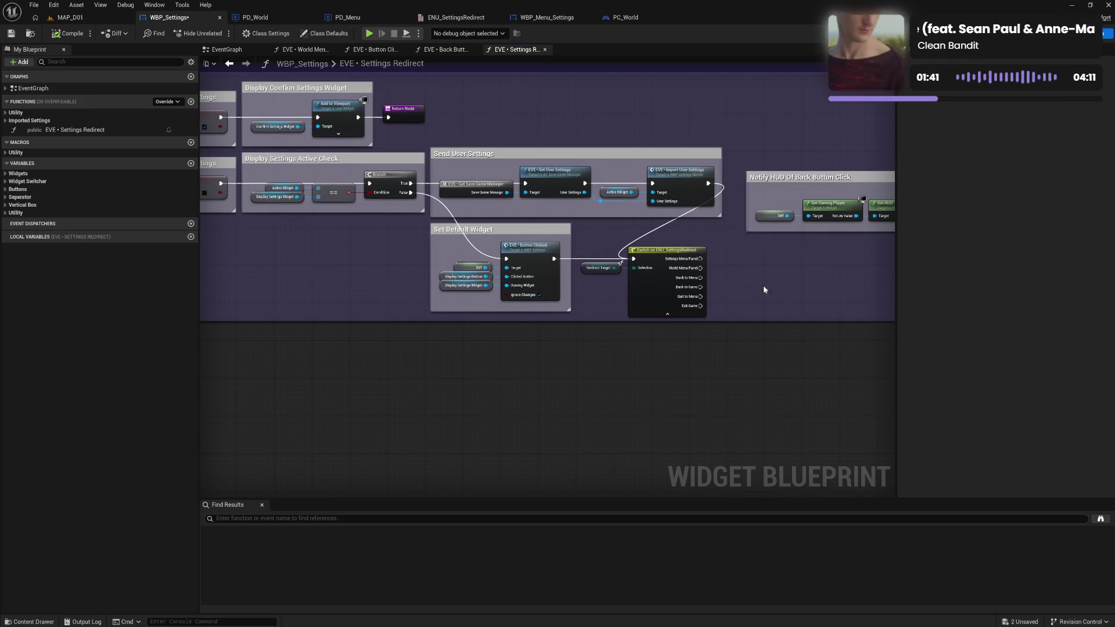
pyautogui.moveTo(729, 320); pyautogui.dragTo(731, 325)
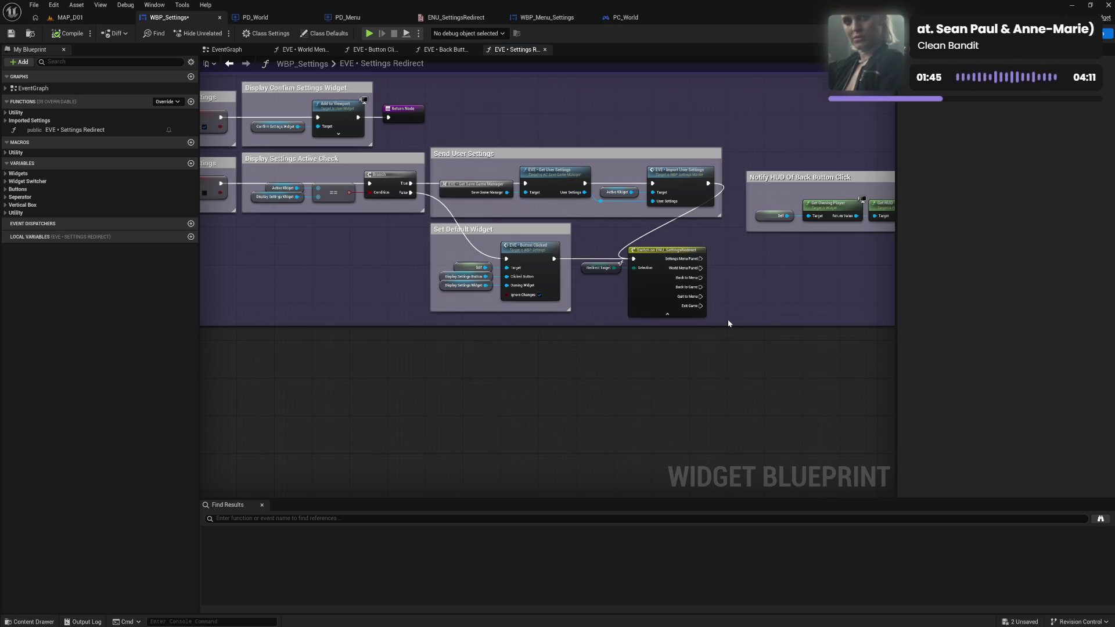
pyautogui.moveTo(728, 326); pyautogui.dragTo(727, 321)
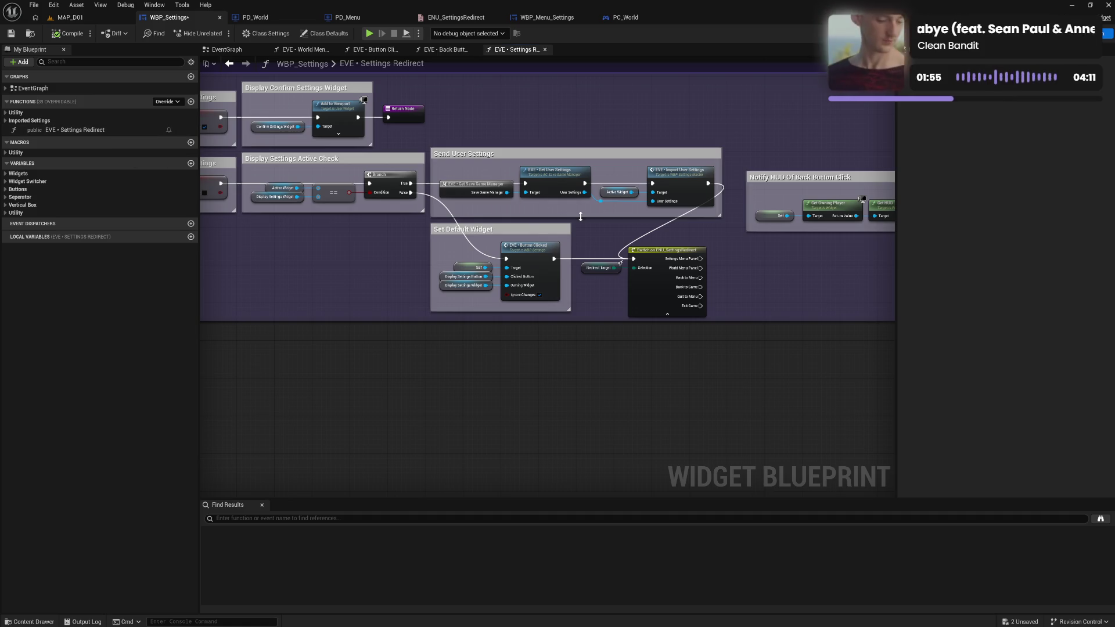
# Pan across the Branch, Switch, Changed Options Check, Send User Settings and Notify HUD nodes.
pyautogui.moveTo(722, 244); pyautogui.dragTo(612, 247)
pyautogui.moveTo(232, 241)
pyautogui.mouseDown()
pyautogui.moveTo(709, 256)
pyautogui.moveTo(687, 269)
pyautogui.moveTo(476, 262)
pyautogui.moveTo(541, 256)
pyautogui.mouseUp()
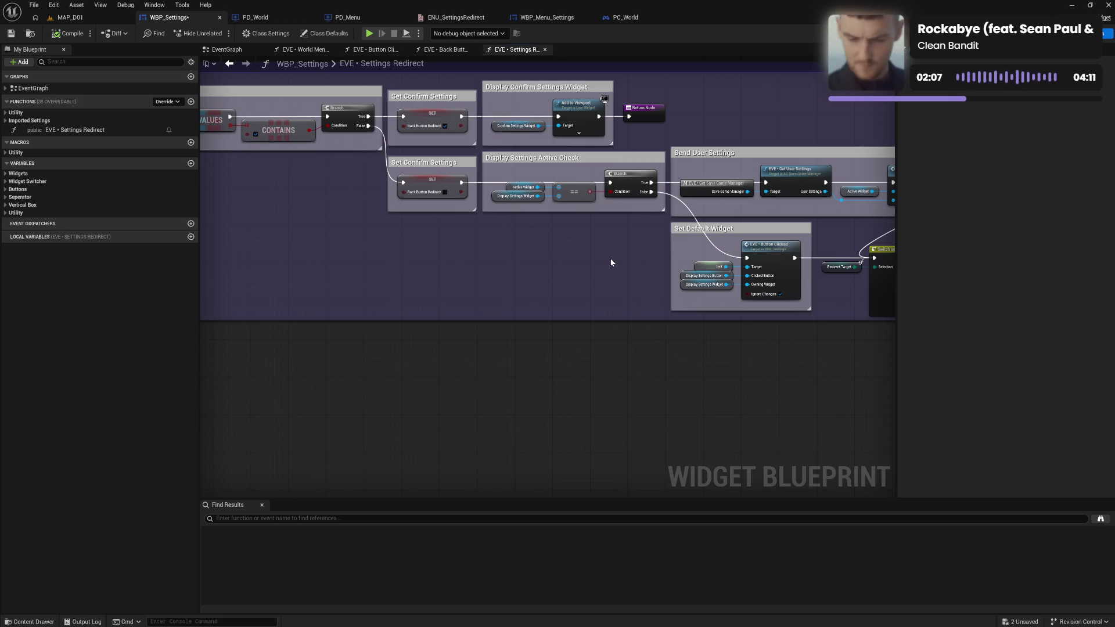
pyautogui.moveTo(611, 262); pyautogui.dragTo(557, 262)
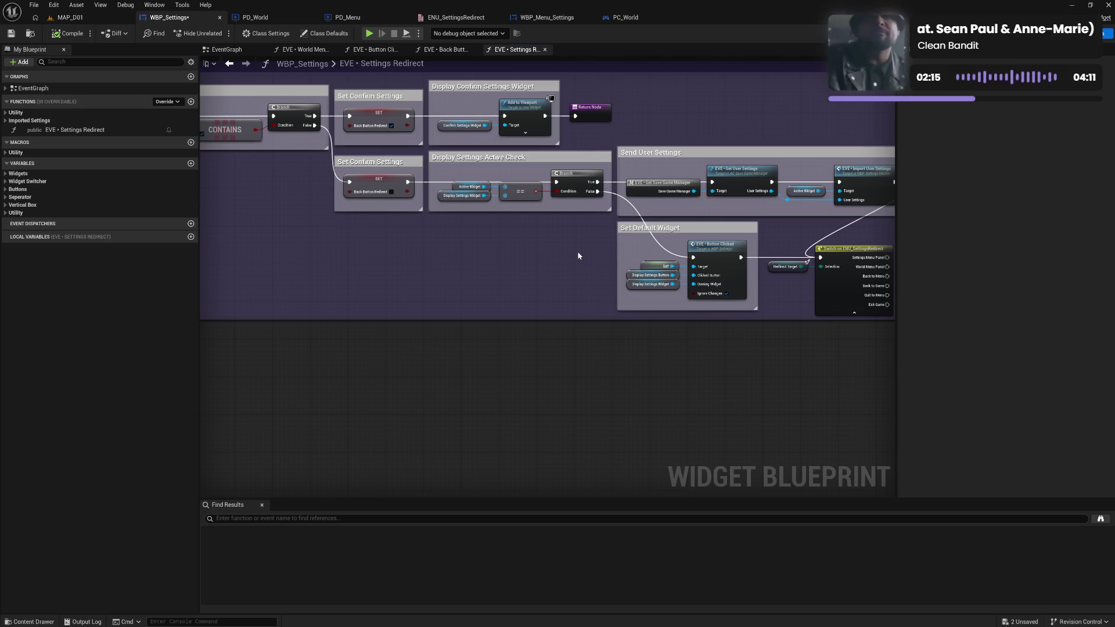
pyautogui.moveTo(550, 258); pyautogui.dragTo(603, 252)
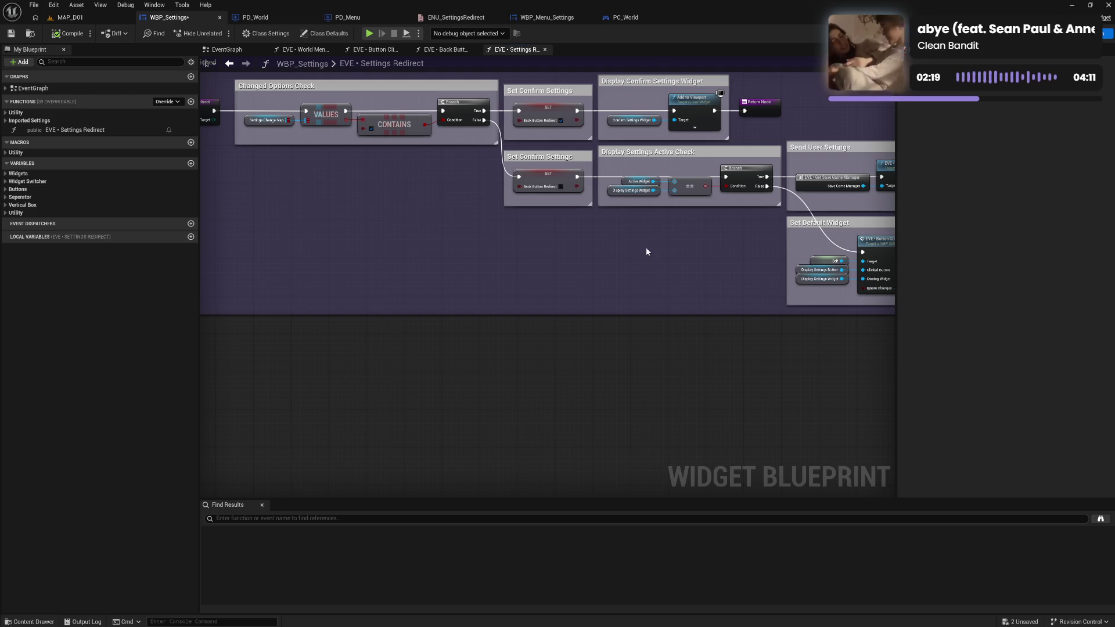
pyautogui.moveTo(682, 252); pyautogui.dragTo(530, 249)
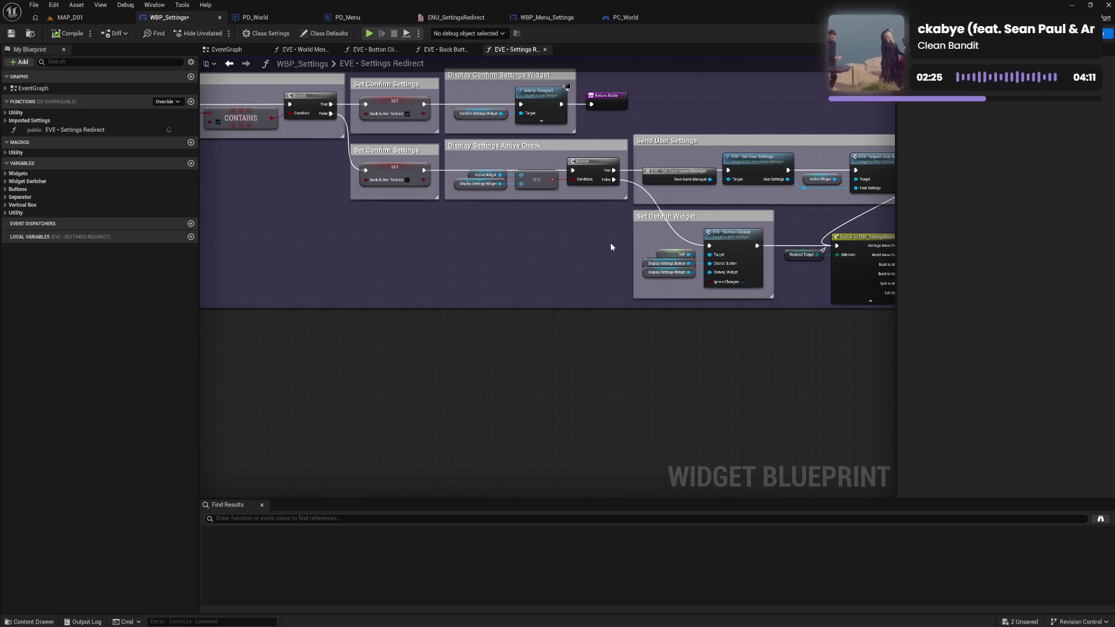
pyautogui.moveTo(580, 266)
pyautogui.mouseDown()
pyautogui.moveTo(559, 242)
pyautogui.moveTo(561, 260)
pyautogui.mouseUp()
pyautogui.moveTo(500, 281)
pyautogui.mouseDown()
pyautogui.moveTo(665, 284)
pyautogui.moveTo(404, 261)
pyautogui.mouseUp()
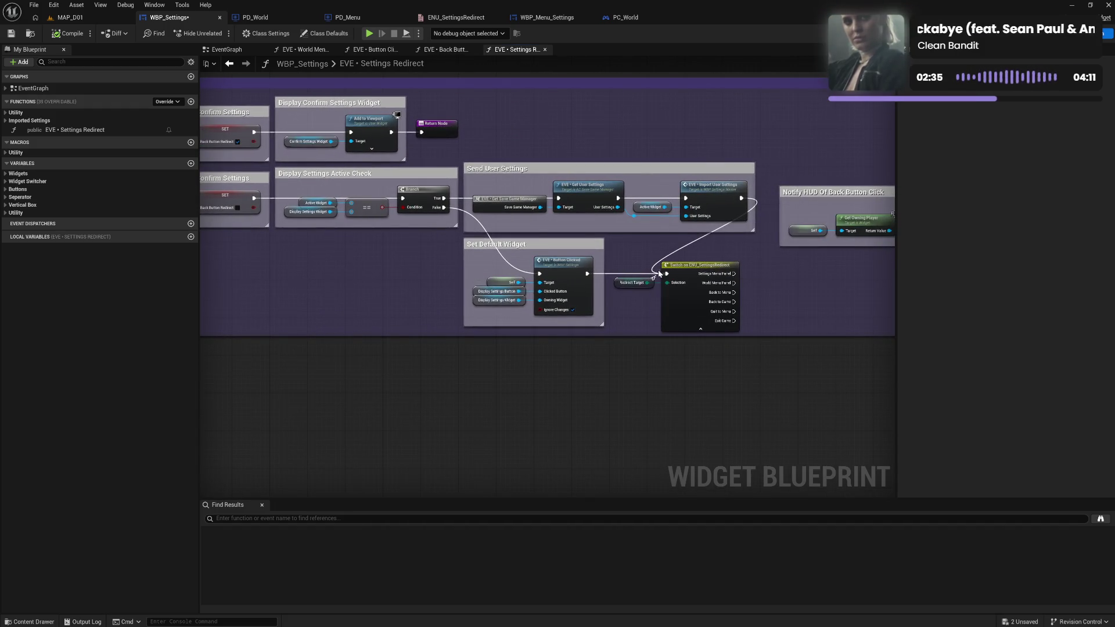
pyautogui.moveTo(793, 289)
pyautogui.mouseDown()
pyautogui.moveTo(575, 273)
pyautogui.moveTo(653, 259)
pyautogui.mouseUp()
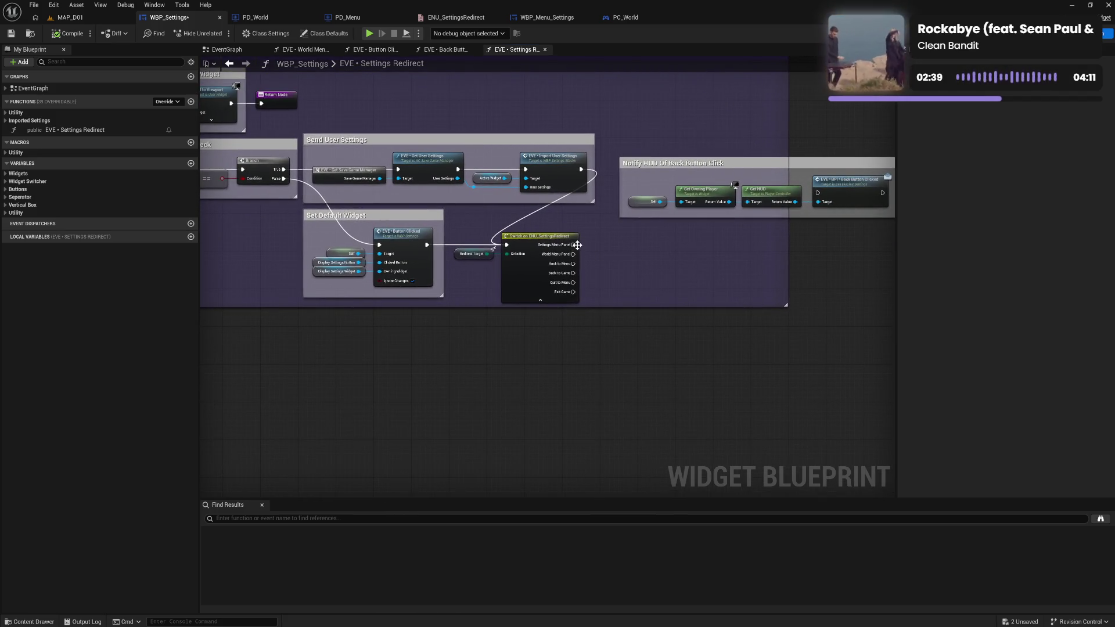
# Cancel a wire from Settings Menu Panel, select the Switch on ENU_SettingsRedirect node, then compile and save.
pyautogui.moveTo(572, 249); pyautogui.dragTo(649, 258)
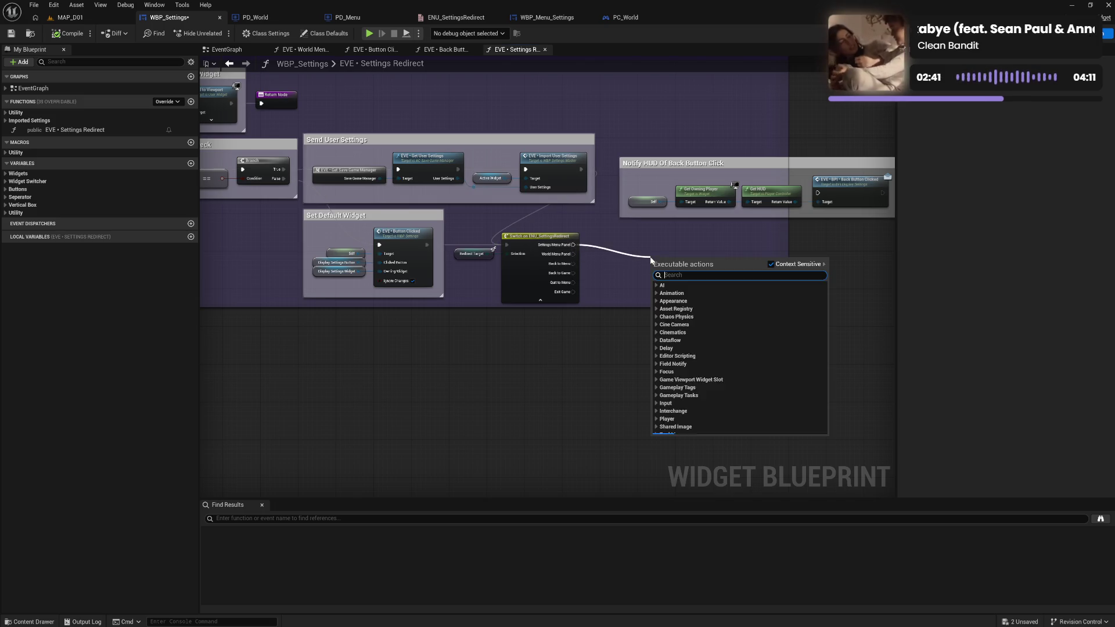
pyautogui.click(615, 271)
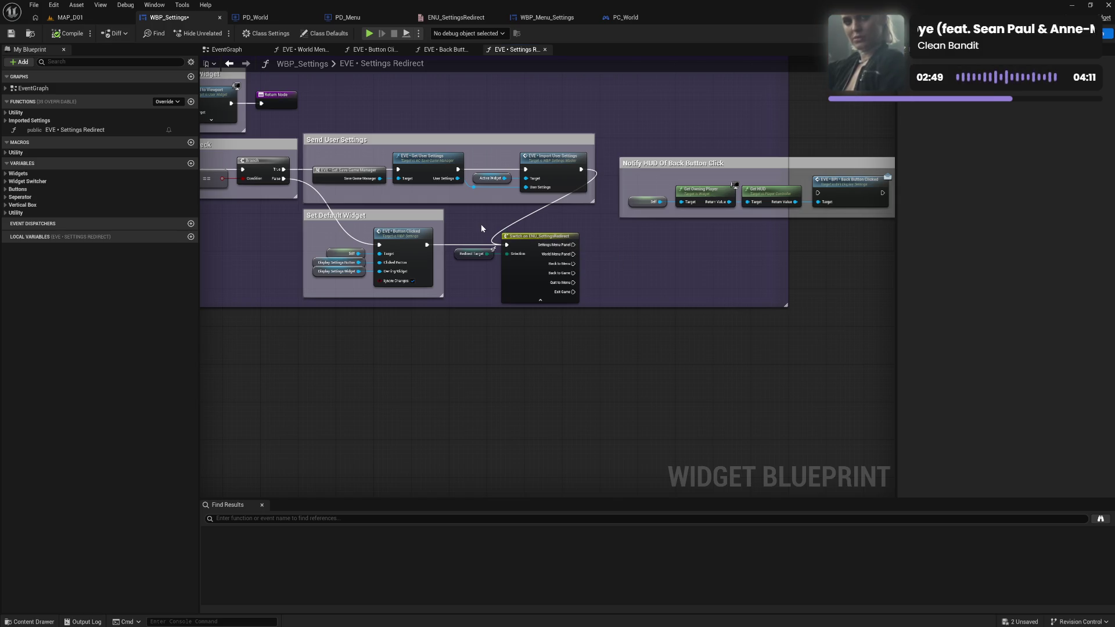
pyautogui.click(511, 240)
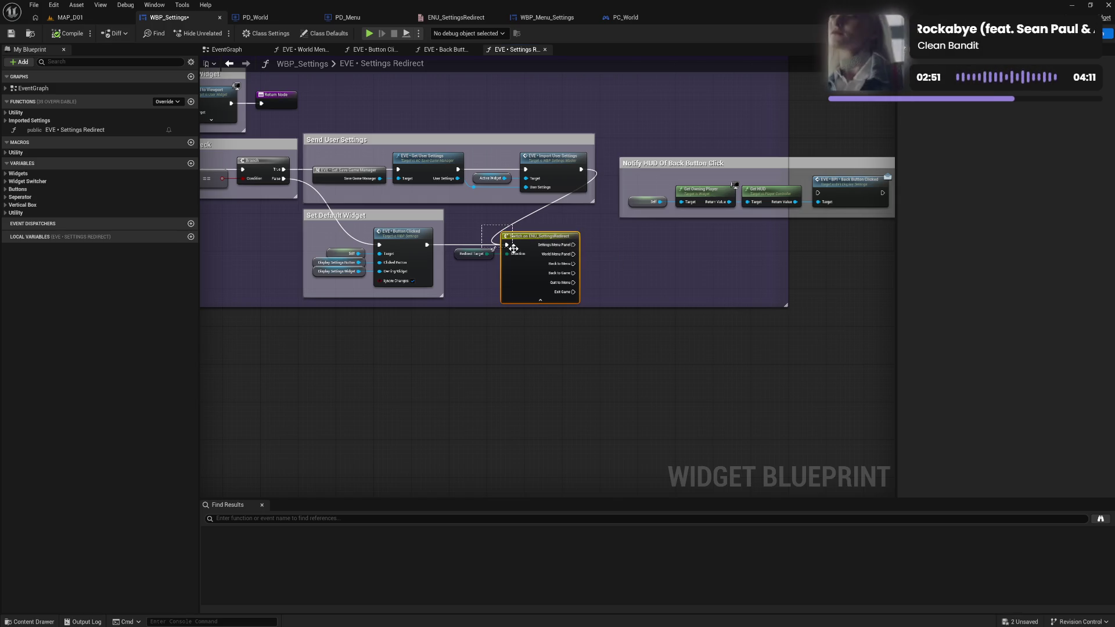
pyautogui.click(70, 35)
pyautogui.hotkey('ctrl', 's')
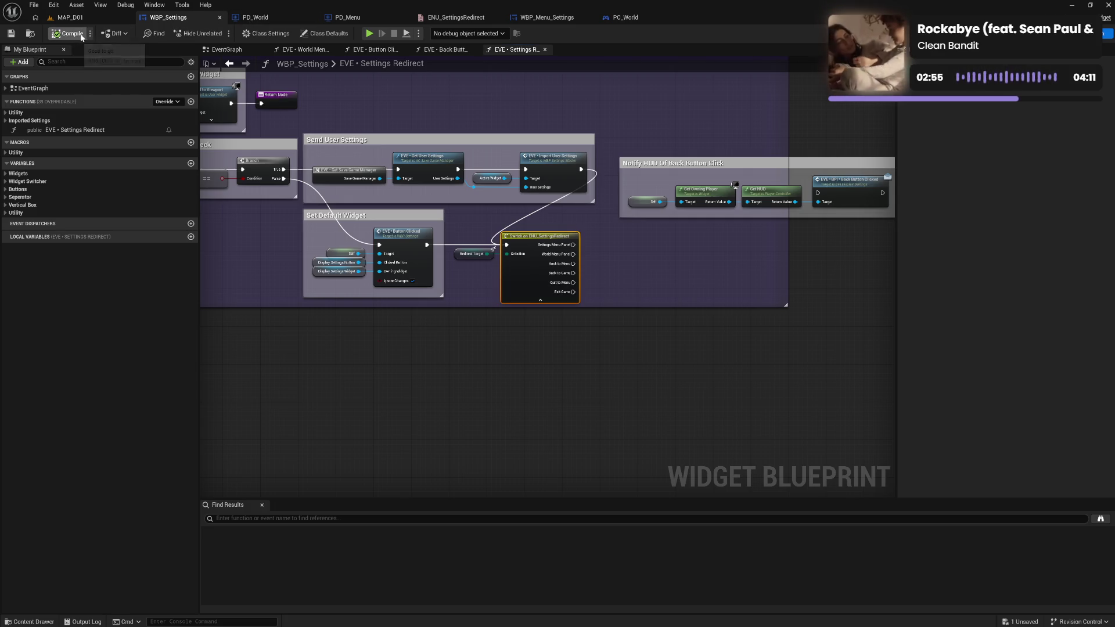
pyautogui.click(541, 221)
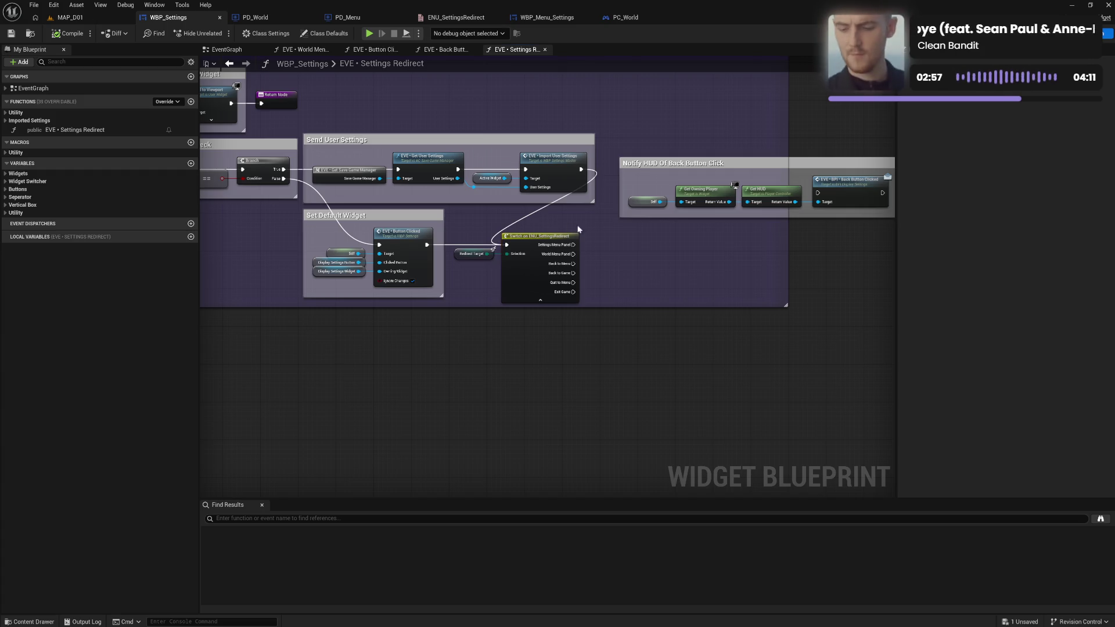